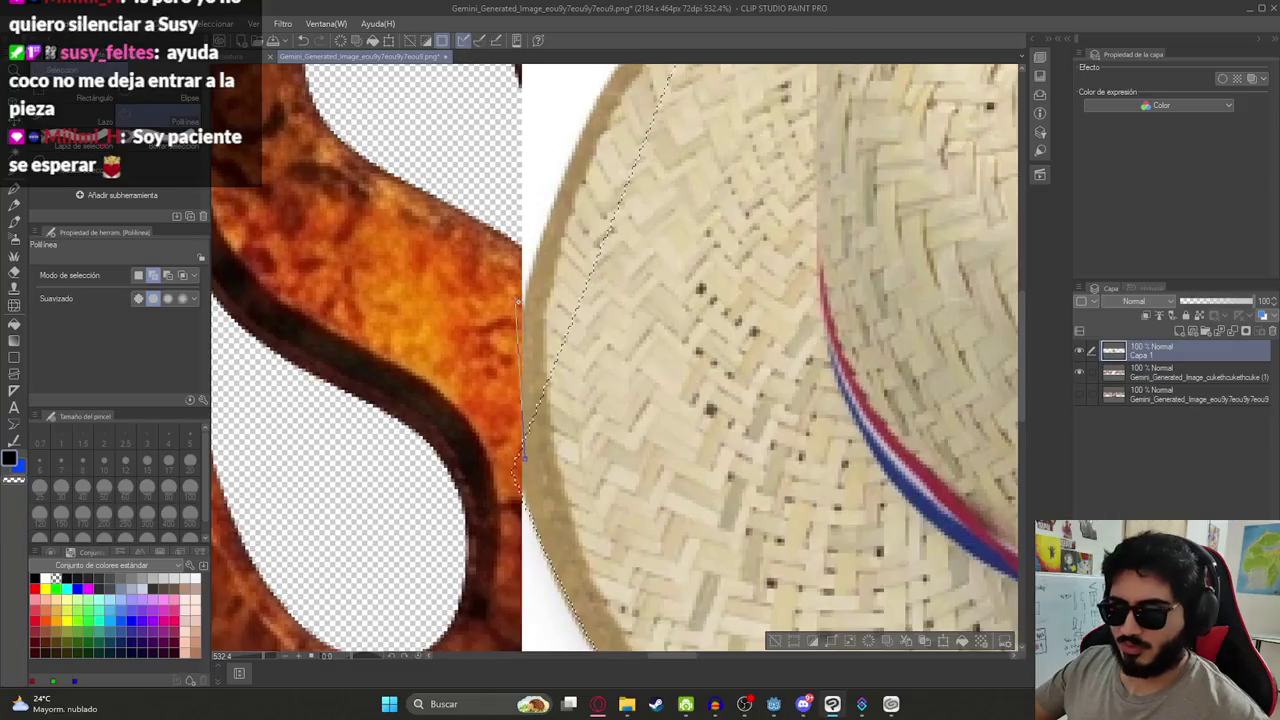
Trace a polyline selection around the hat's left edge
scroll(521, 455, up, 5)
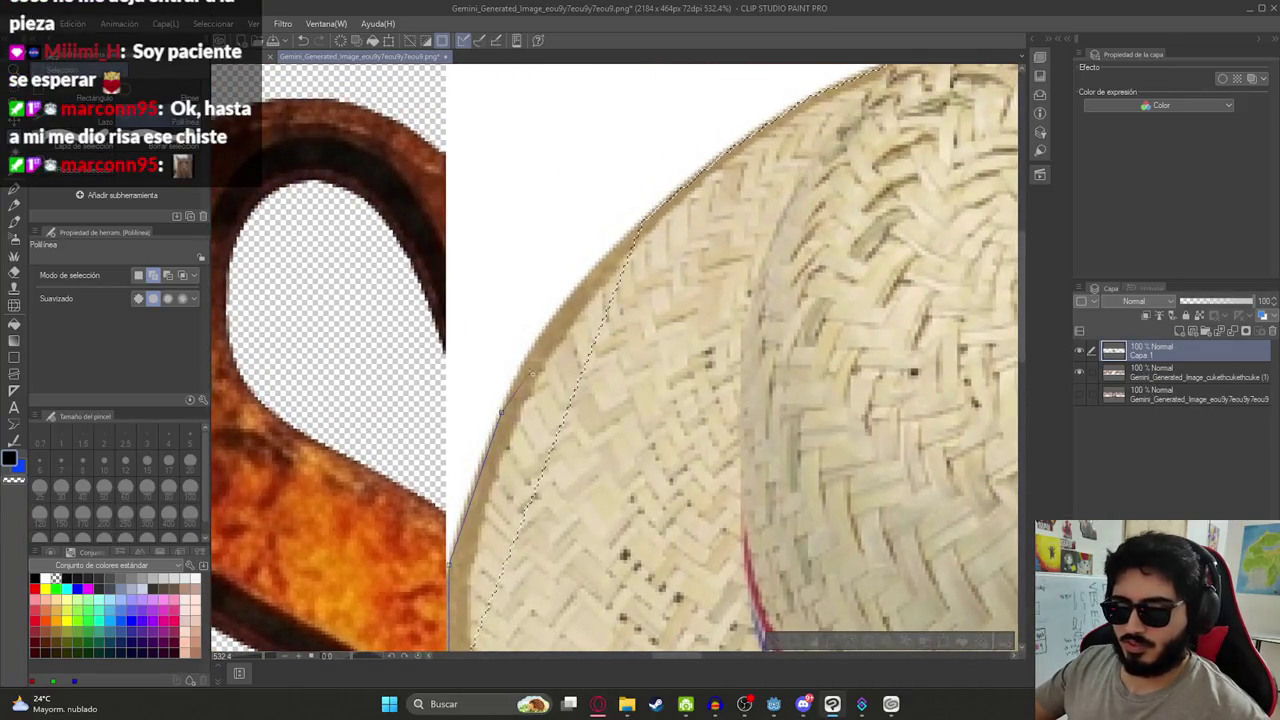
click(647, 215)
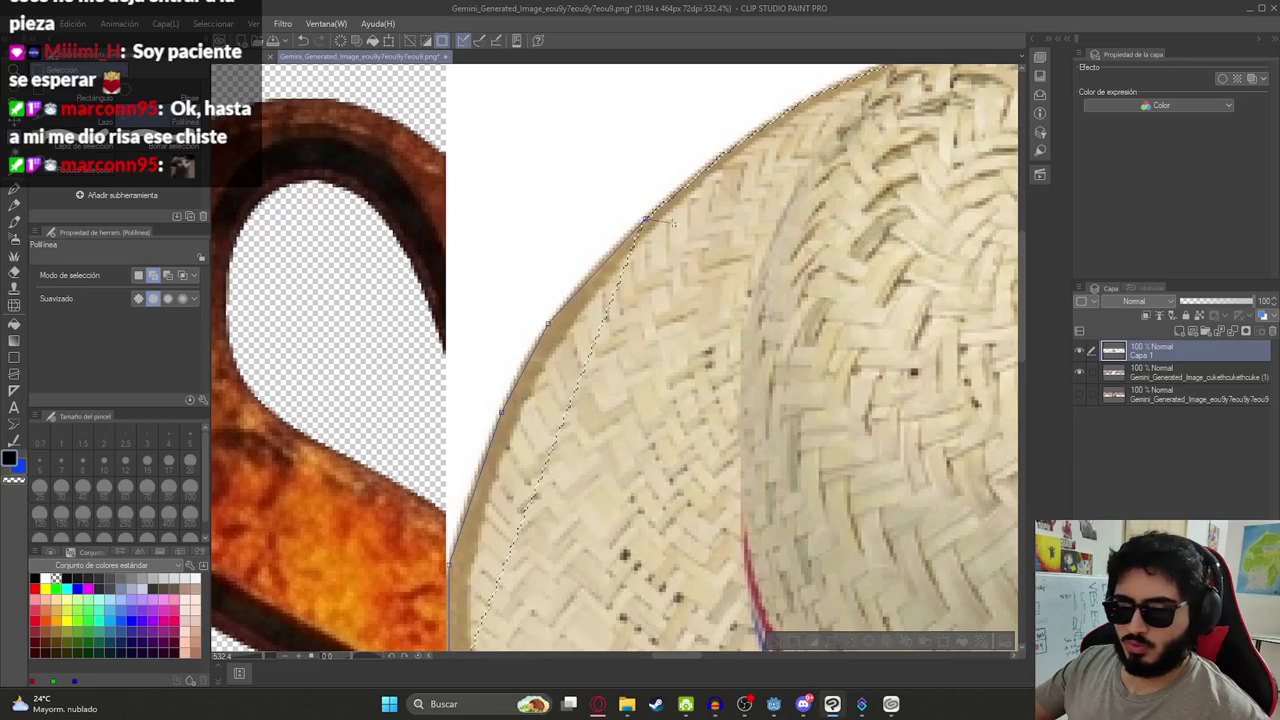
scroll(600, 553, down, 3)
double_click(513, 422)
Show the Gemini title layer, hide Capa 1, and duplicate the hat layer
click(1078, 393)
click(1078, 371)
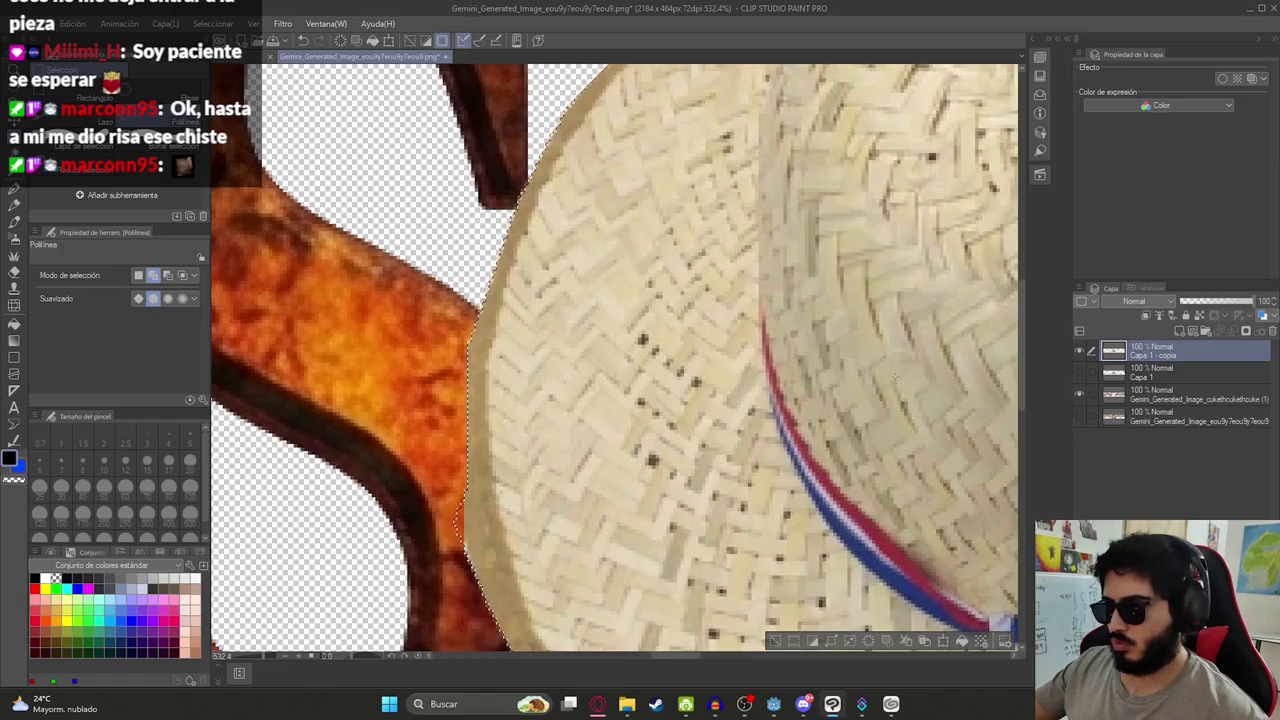
scroll(647, 355, down, 10)
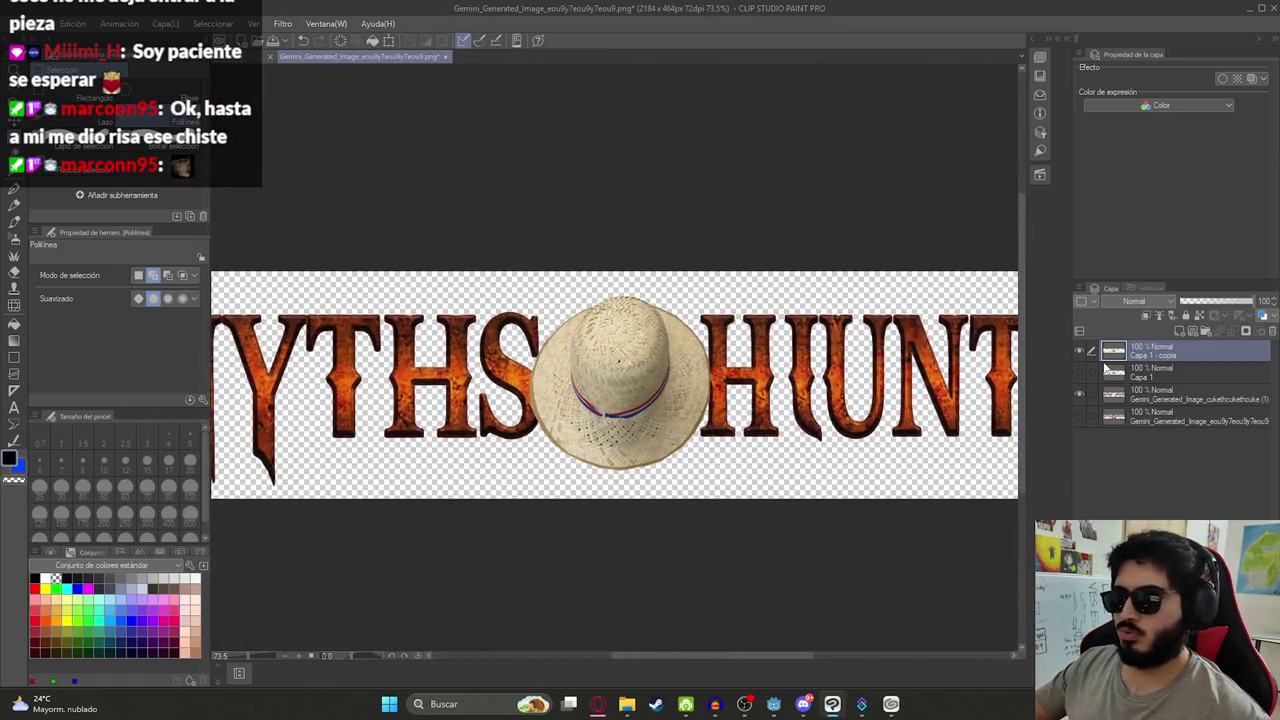
key(ctrl+c)
key(ctrl+v)
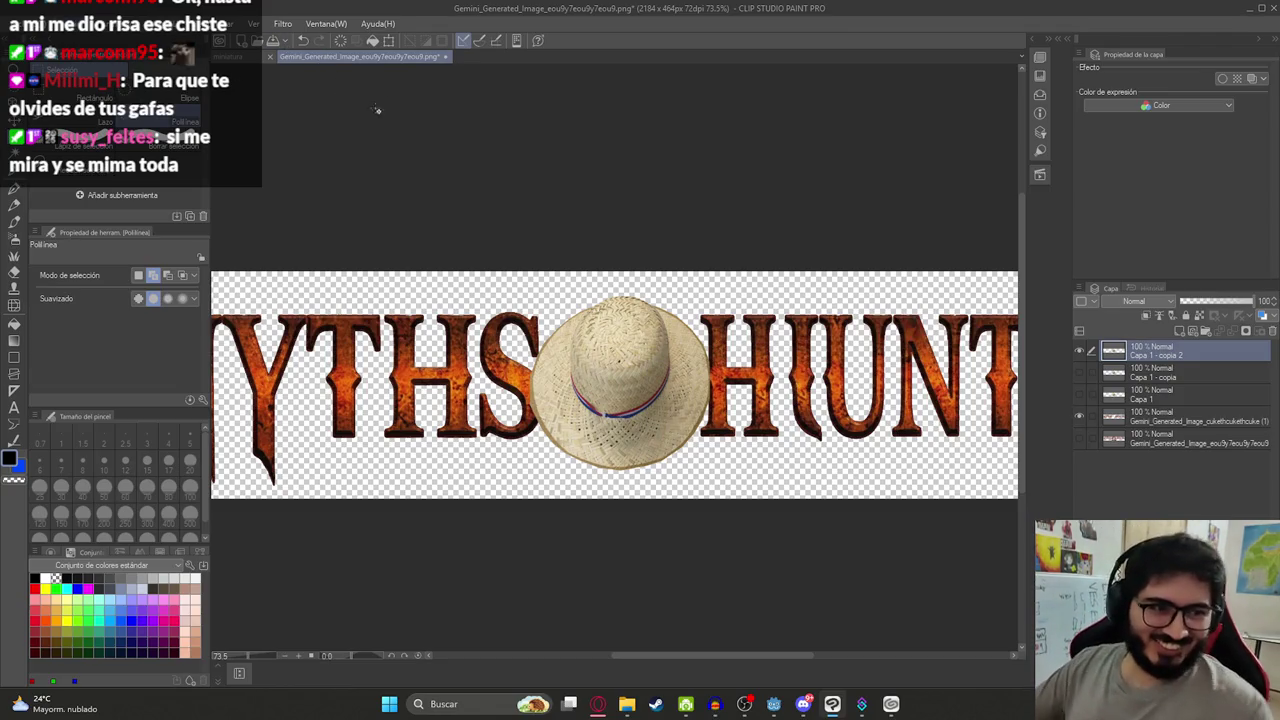
Zoom in on the hat, then try the Posterization adjustment and cancel it
key(ctrl+plus)
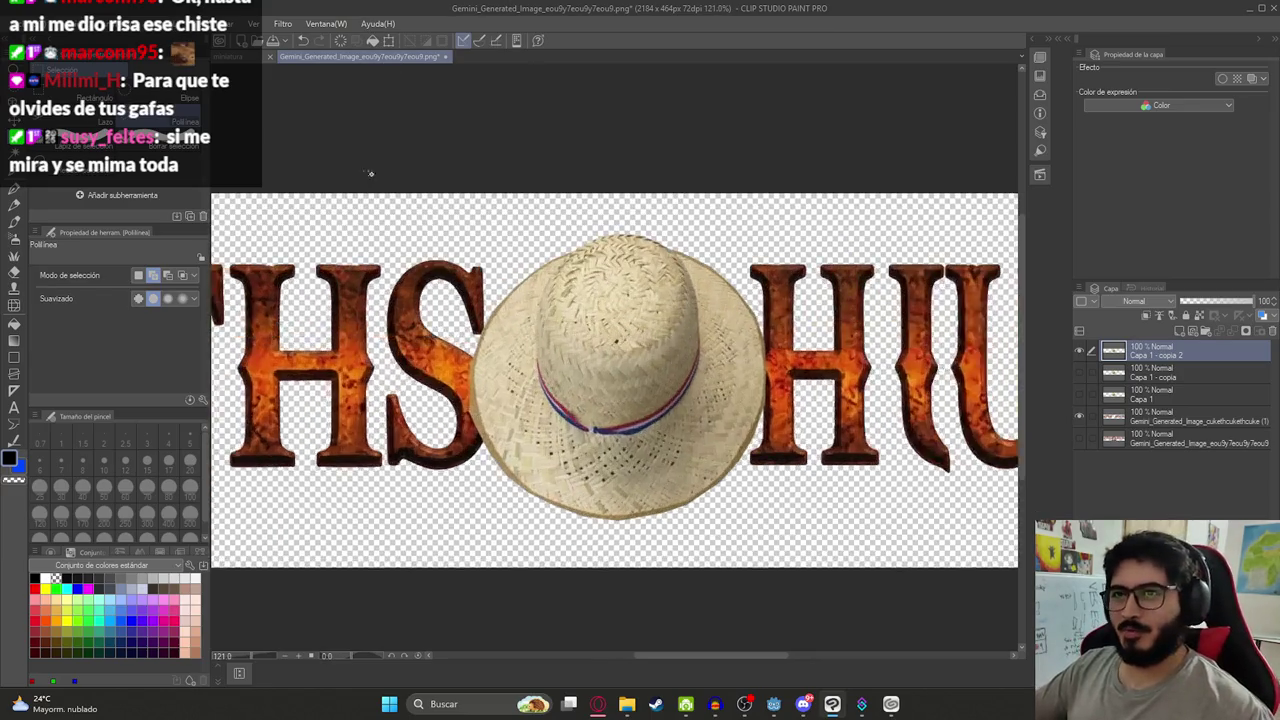
click(78, 23)
mouse_move(230, 328)
click(414, 345)
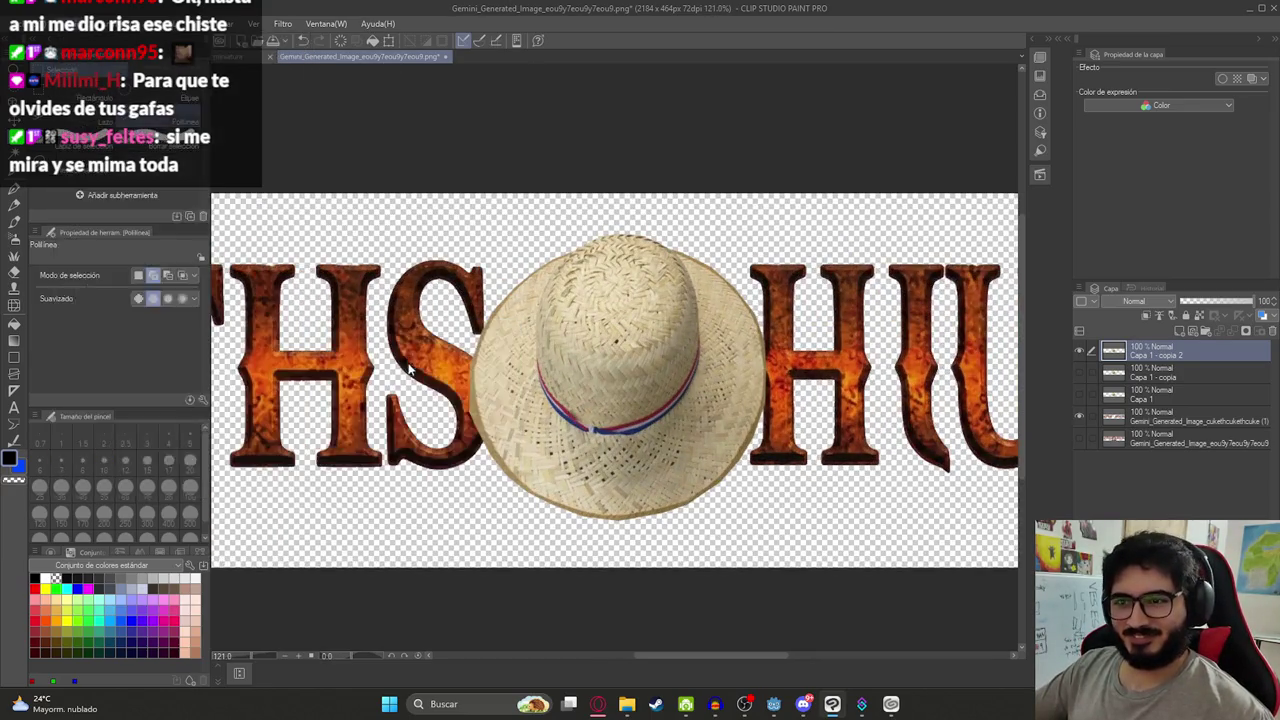
click(692, 358)
click(78, 23)
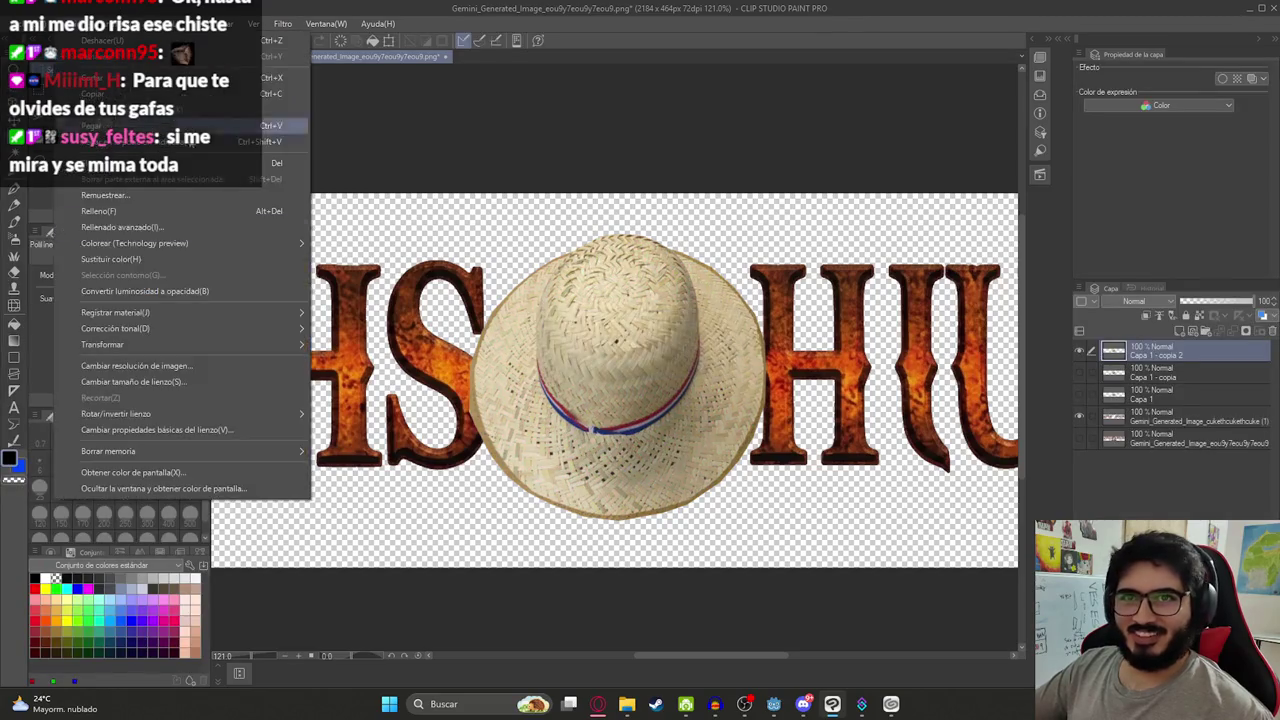
Adjust the hat's saturation to 27 with Hue/Saturation/Luminosity
mouse_move(263, 328)
click(406, 347)
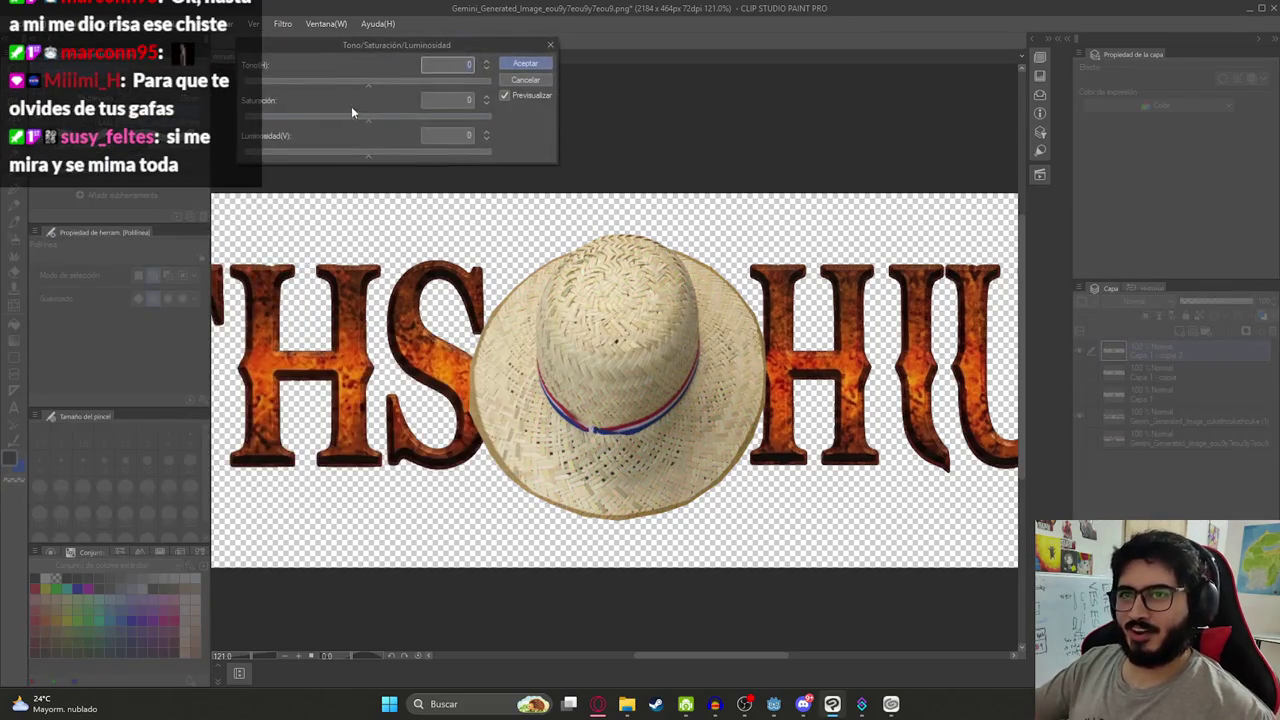
mouse_move(419, 118)
mouse_down()
mouse_move(382, 118)
mouse_move(406, 118)
mouse_up()
click(527, 63)
Scale the hat to 86% and bring up the PNG Save As dialog
key(ctrl+t)
mouse_move(766, 519)
mouse_down()
mouse_move(750, 480)
mouse_move(632, 410)
mouse_up()
drag(615, 249, 621, 238)
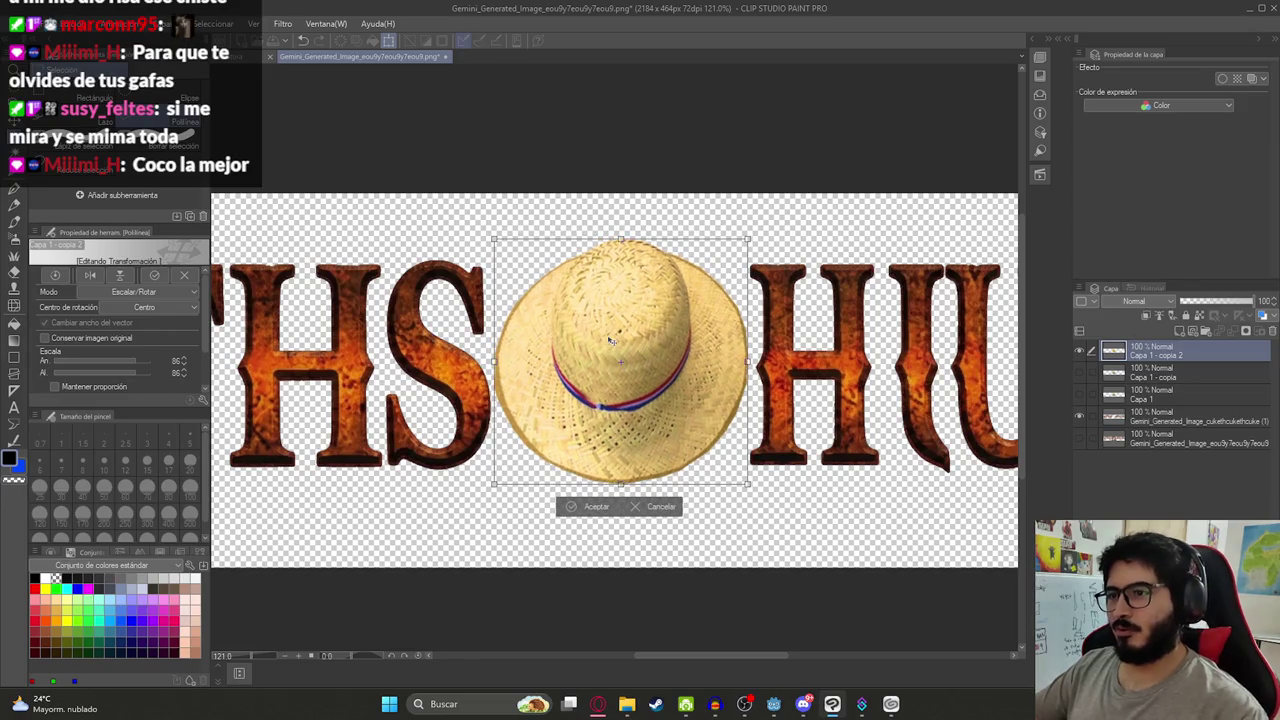
key(Return)
scroll(605, 320, down, 5)
key(ctrl+shift+s)
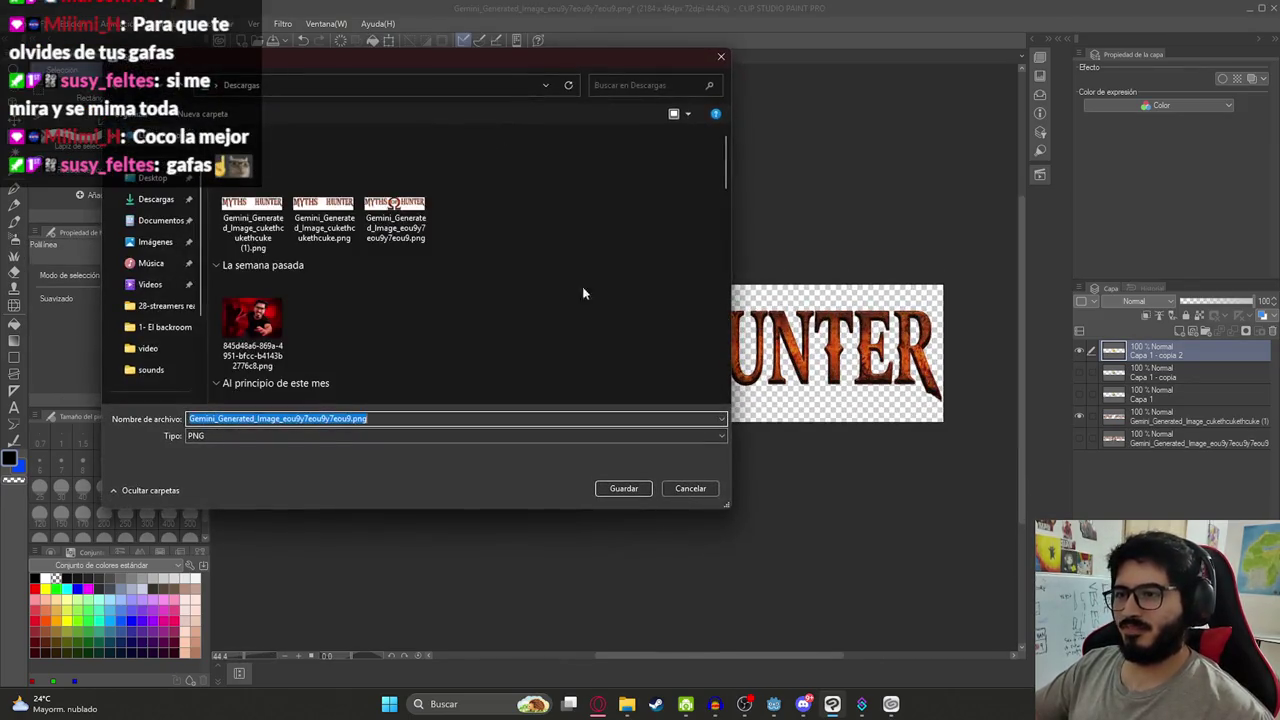
Point the Save dialog at the js2 textures folder using the path copied from Explorer
mouse_move(627, 704)
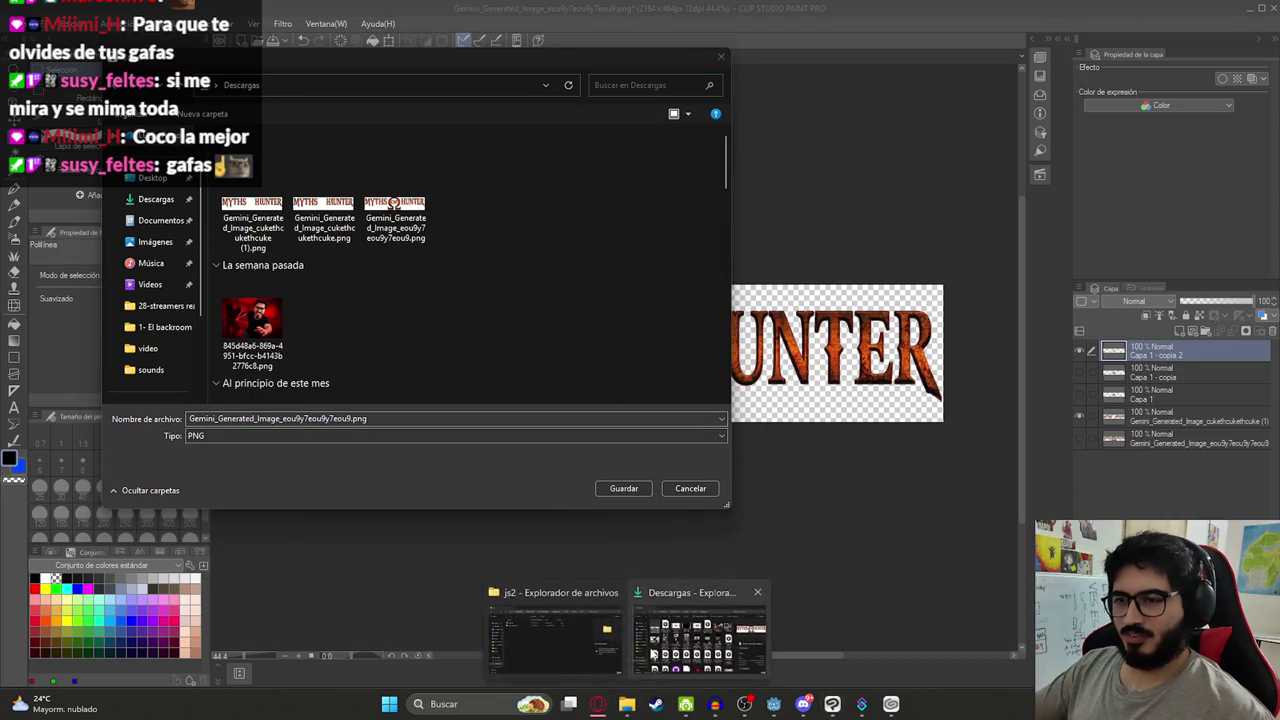
click(560, 630)
click(752, 161)
key(ctrl+c)
click(449, 85)
key(ctrl+v)
key(Return)
Overwrite Logo.png with the banner
double_click(245, 185)
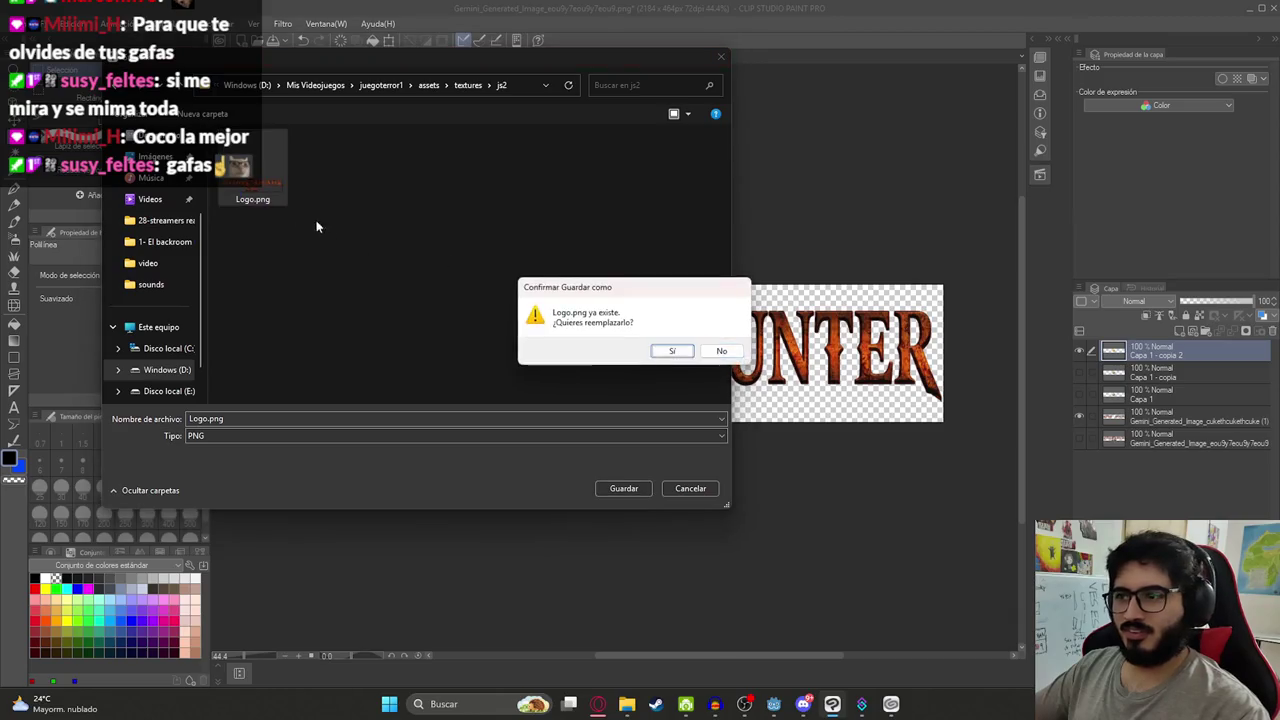
click(663, 348)
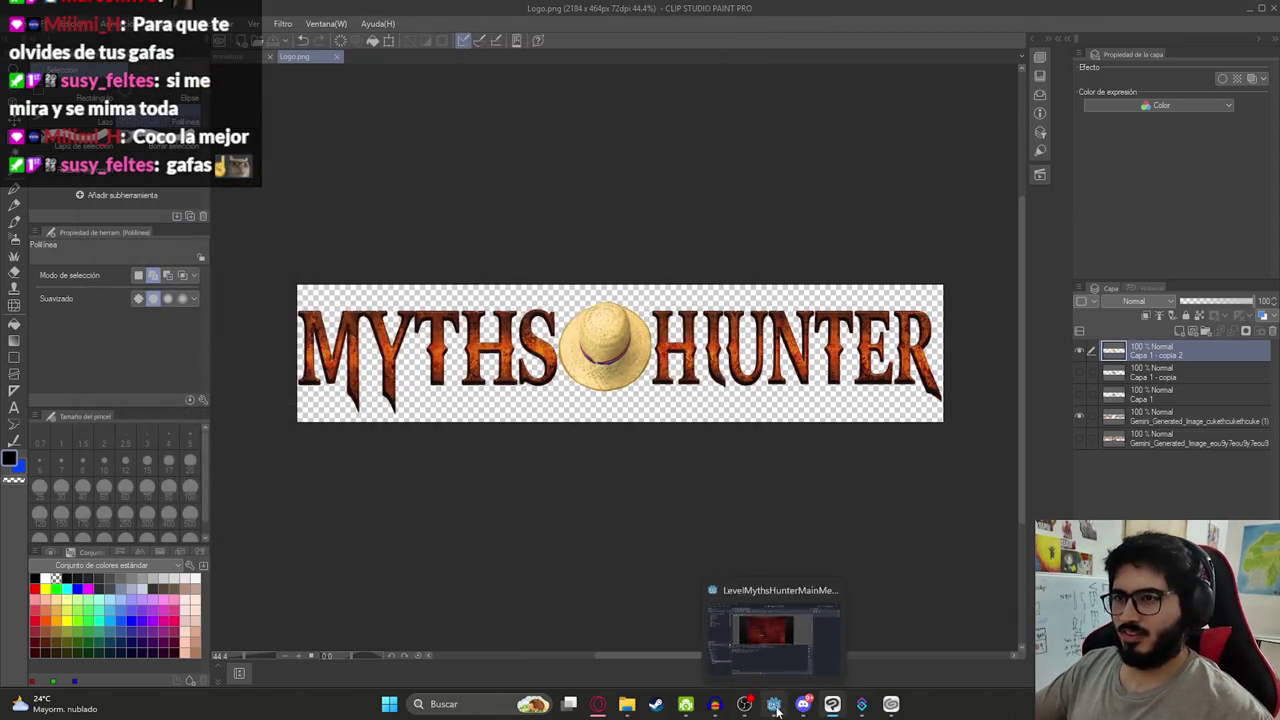
click(772, 705)
Test-run the Godot main menu scene to check the updated logo, then return to Clip Studio Paint
scroll(494, 308, up, 5)
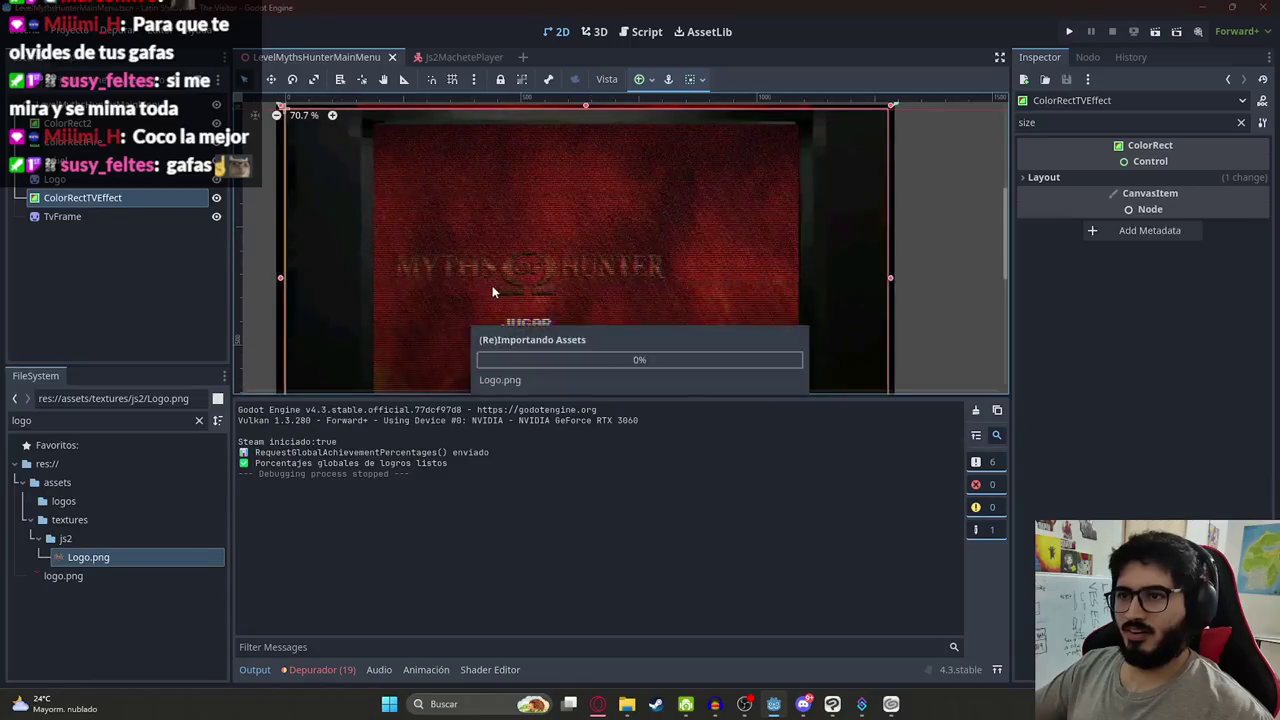
right_click(338, 58)
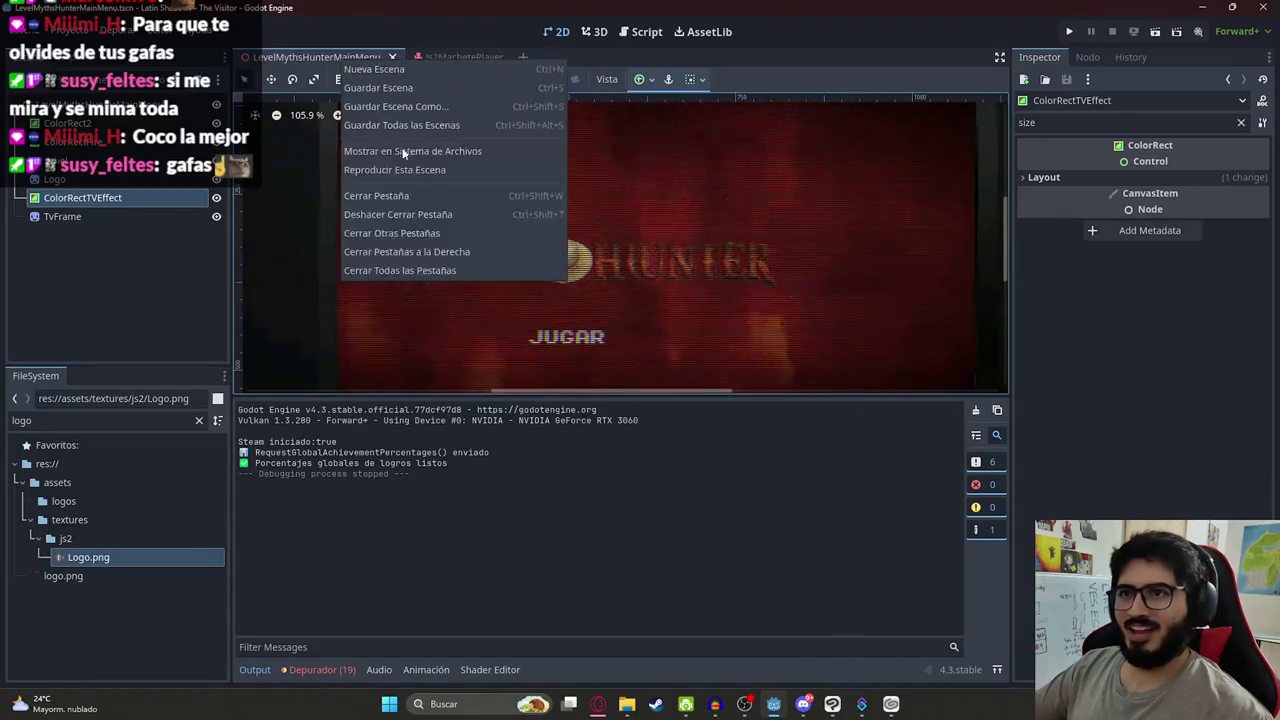
click(409, 165)
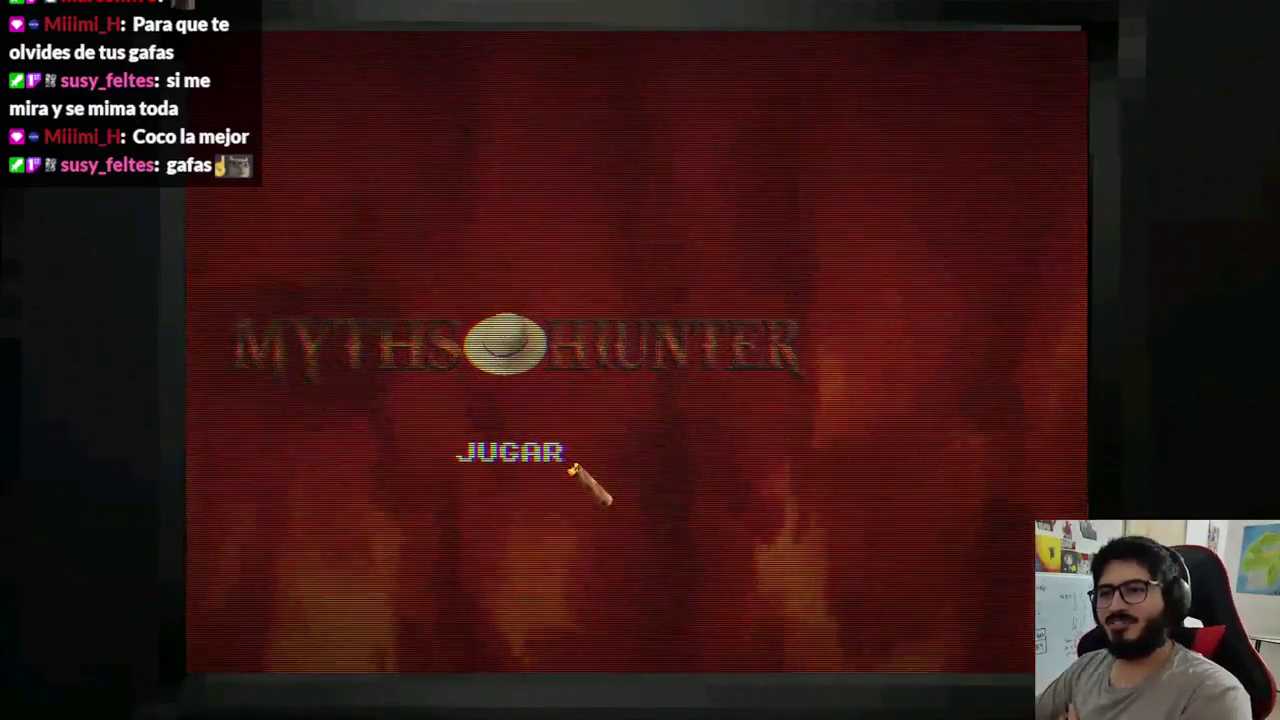
key(alt+F4)
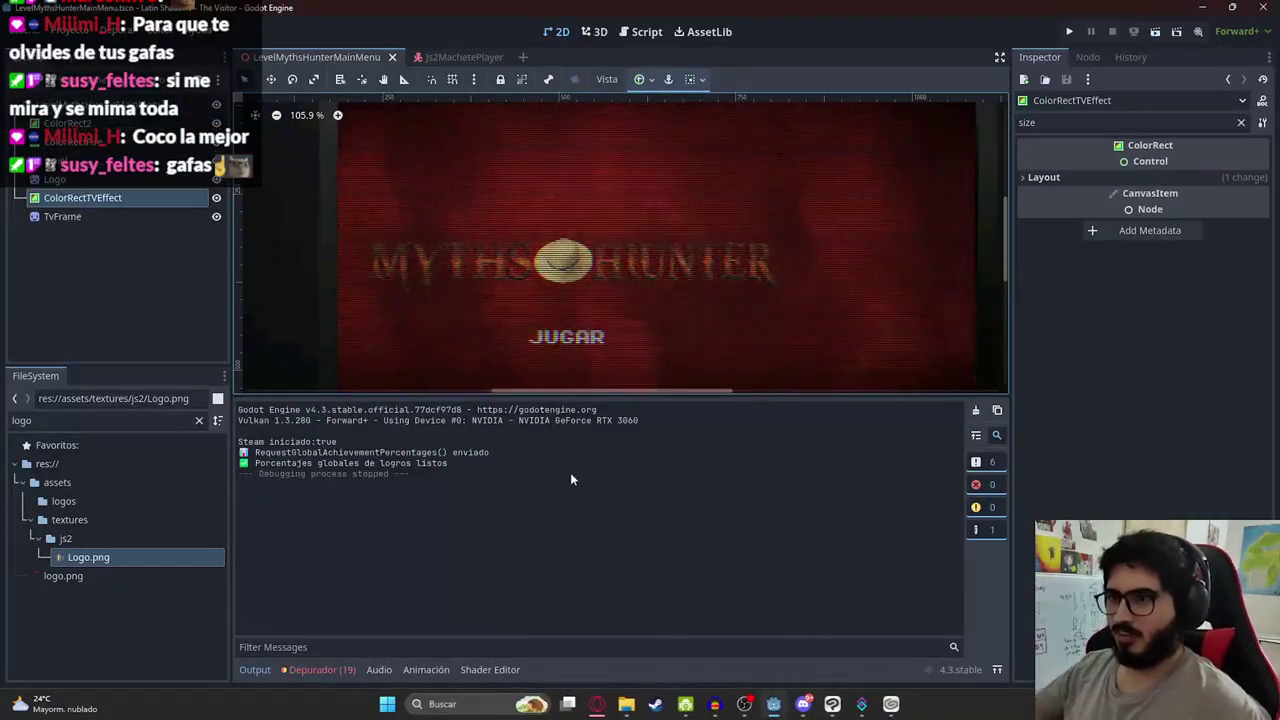
click(863, 705)
click(863, 705)
click(808, 671)
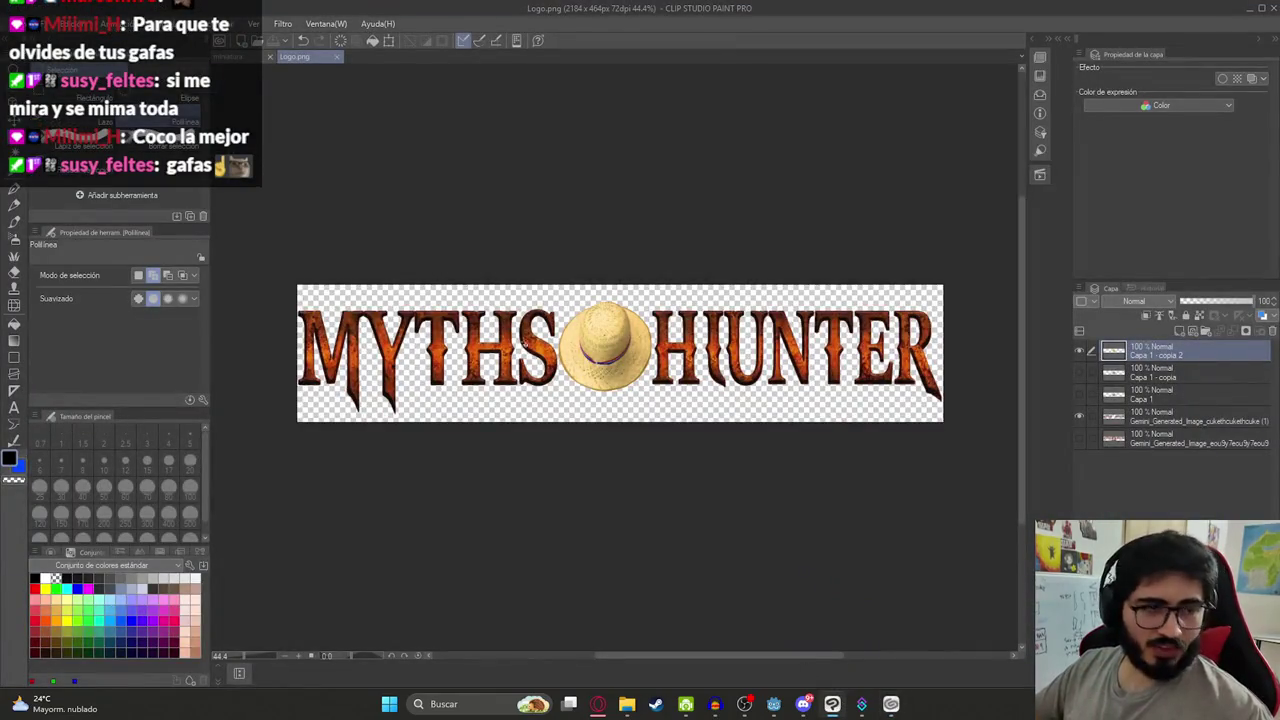
Delete the hat layer and select the Gemini title layer
scroll(578, 180, up, 3)
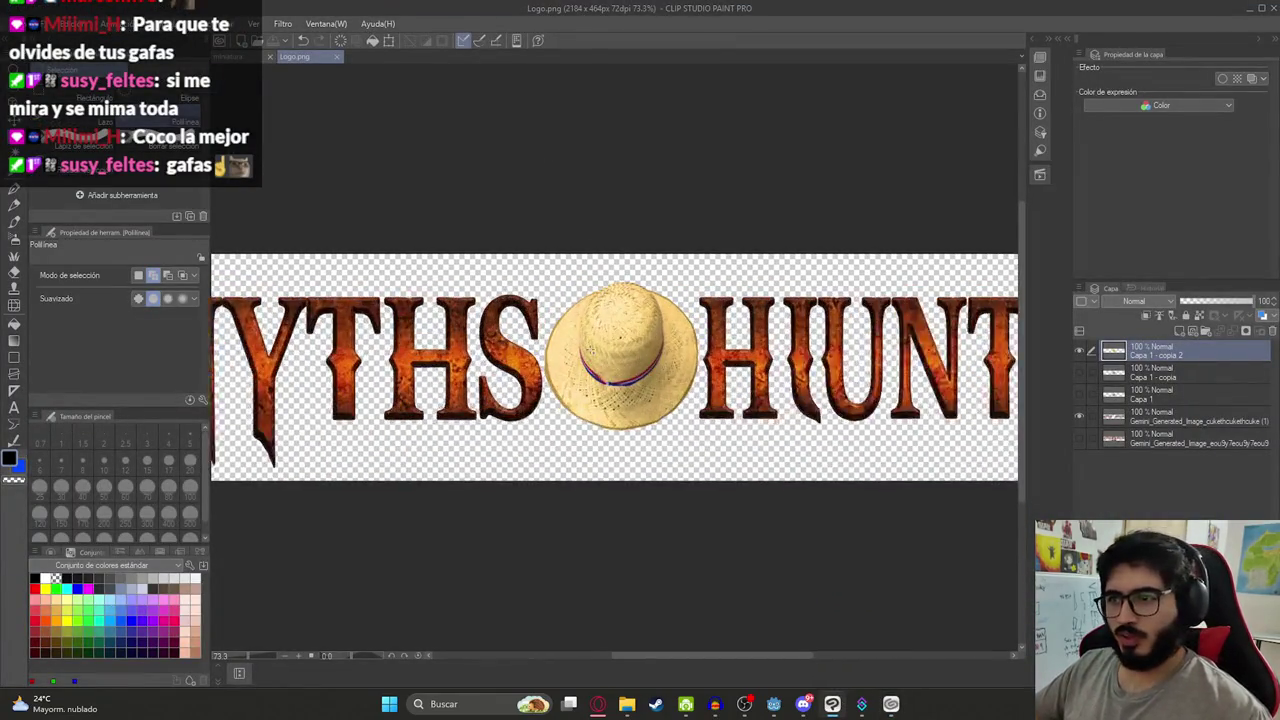
right_click(1187, 358)
click(1164, 131)
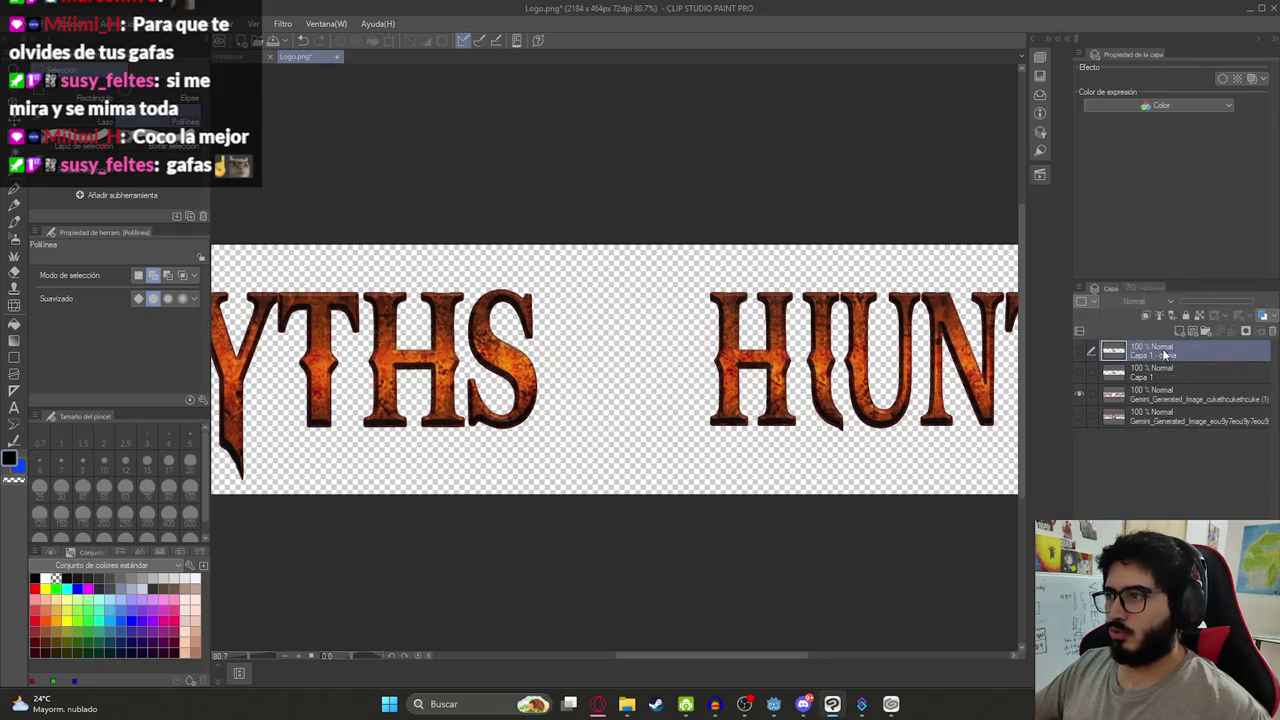
click(1158, 394)
scroll(745, 301, down, 5)
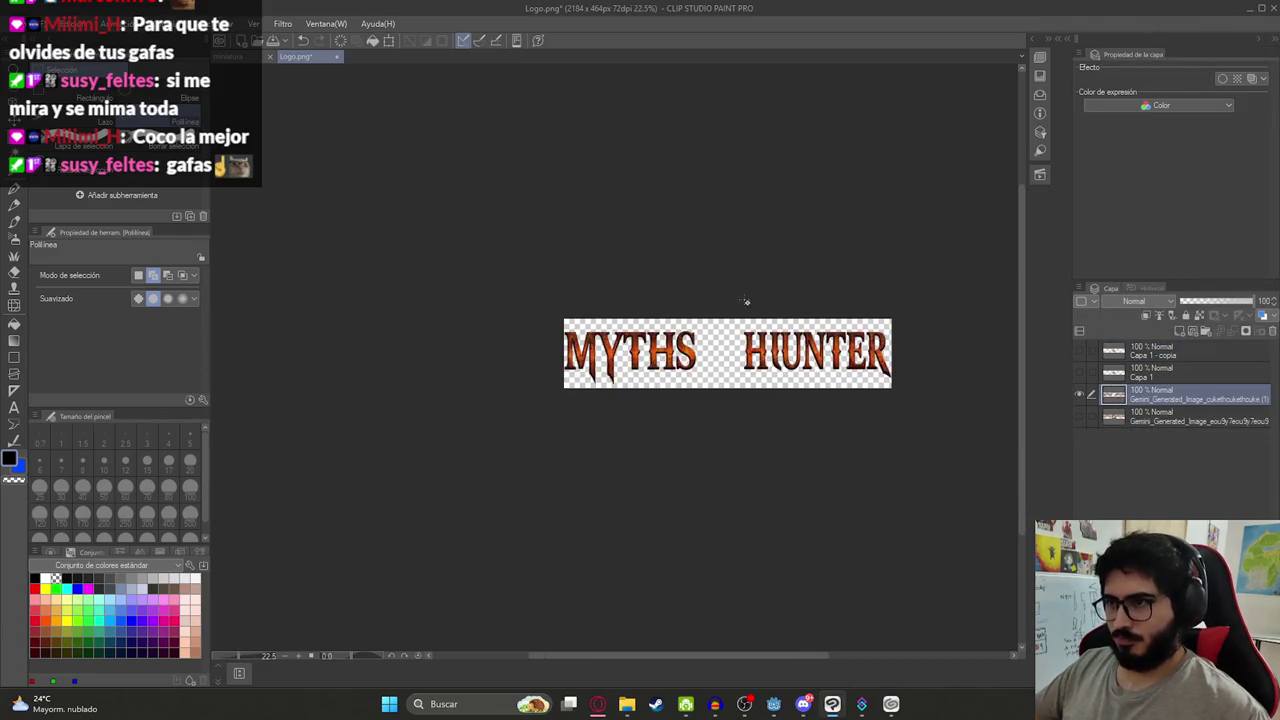
Select HUNTER with a rectangle and move it left beside MYTHS
click(70, 92)
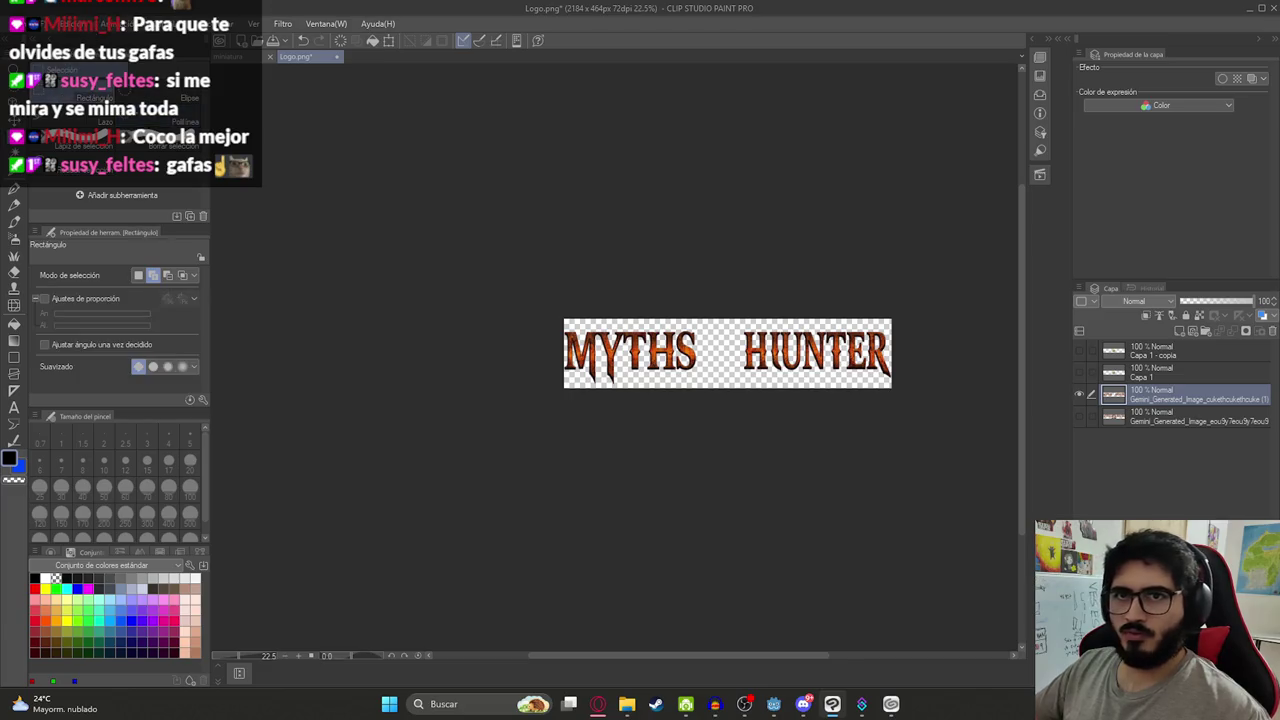
key(ctrl+t)
scroll(728, 300, up, 2)
drag(794, 349, 765, 349)
scroll(633, 330, up, 3)
scroll(633, 330, up, 1)
mouse_move(636, 345)
mouse_down()
mouse_move(575, 350)
mouse_move(622, 351)
mouse_up()
Stretch the title slightly wider to the right and begin saving over the logo file
scroll(622, 351, down, 4)
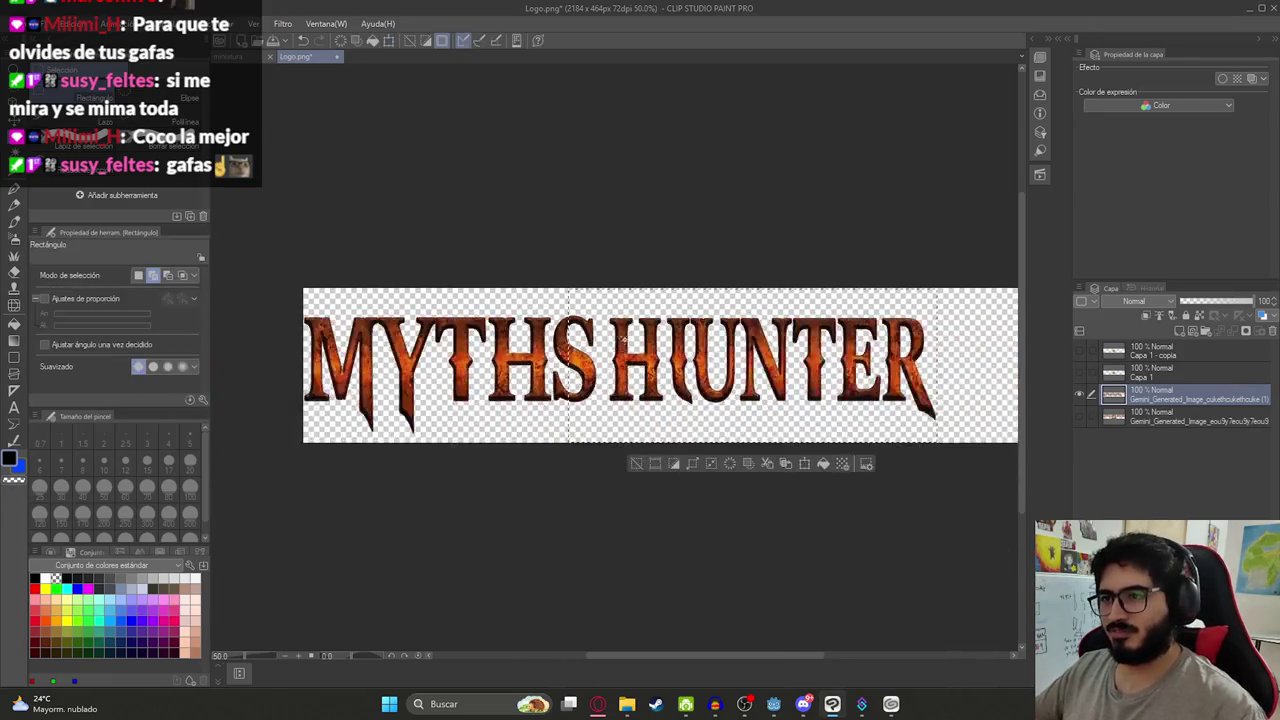
drag(816, 354, 844, 354)
key(Return)
scroll(718, 349, up, 1)
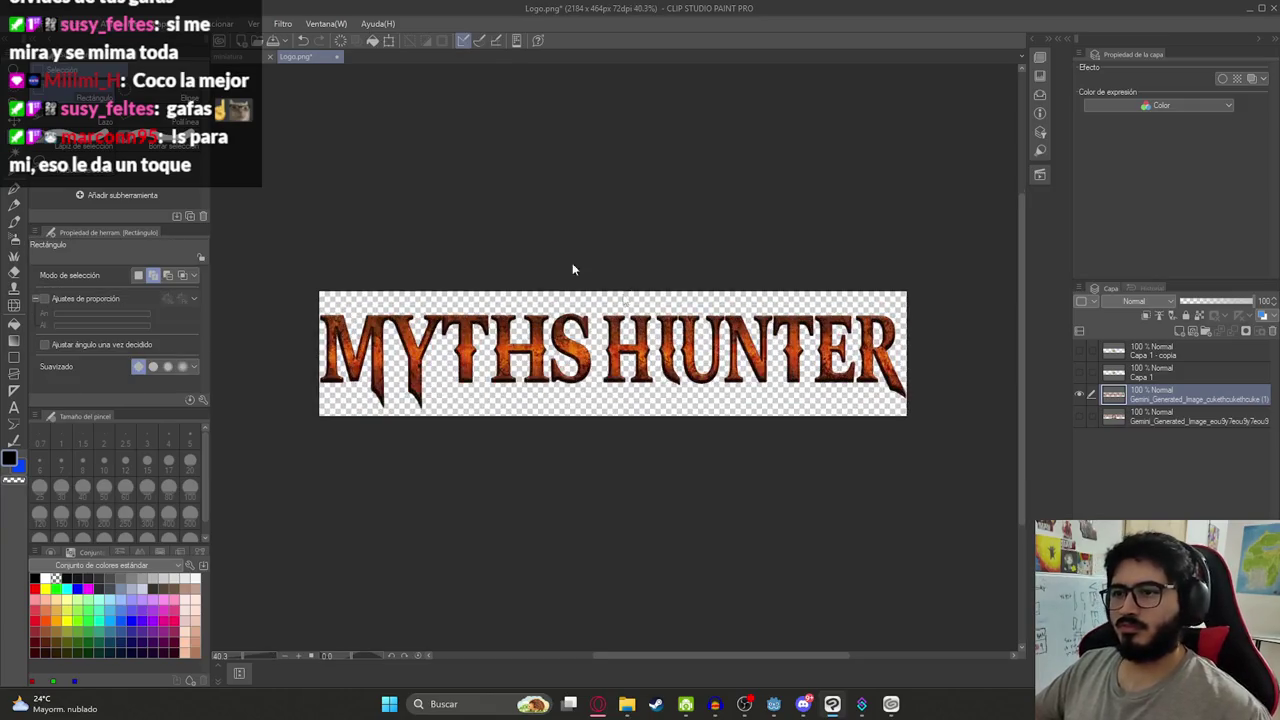
key(ctrl+shift+s)
double_click(280, 208)
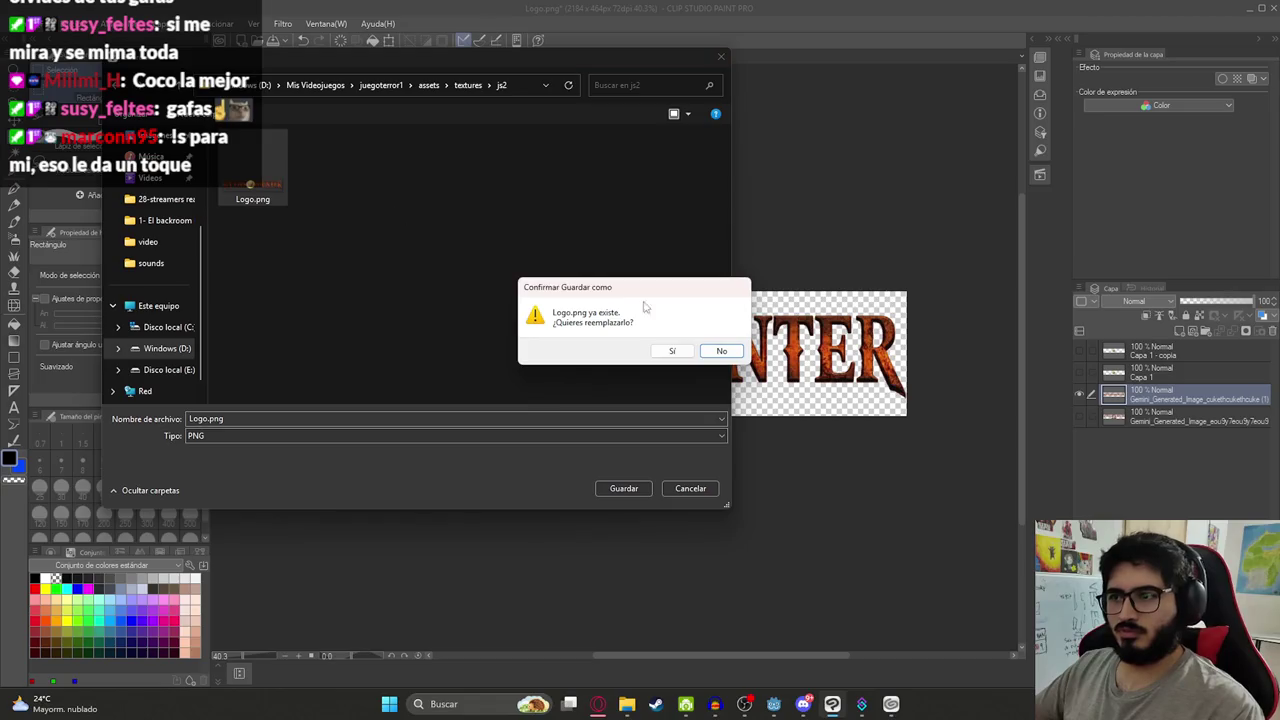
click(720, 351)
click(689, 490)
key(ctrl+z)
click(712, 436)
key(ctrl+v)
scroll(661, 374, up, 2)
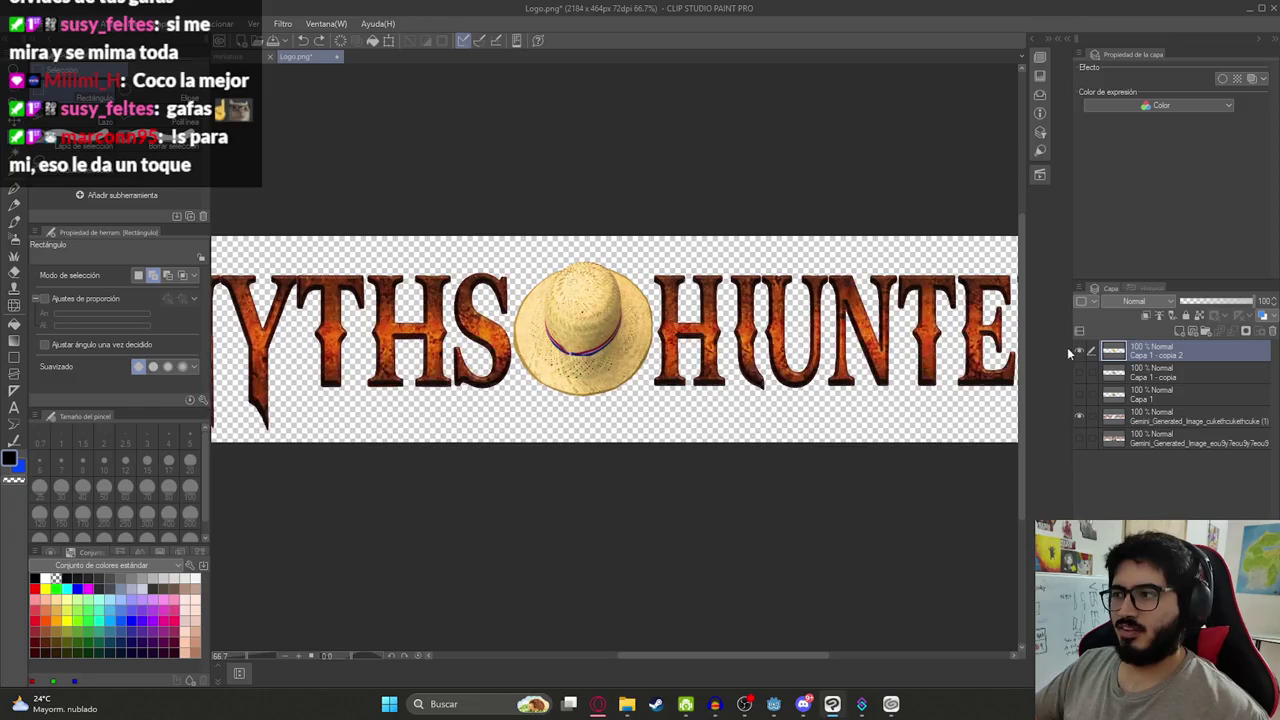
scroll(583, 326, up, 4)
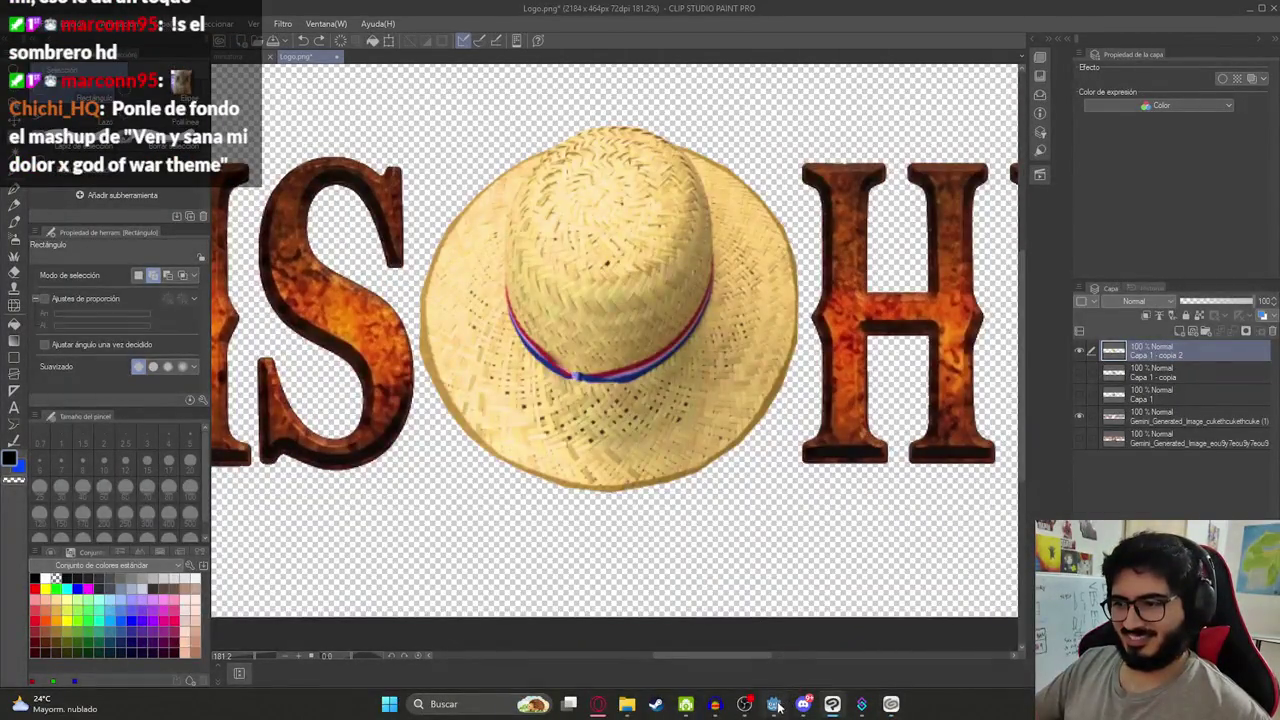
mouse_move(775, 705)
click(768, 666)
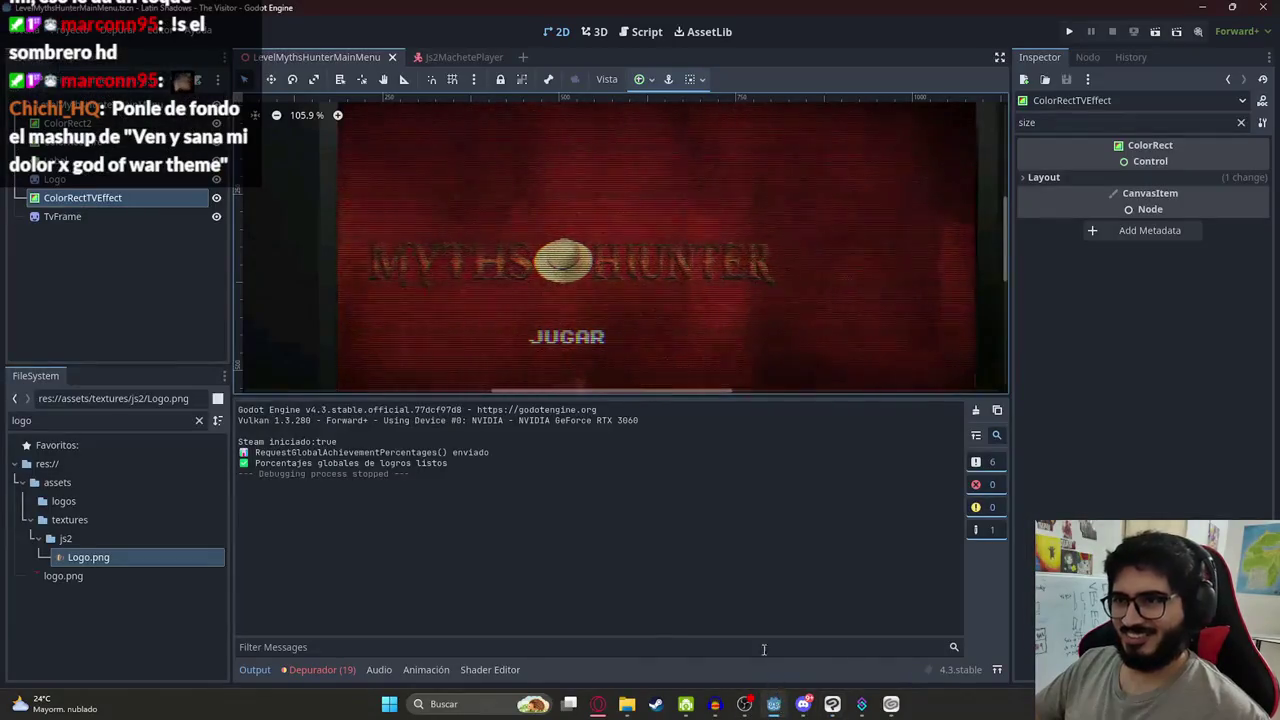
key(alt+Tab)
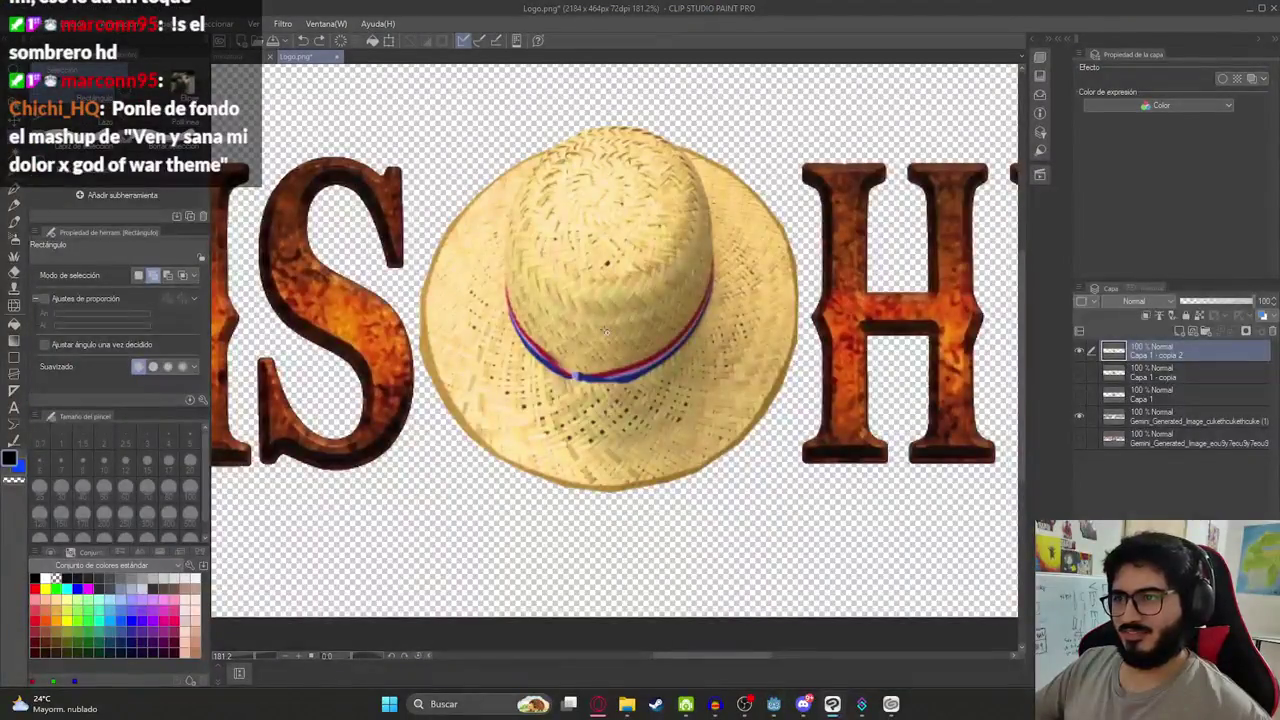
click(75, 23)
Darken the hat with Brightness/Contrast set to brightness -51 and contrast 19
mouse_move(150, 329)
click(360, 329)
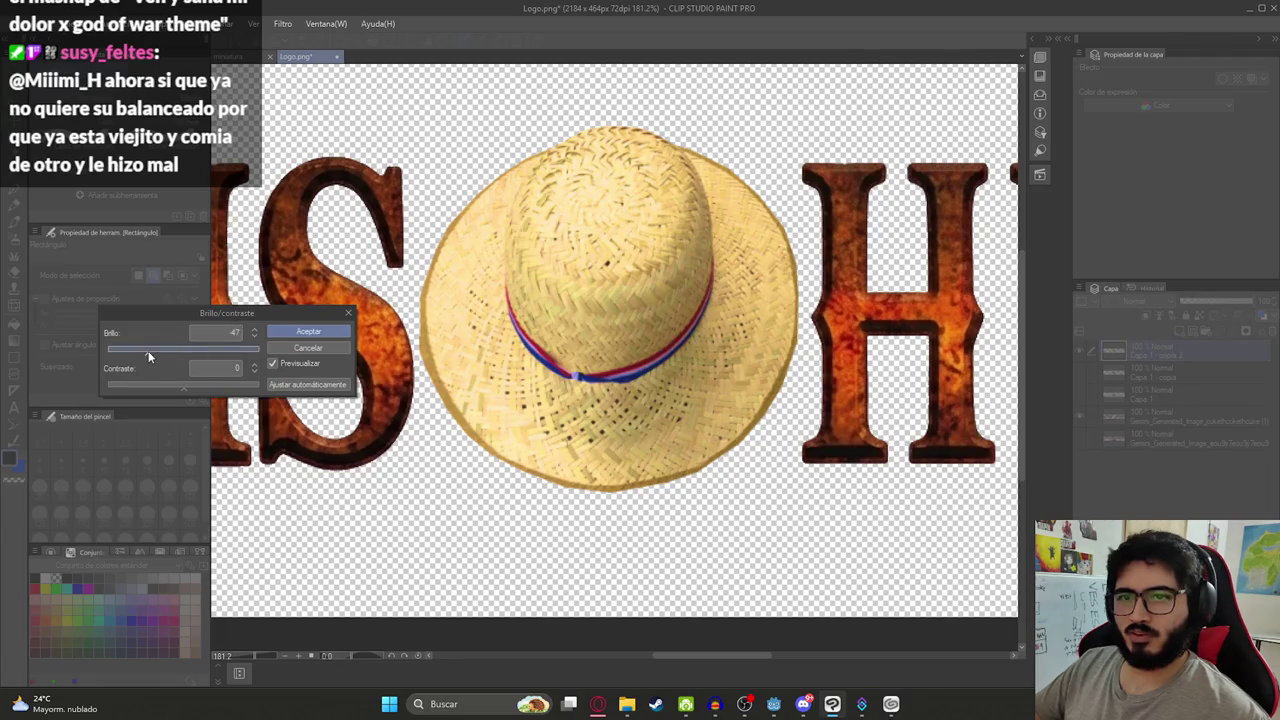
mouse_move(148, 351)
mouse_down()
mouse_move(150, 381)
mouse_move(195, 391)
mouse_up()
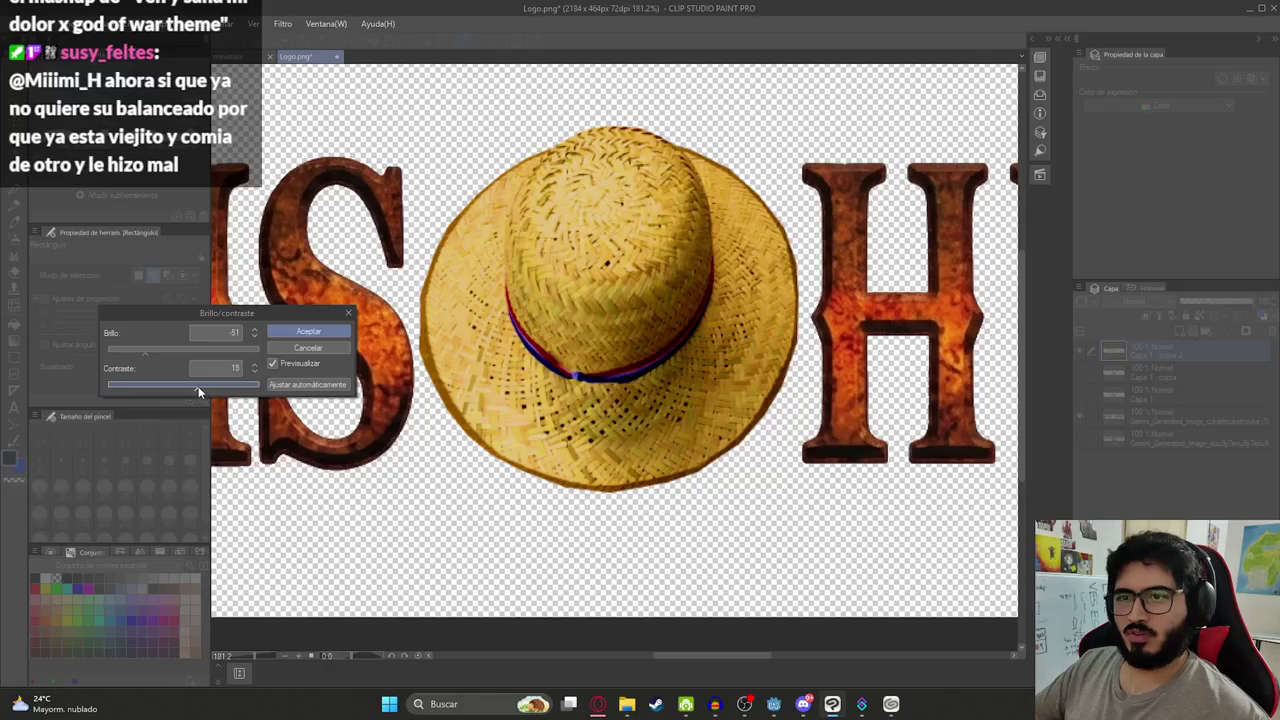
click(308, 331)
Fit the logo in view and save it over the existing Logo.png
key(ctrl+0)
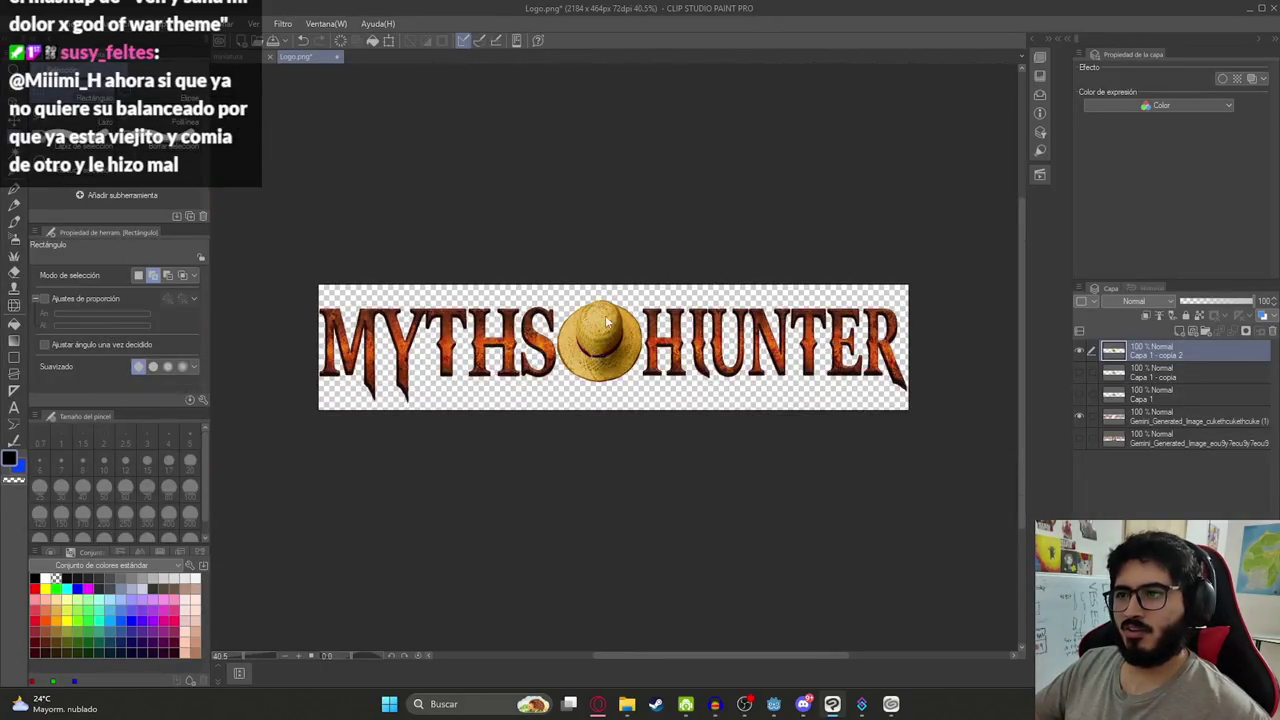
key(ctrl+shift+s)
key(Return)
click(666, 346)
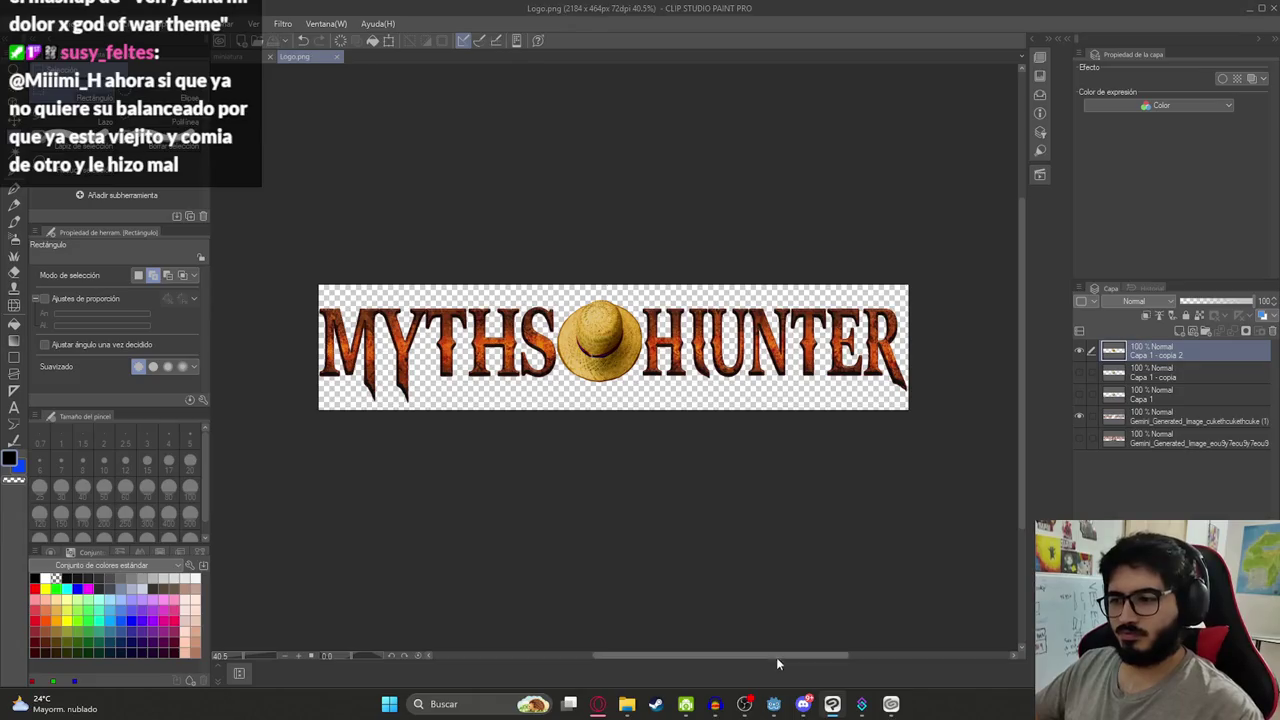
click(776, 708)
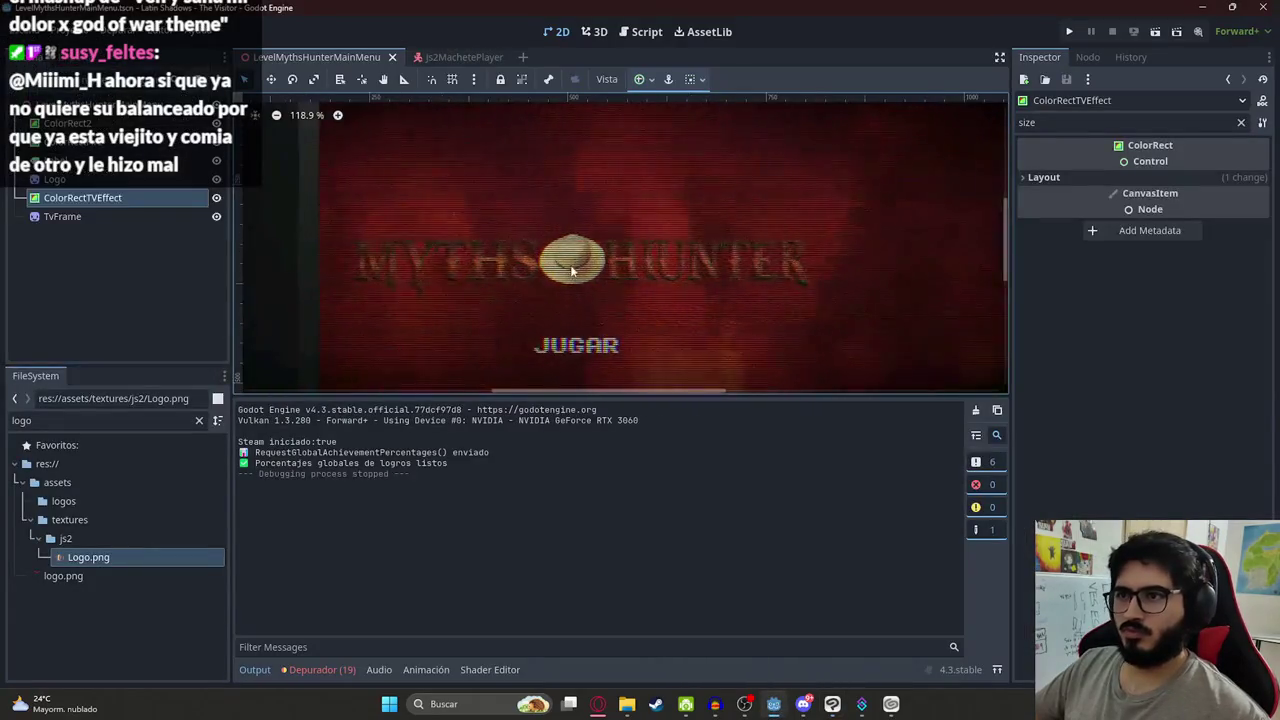
Preview the main menu scene with the darker hat logo, then close the game
scroll(491, 180, up, 1)
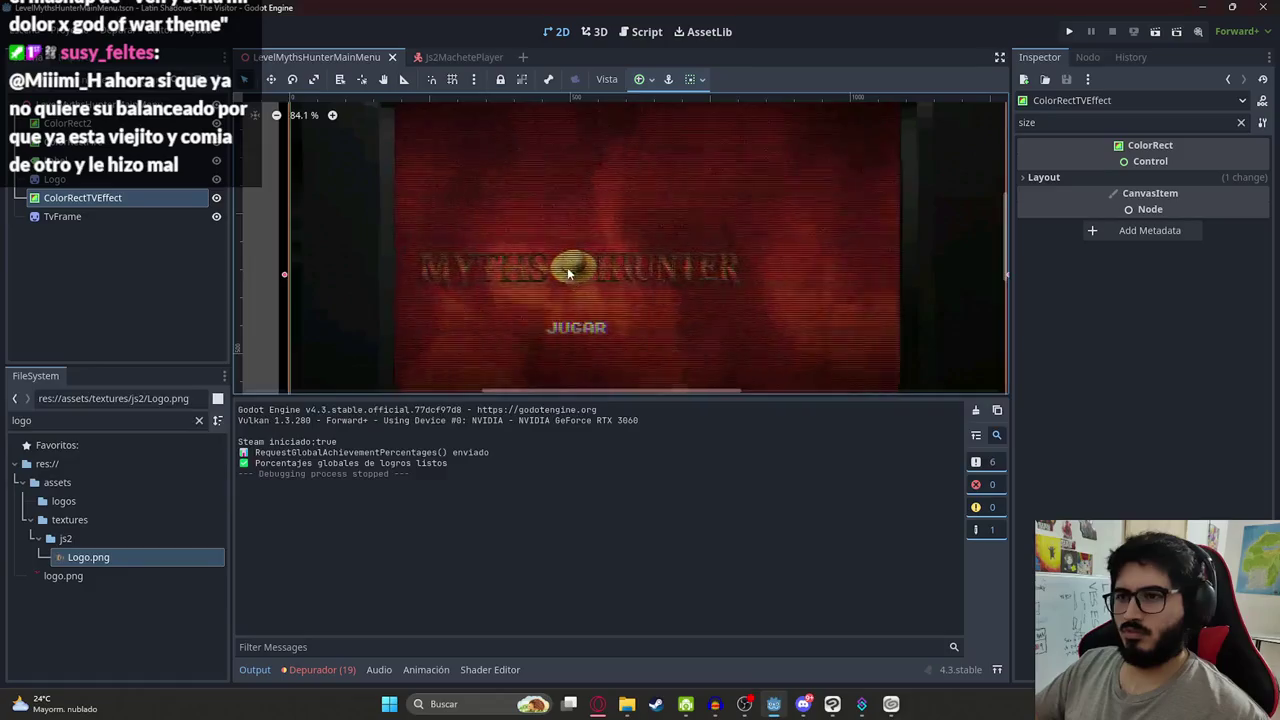
right_click(318, 57)
click(382, 157)
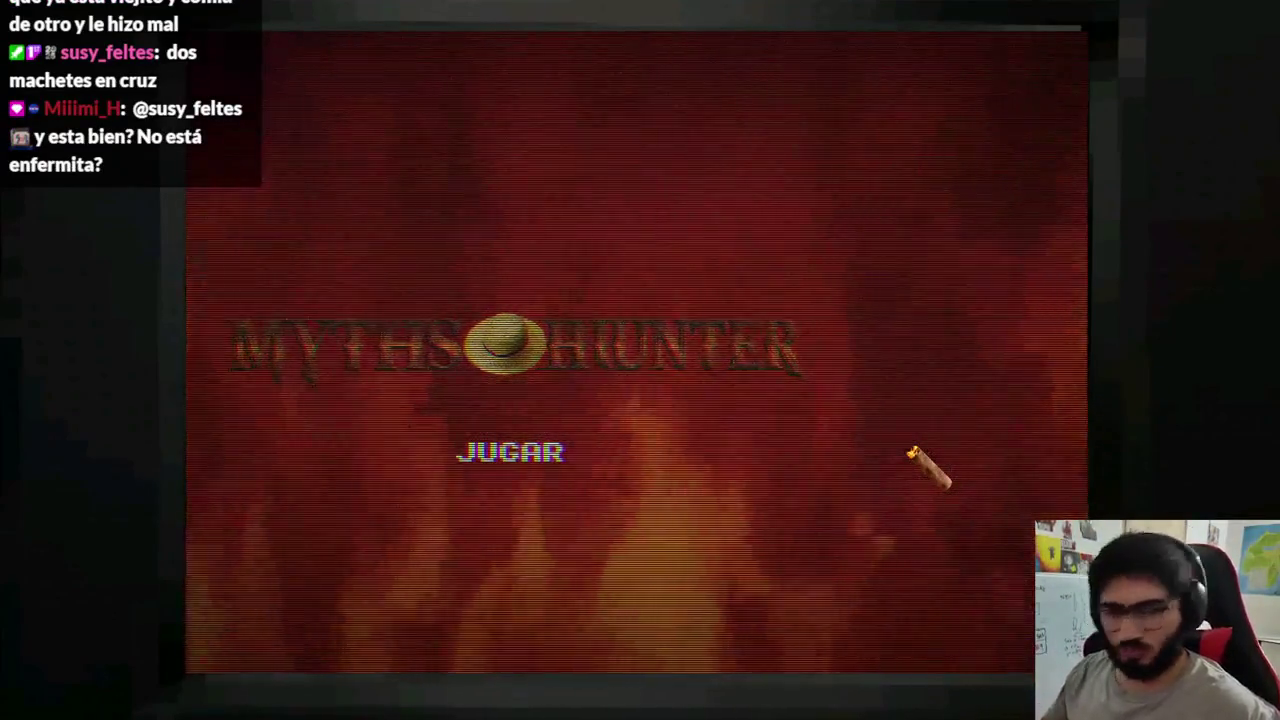
key(Escape)
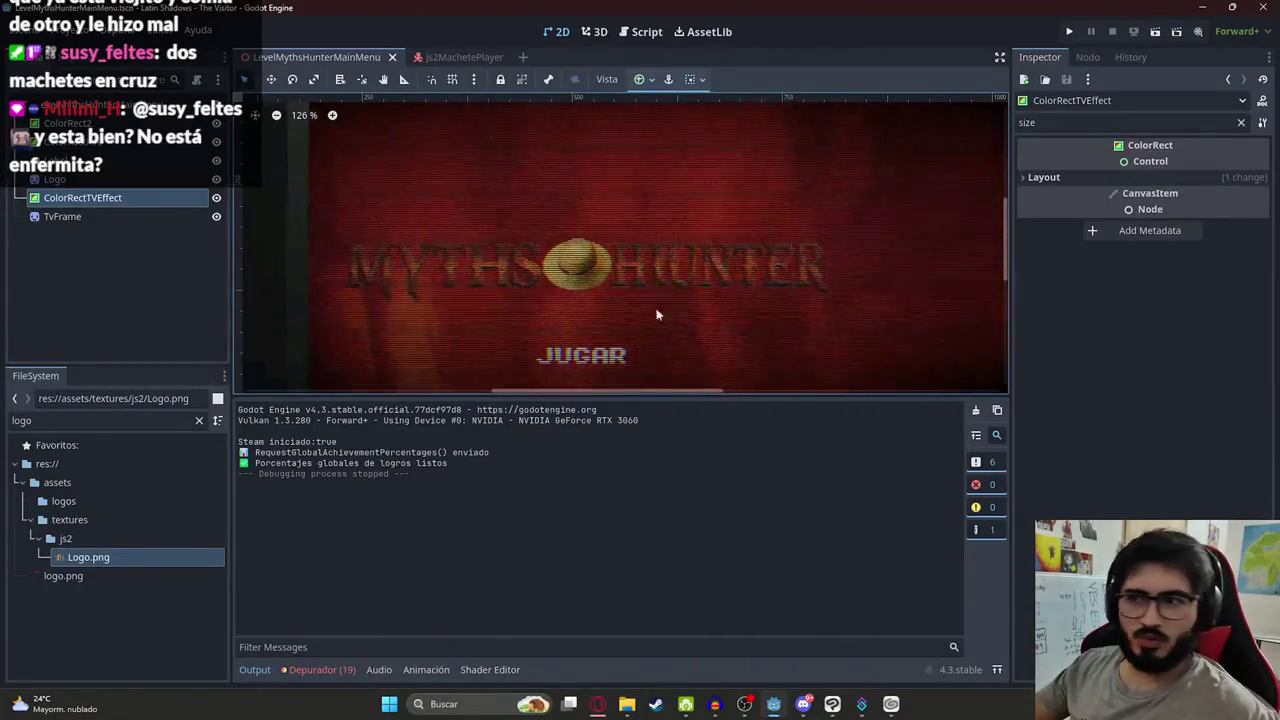
Open a new browser tab and go to suno
key(alt+Tab)
click(1084, 16)
text(suno)
key(Return)
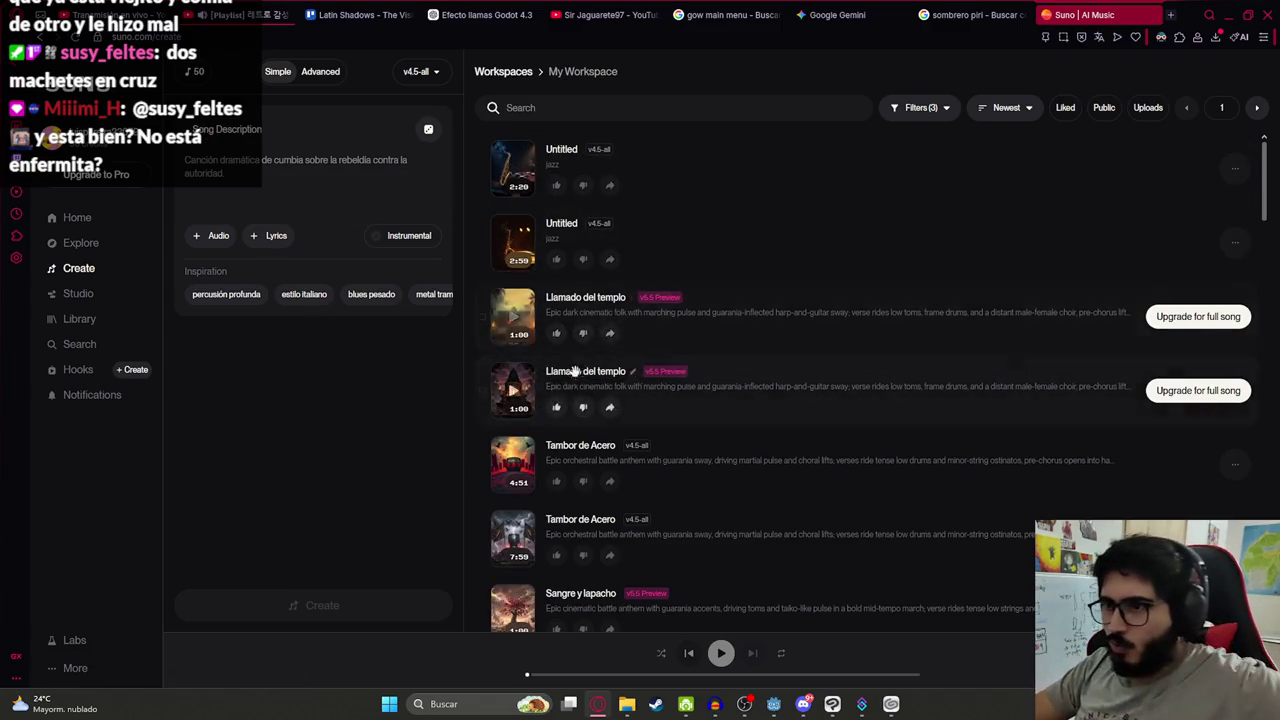
Play Llamado del templo and both Sangre y lapacho versions
scroll(560, 350, down, 2)
scroll(545, 324, up, 2)
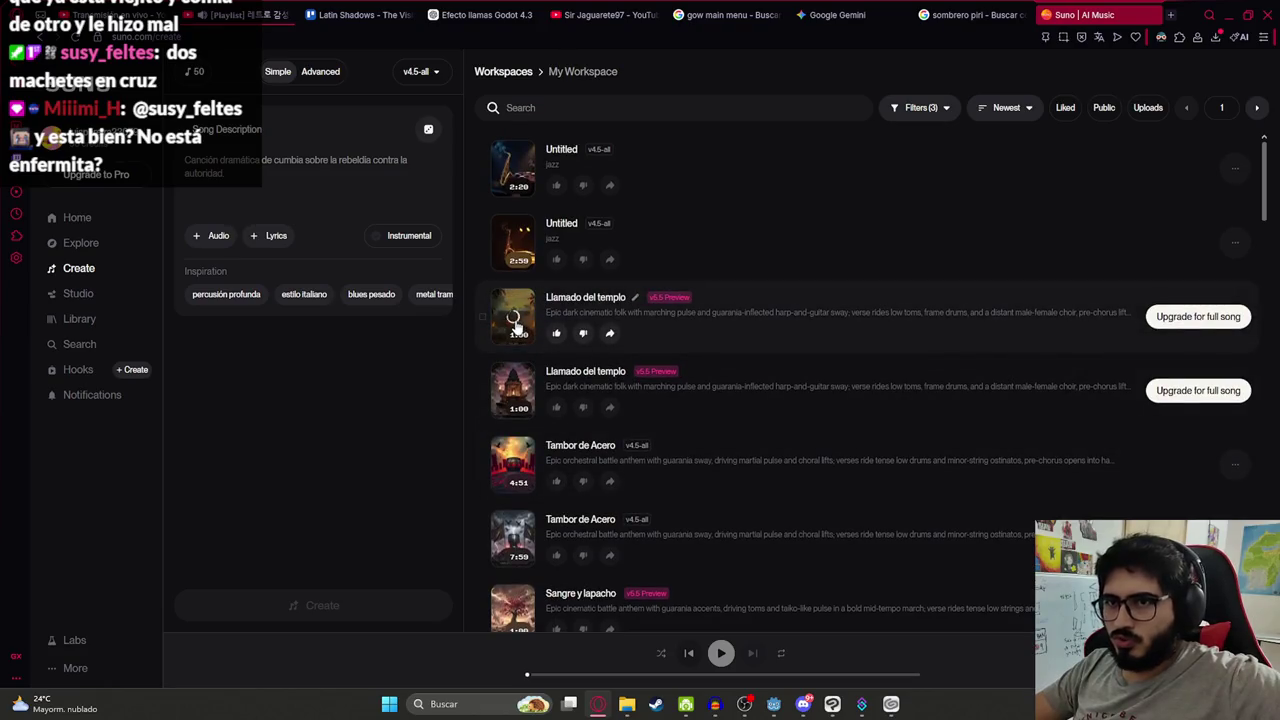
click(513, 318)
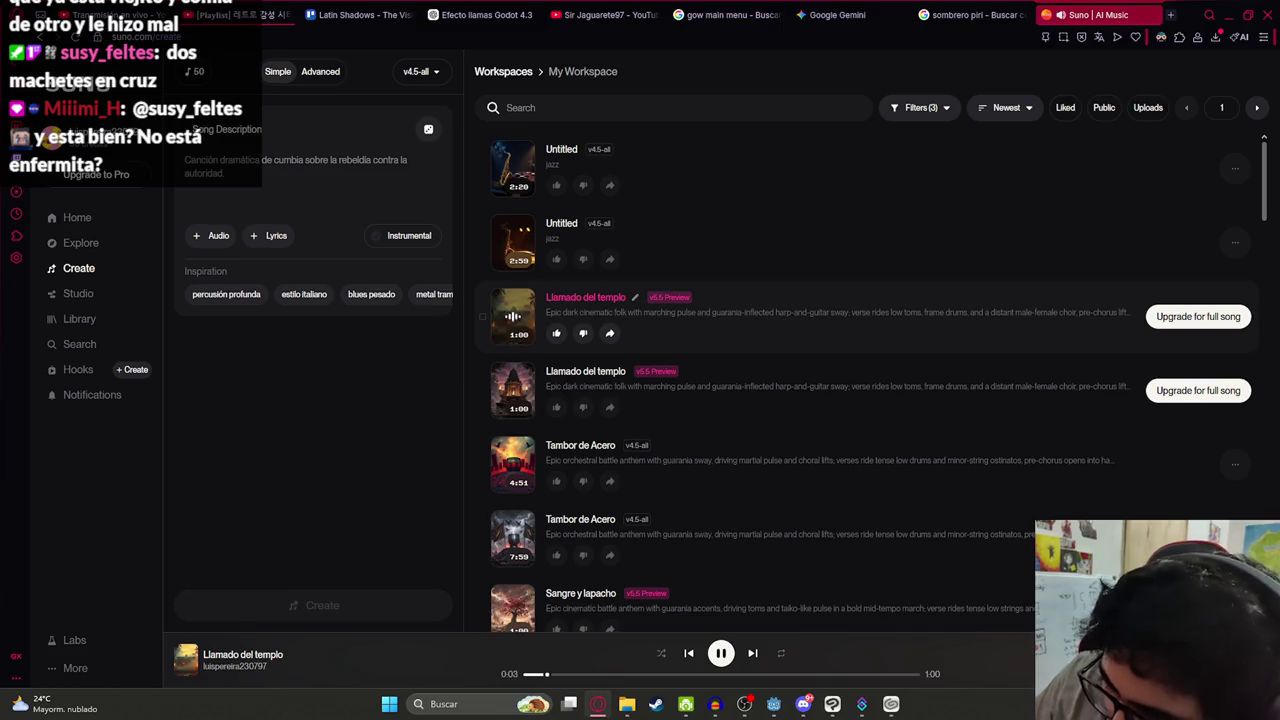
scroll(600, 360, down, 3)
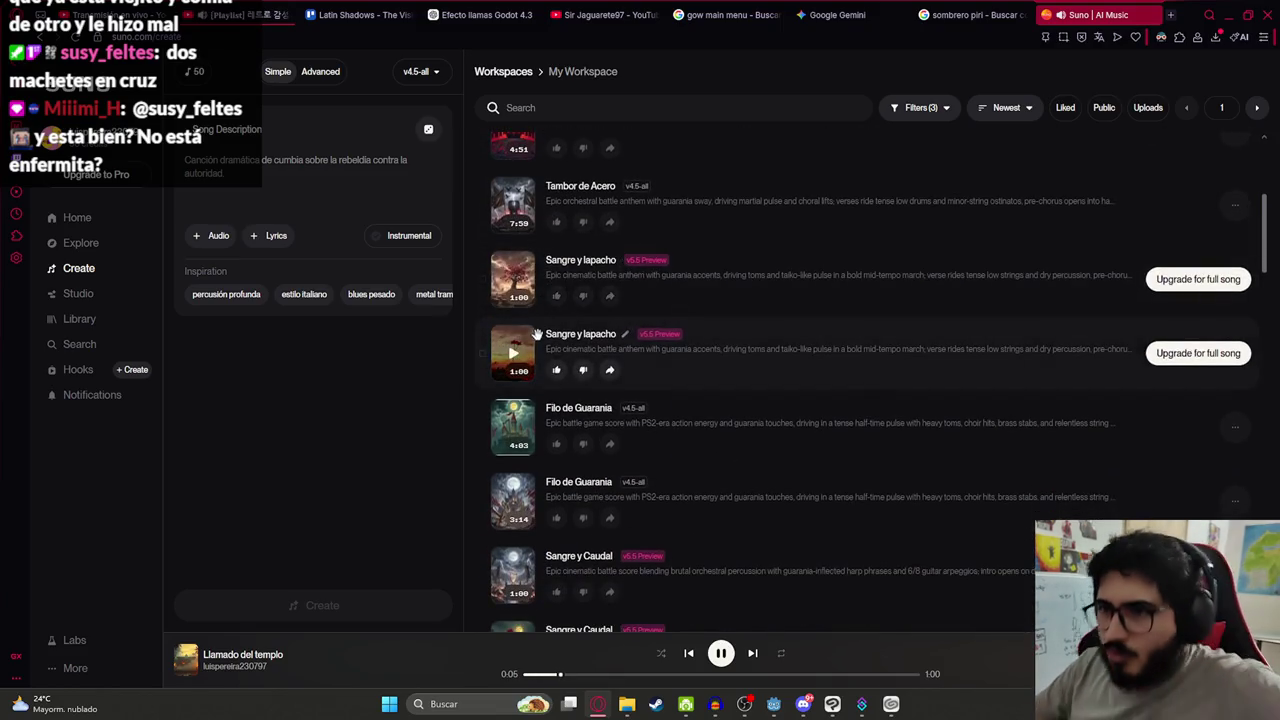
click(514, 356)
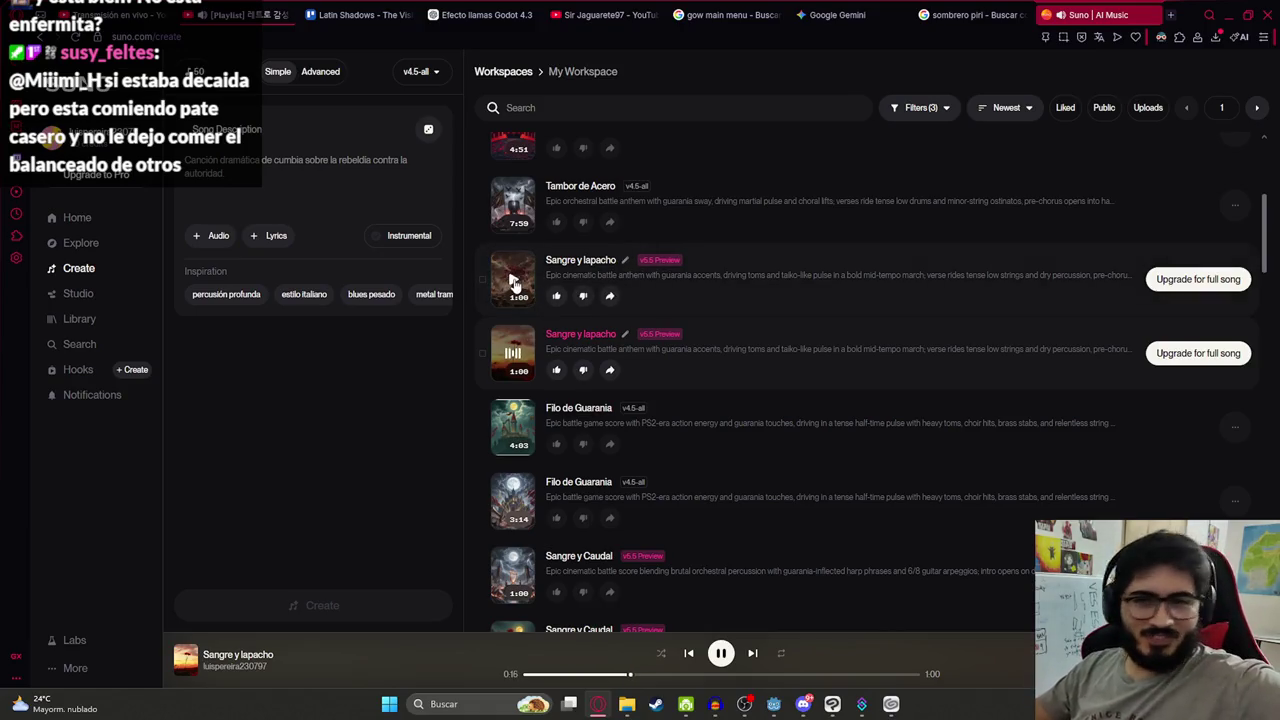
click(512, 283)
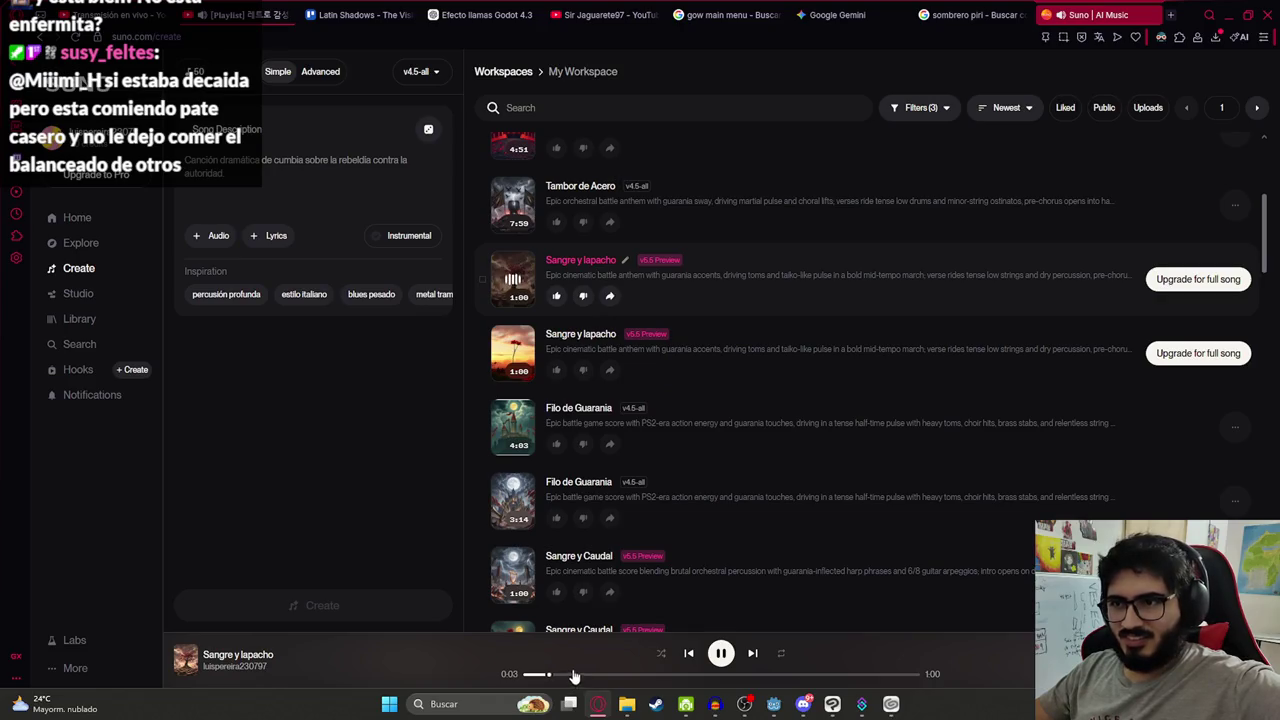
Play the 4:03 and 3:14 Filo de Guarania, then pause Sangre y Caudal at 0:08
click(512, 427)
scroll(522, 425, down, 3)
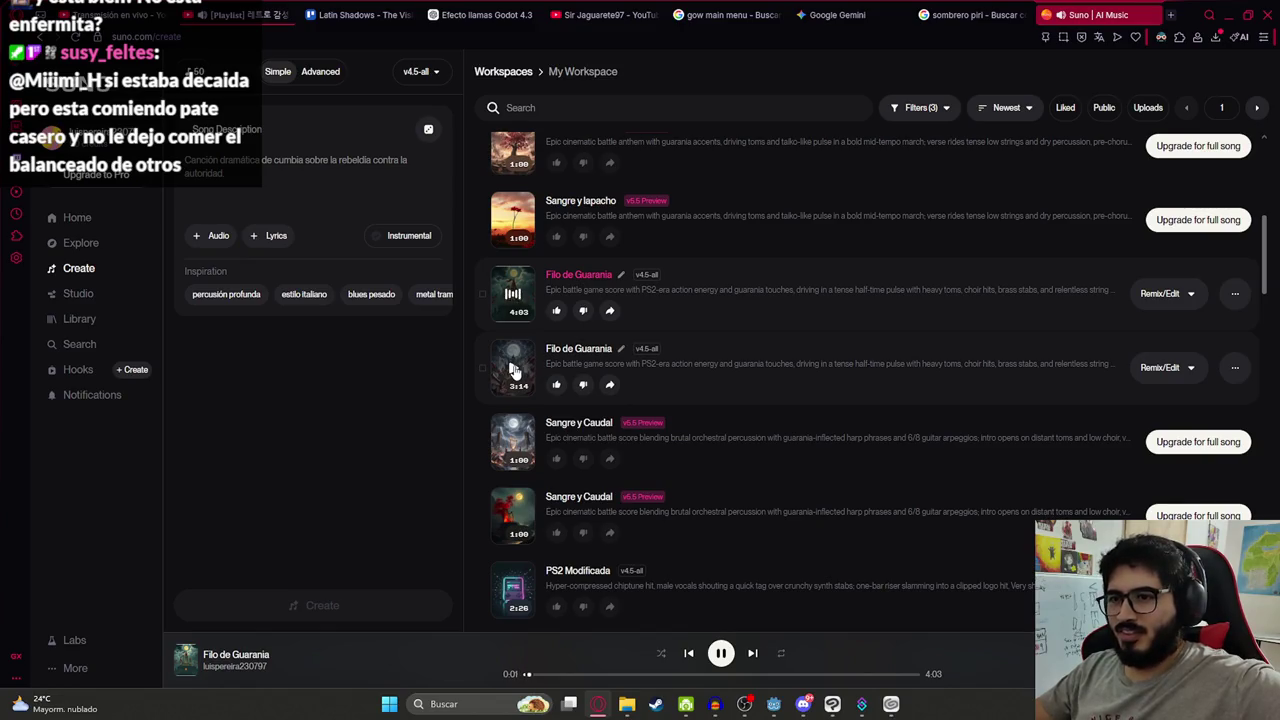
click(513, 370)
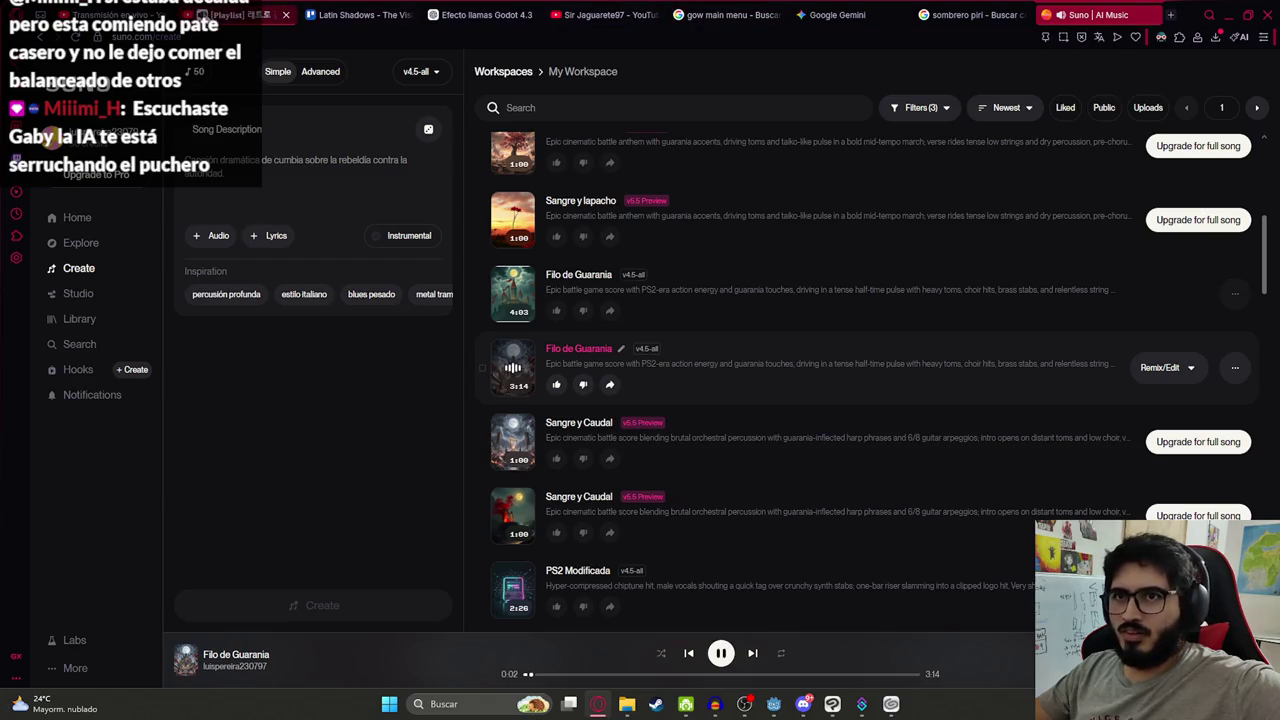
scroll(512, 466, down, 2)
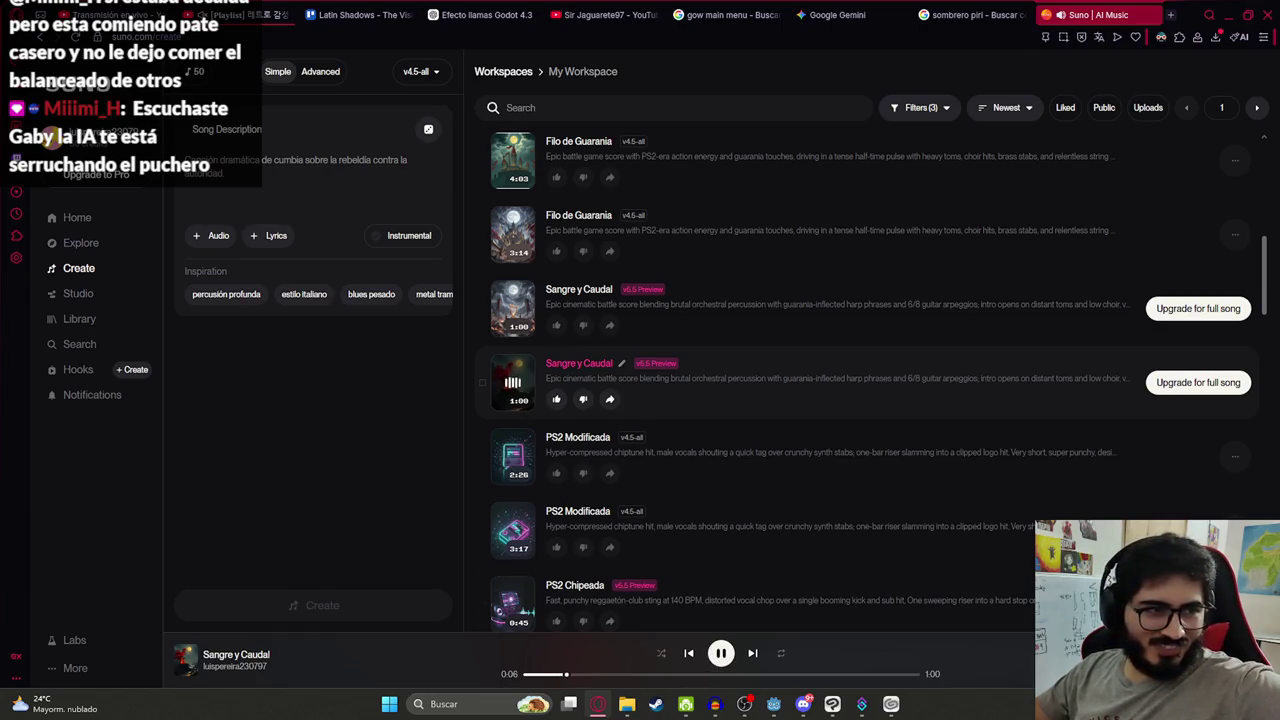
click(721, 653)
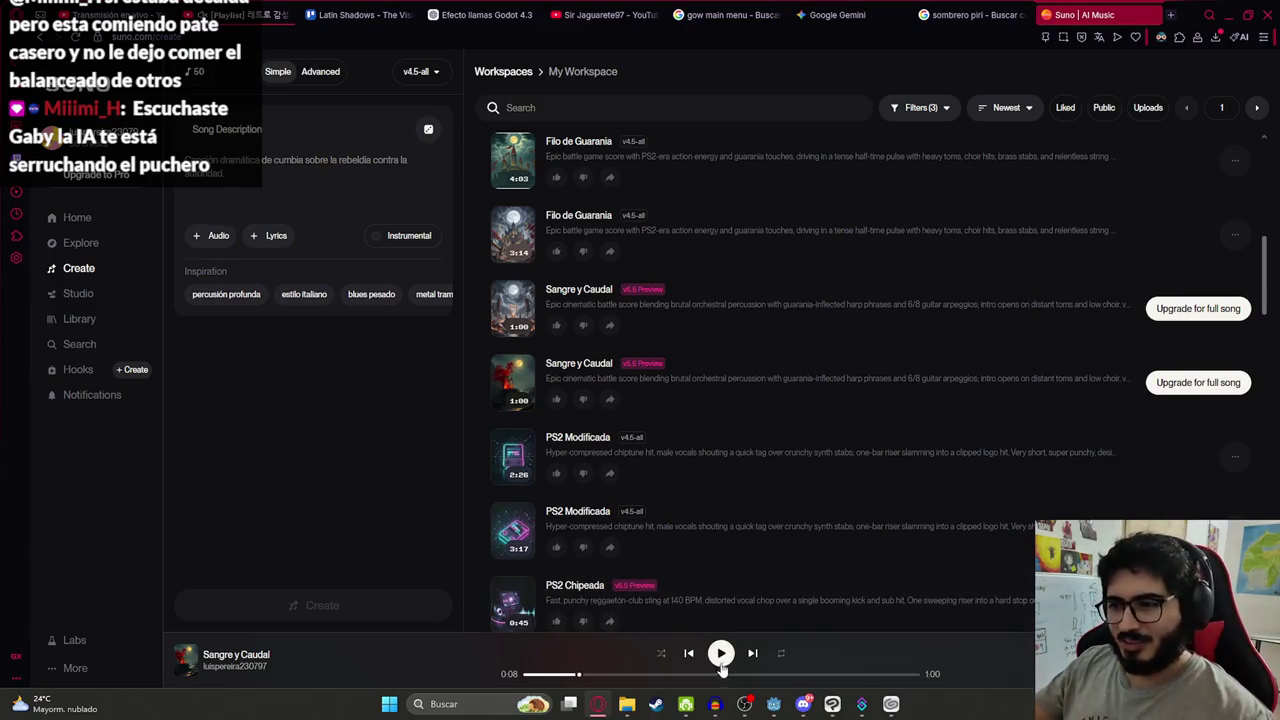
Resume Sangre y Caudal and skip ahead to around 0:30
click(722, 655)
scroll(680, 480, up, 1)
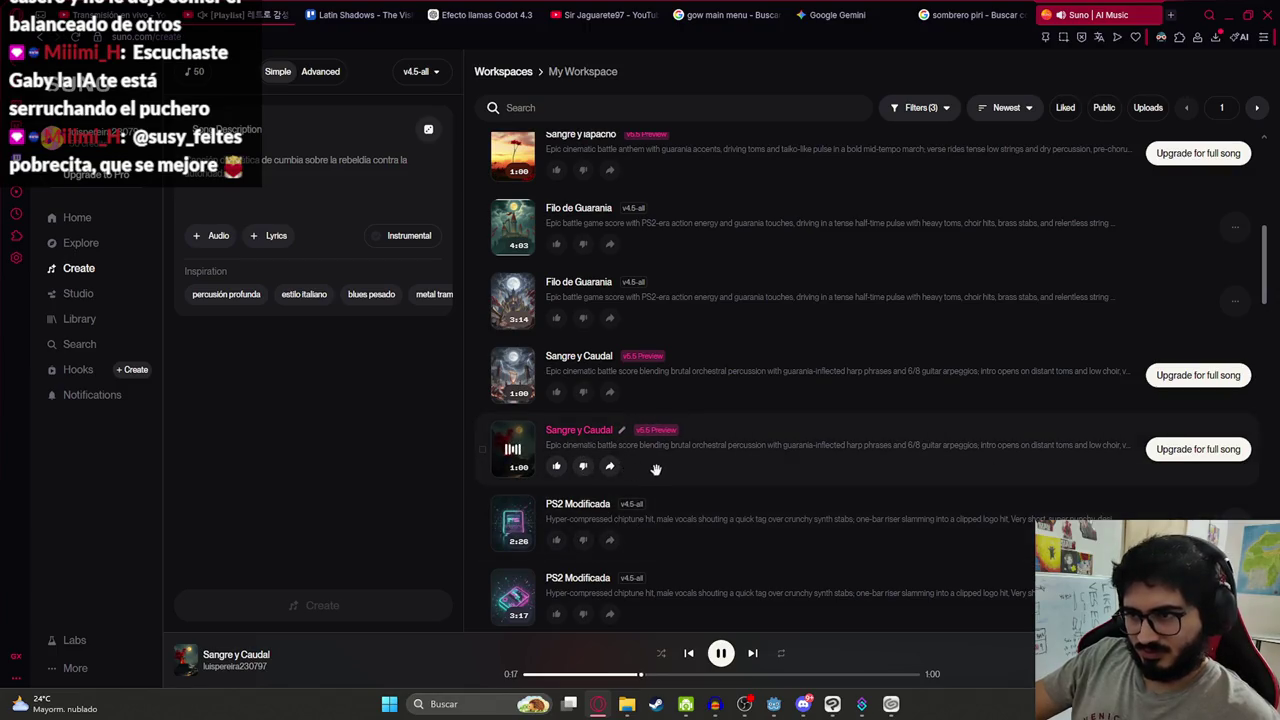
click(723, 675)
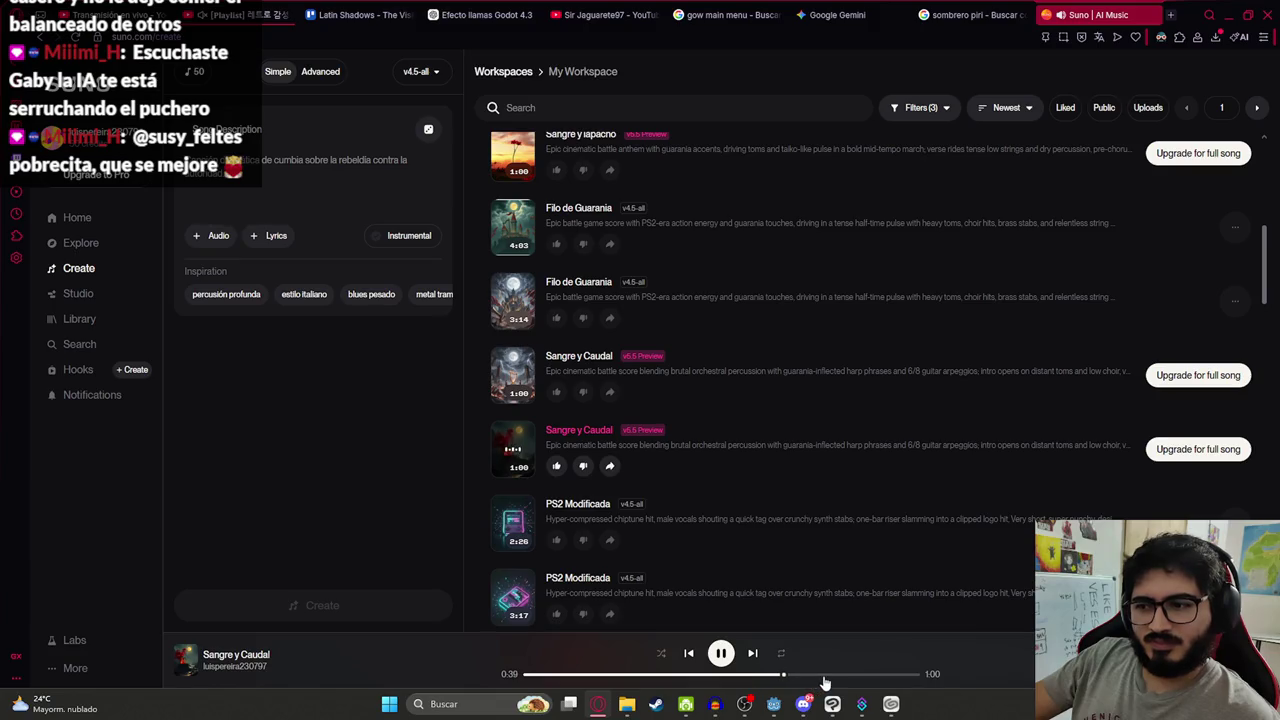
Play the upper Sangre y Caudal version, then view the Upgrade offer for the full song
mouse_move(535, 382)
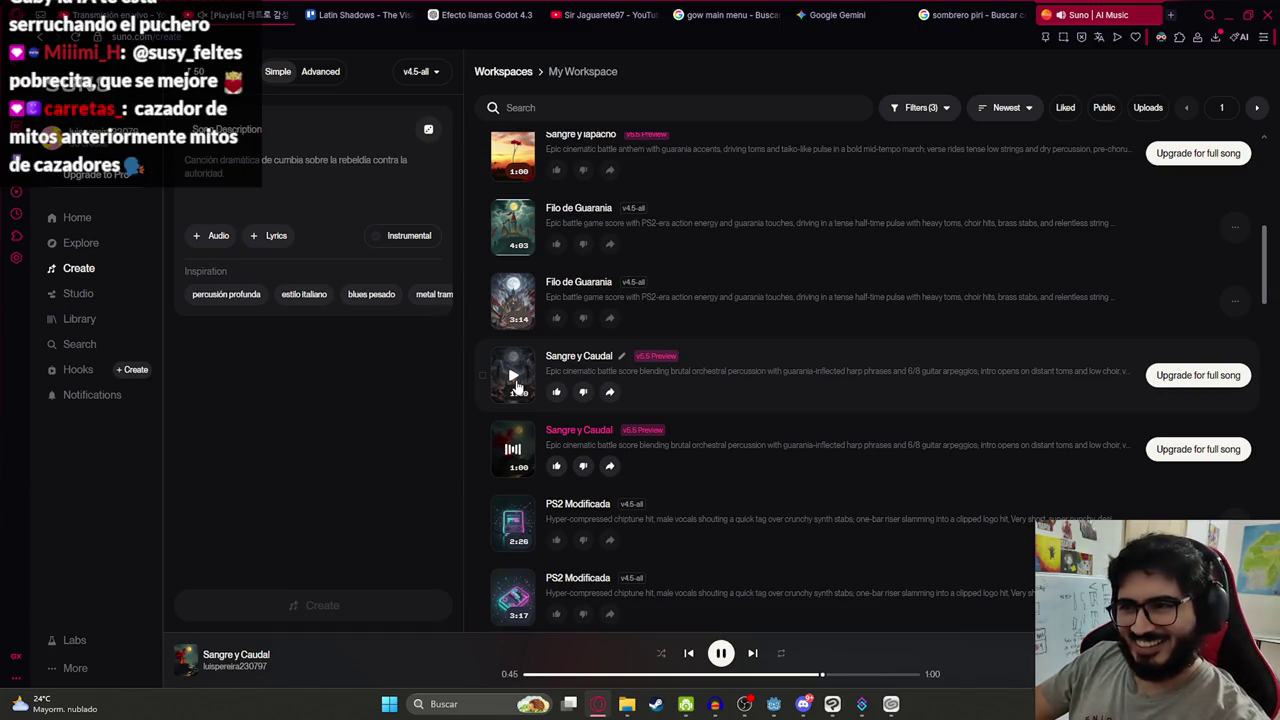
click(513, 377)
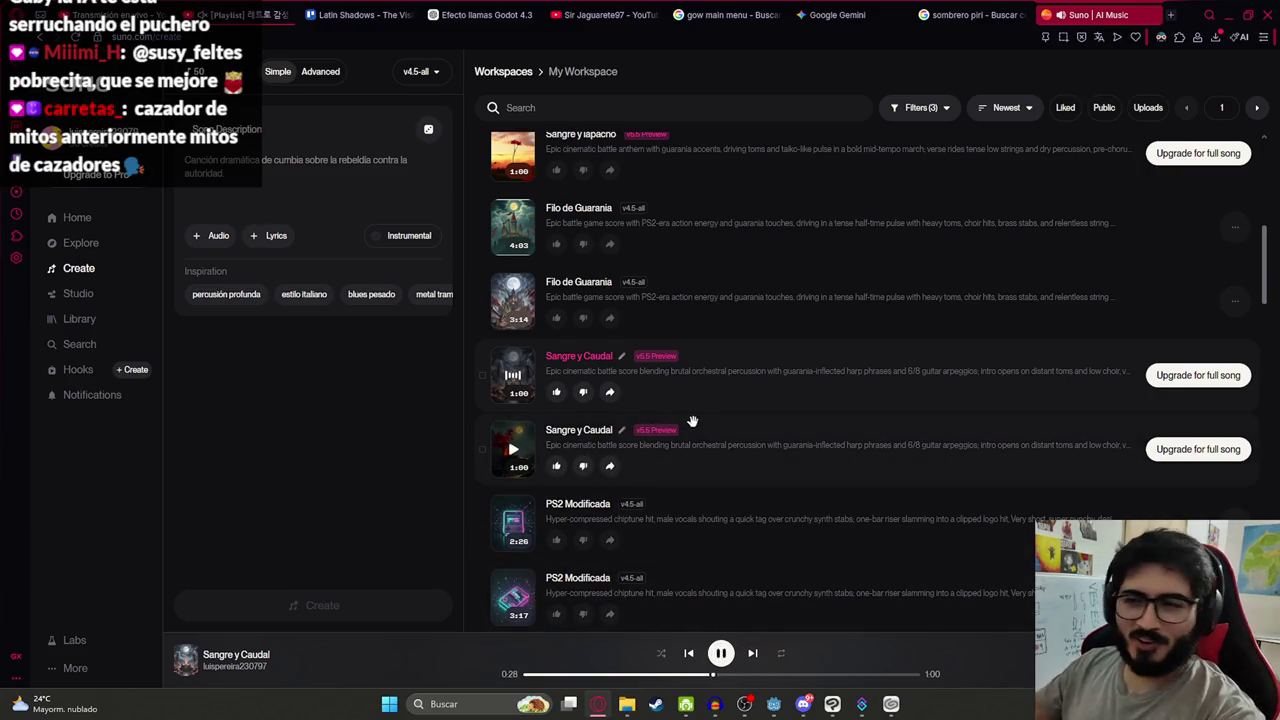
scroll(650, 418, up, 2)
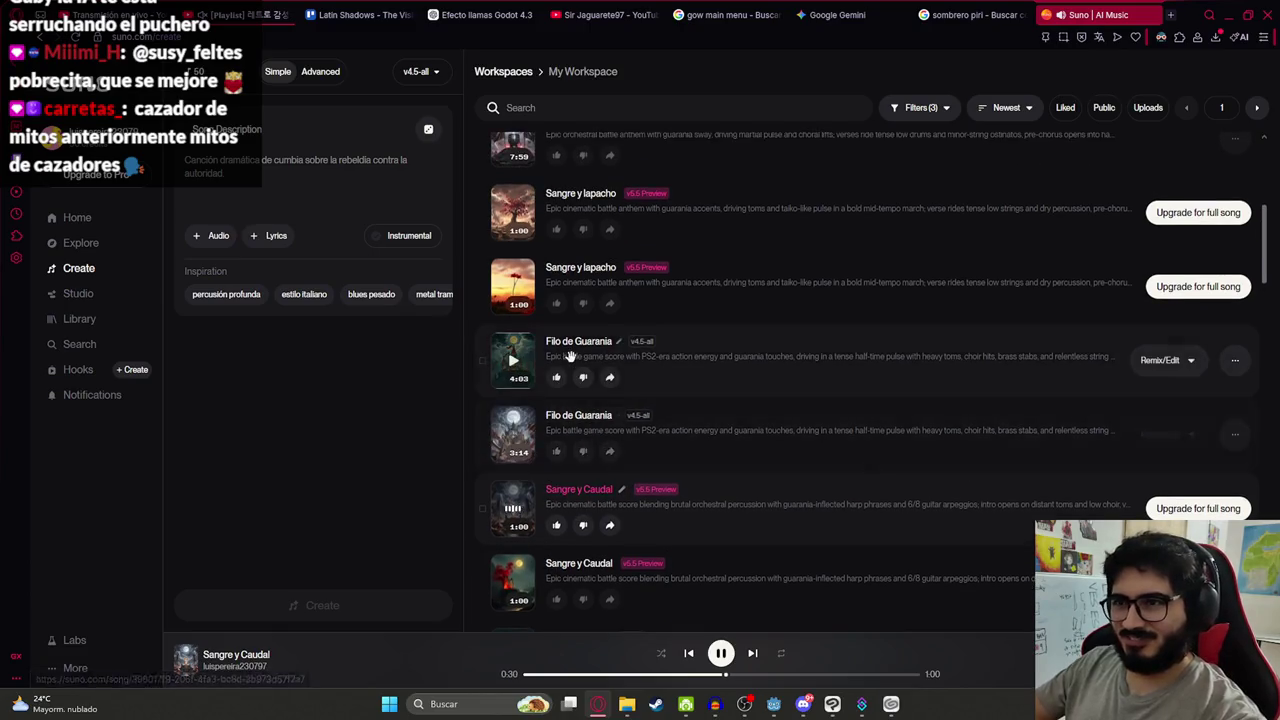
scroll(570, 357, up, 1)
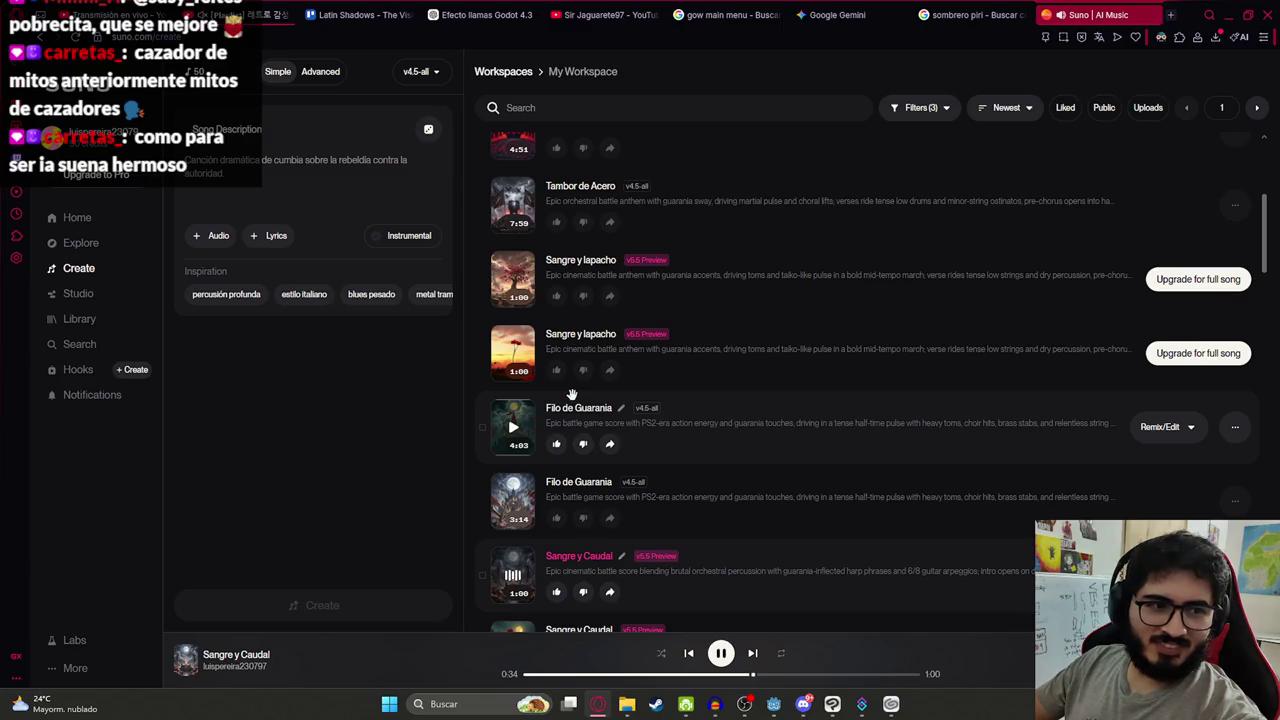
scroll(575, 405, down, 2)
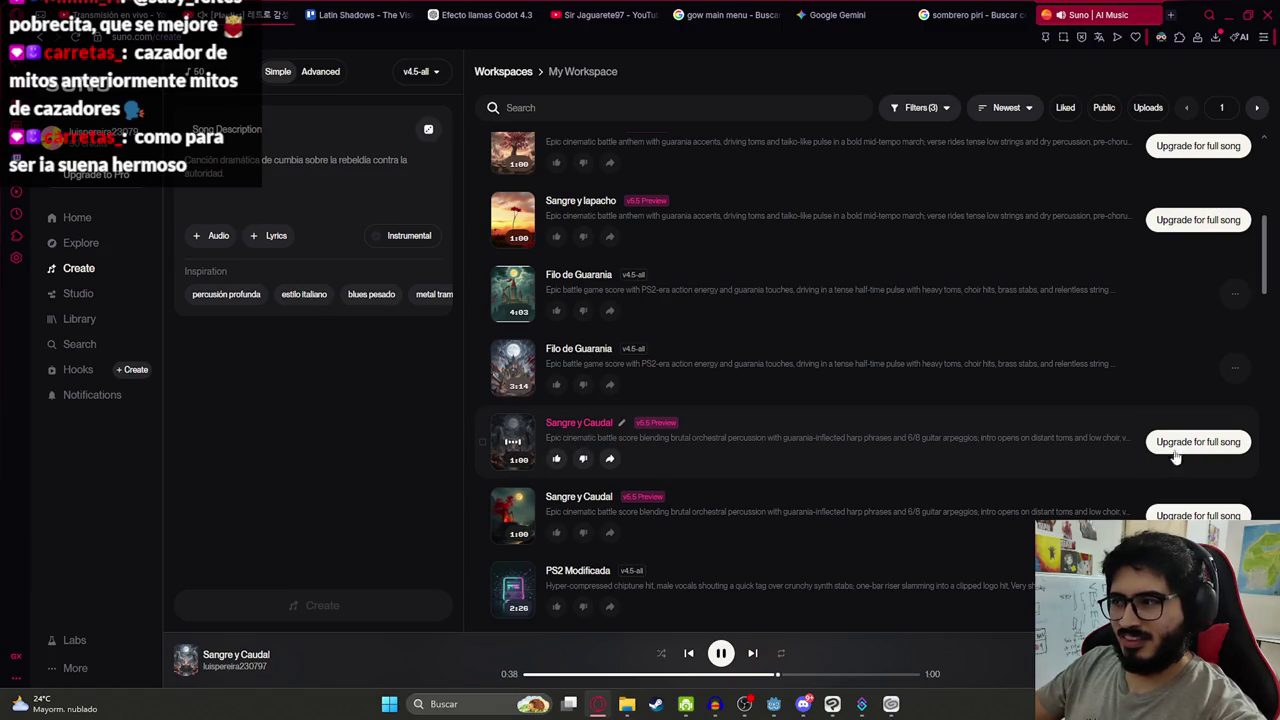
click(1213, 444)
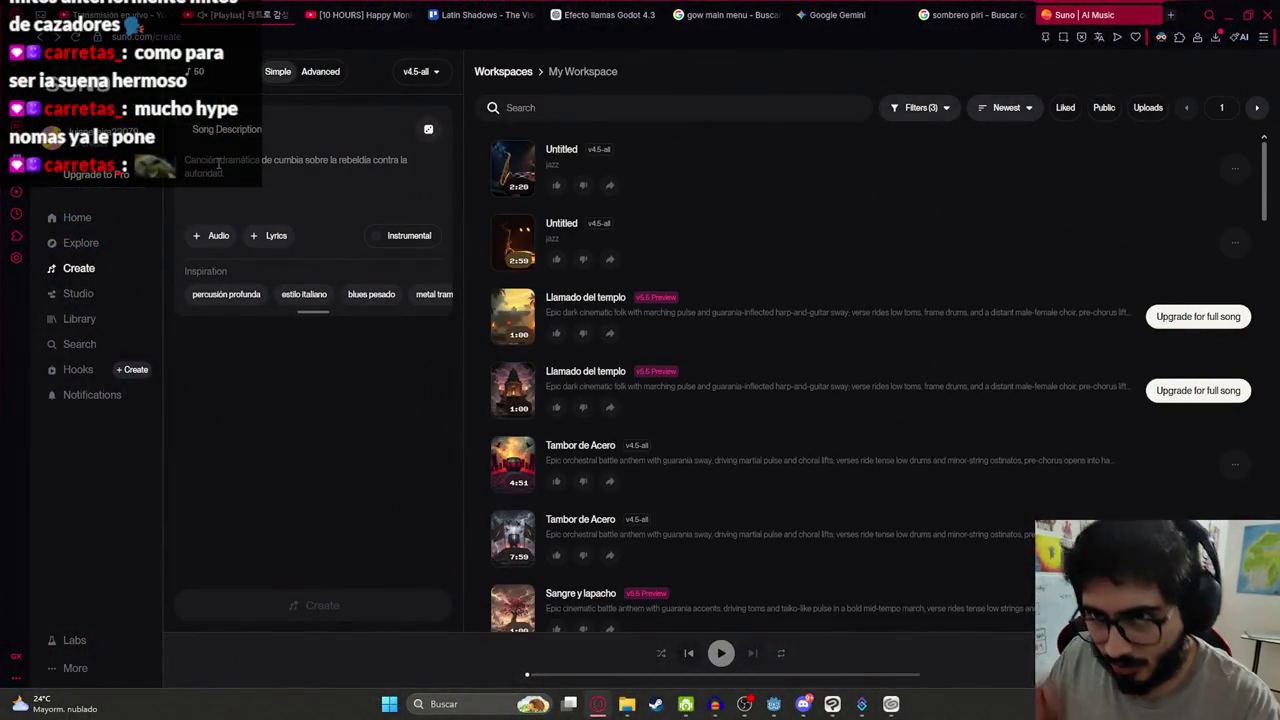
Type a 'Musica … con toques de guaran' description and make the song Instrumental
text(Musica)
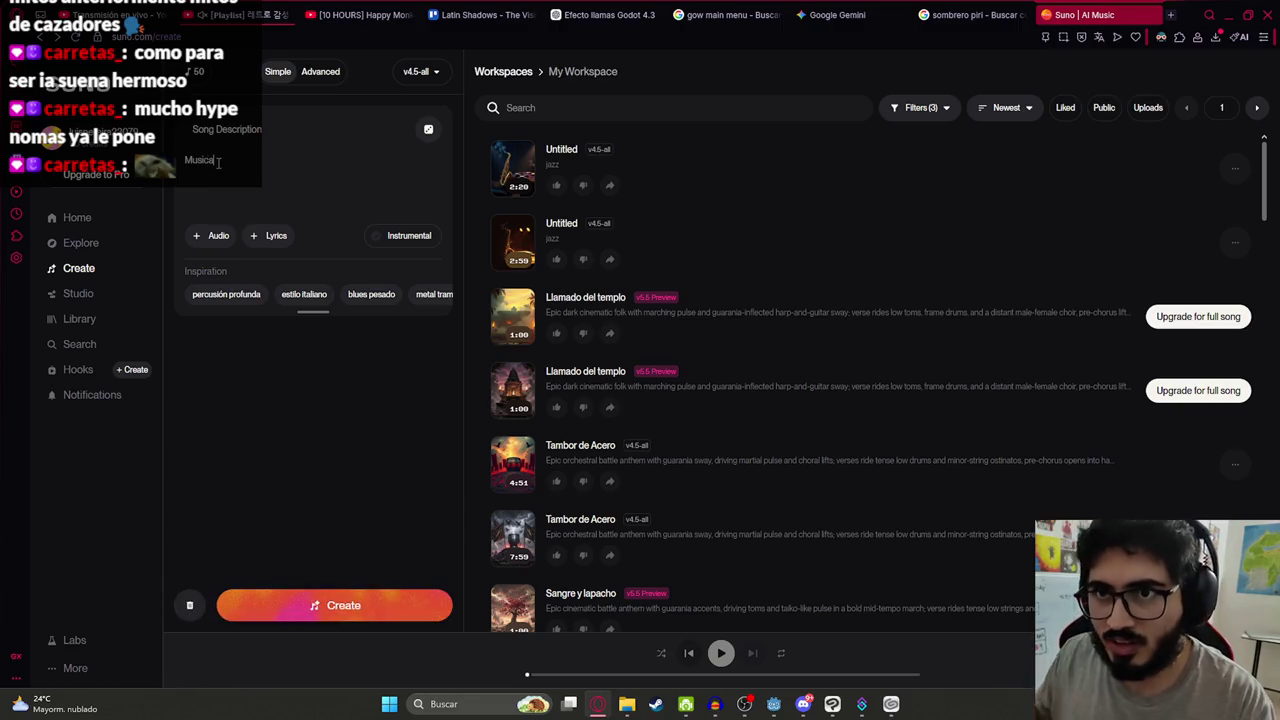
click(430, 235)
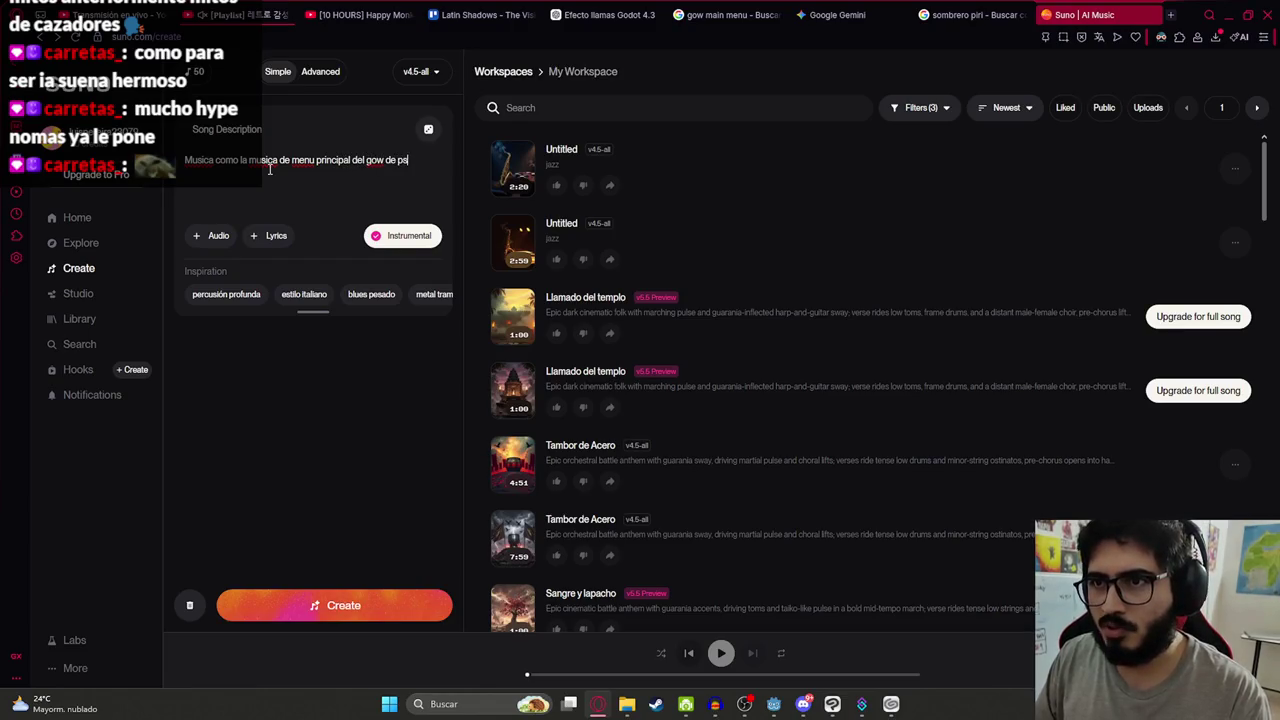
text(2 con toque)
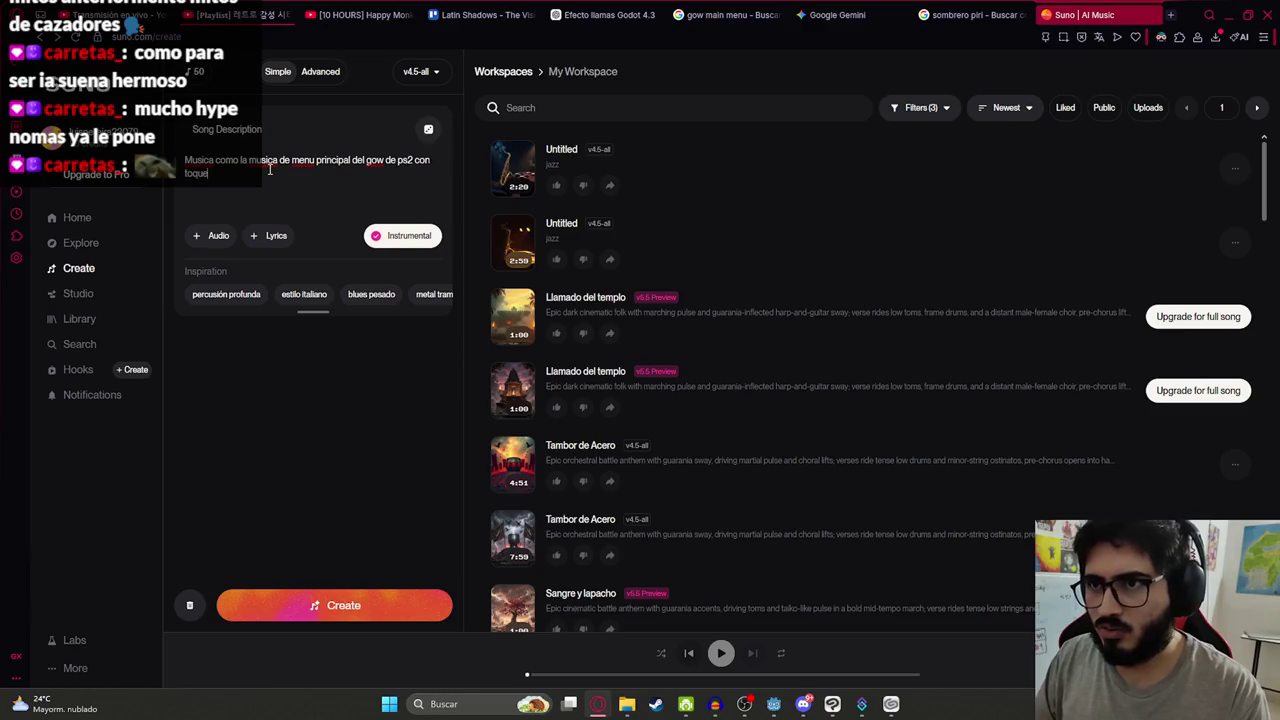
text(s de guarania)
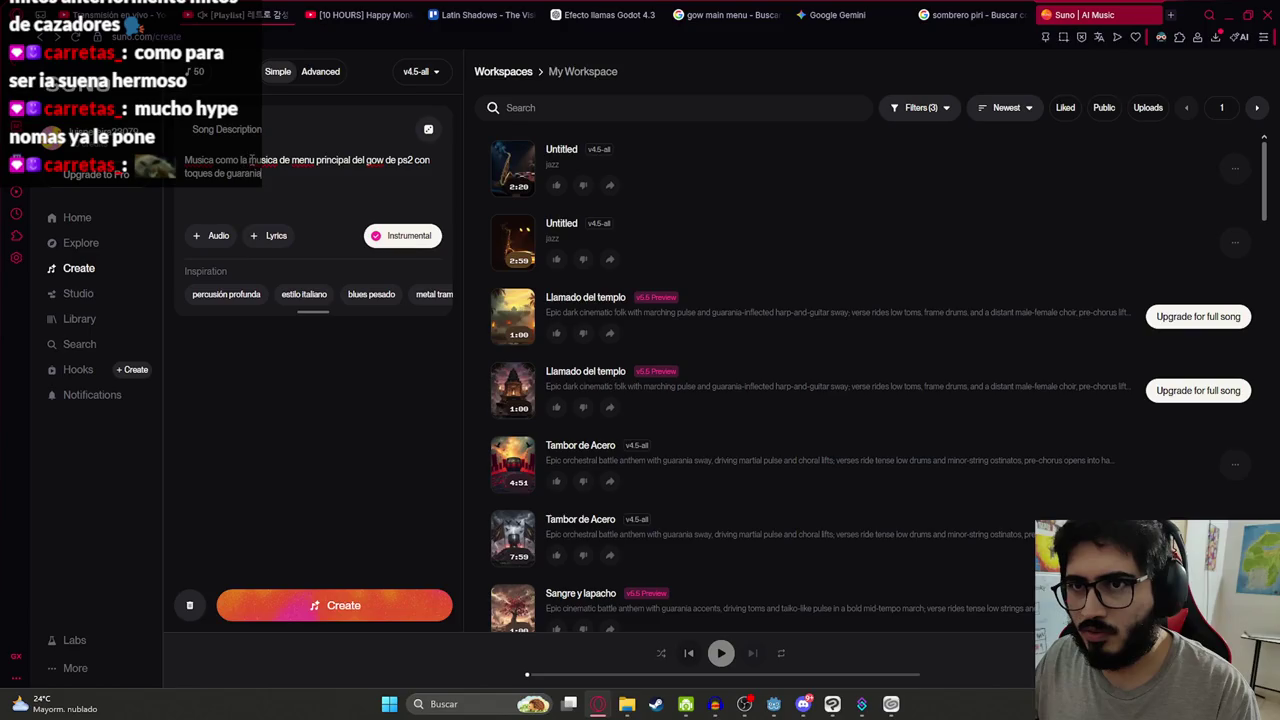
Reword the description to 'como el de god of war de ps2' and create the song
drag(250, 161, 75, 155)
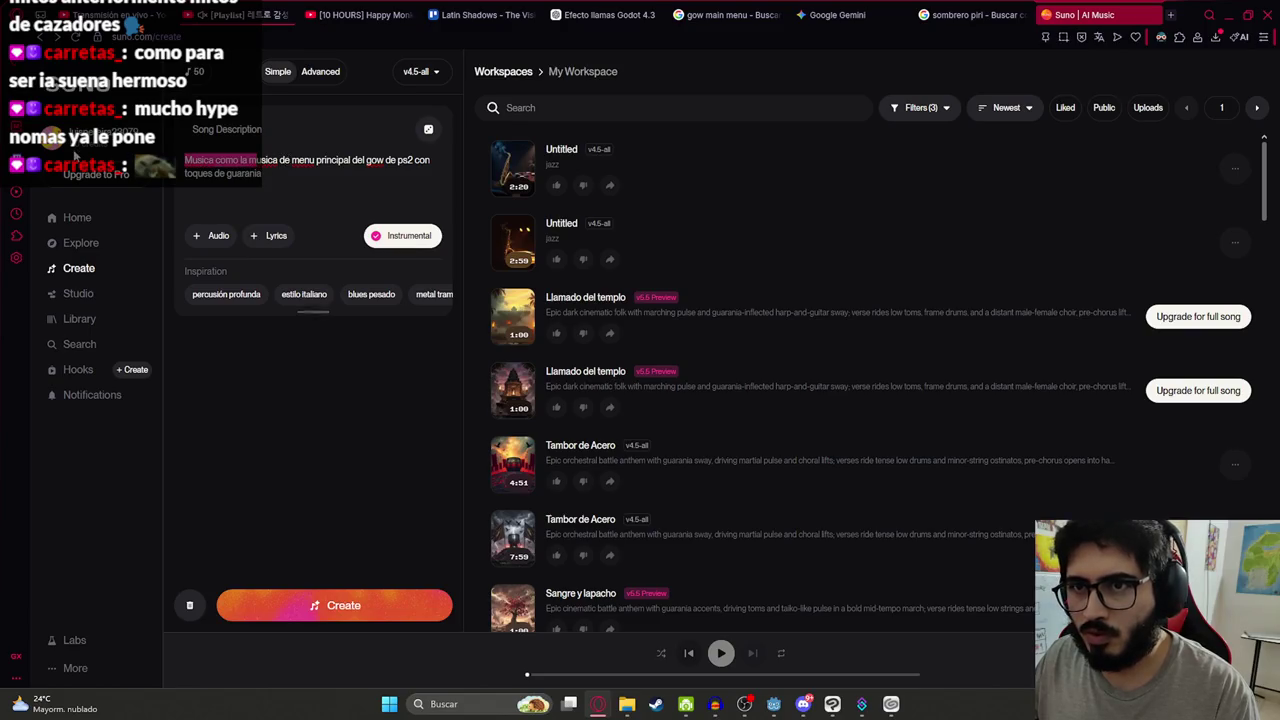
text(M)
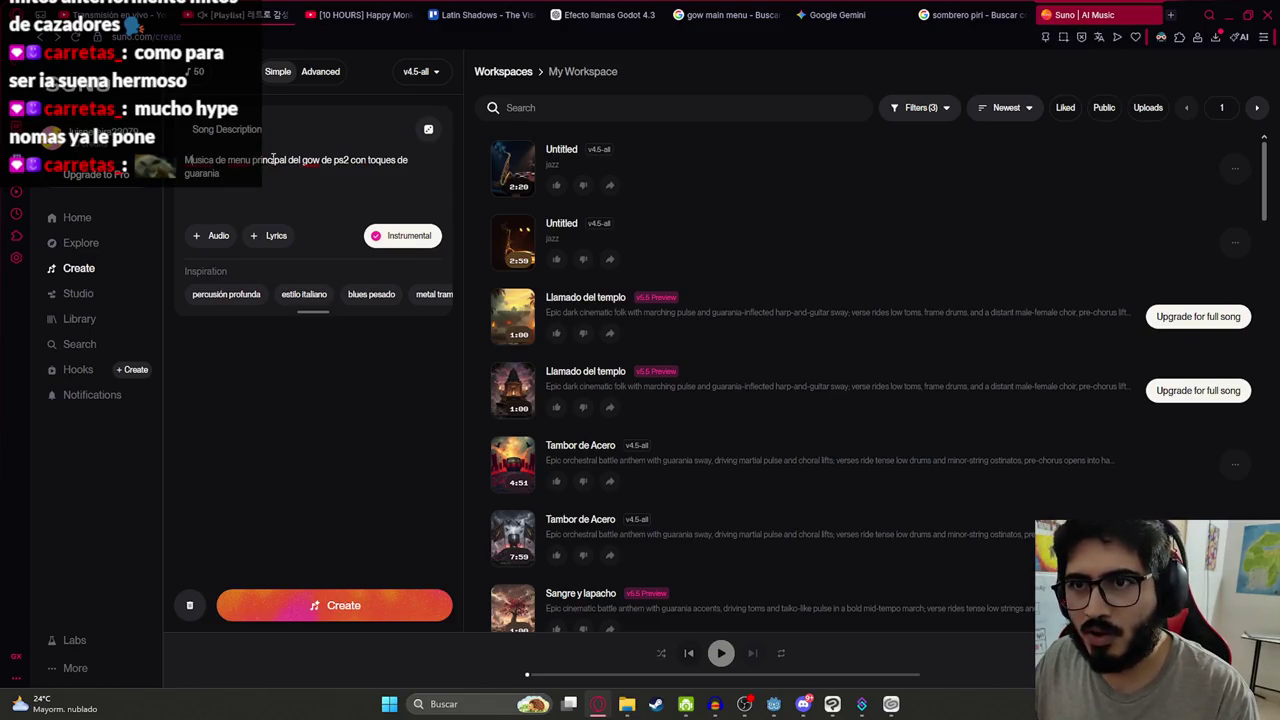
click(289, 161)
text(como el )
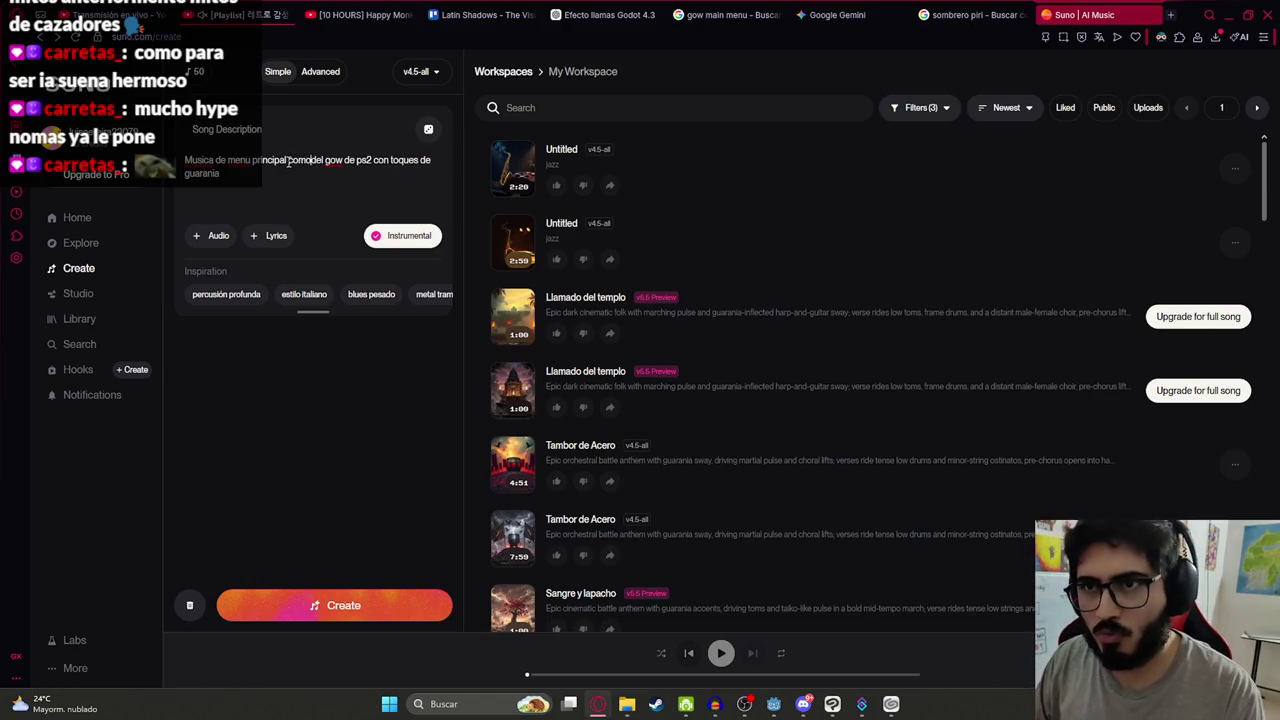
text(de)
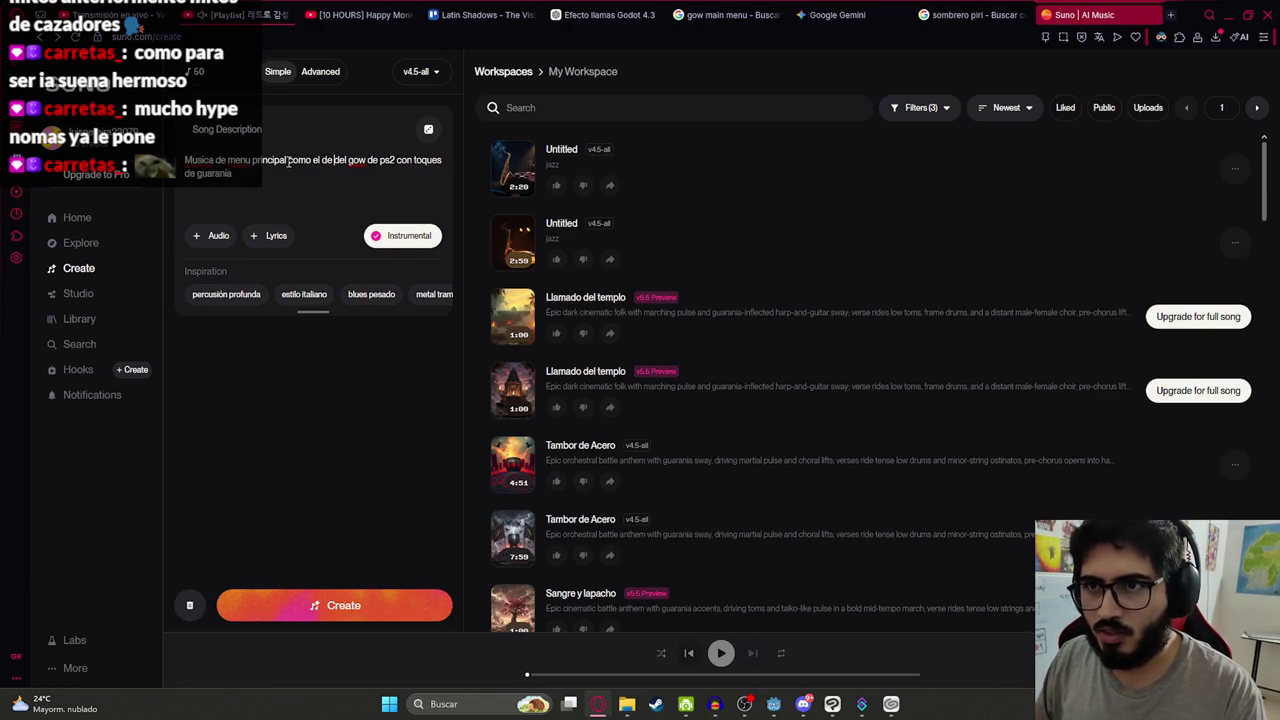
key(shift+Right)
key(shift+Right)
key(shift+Right)
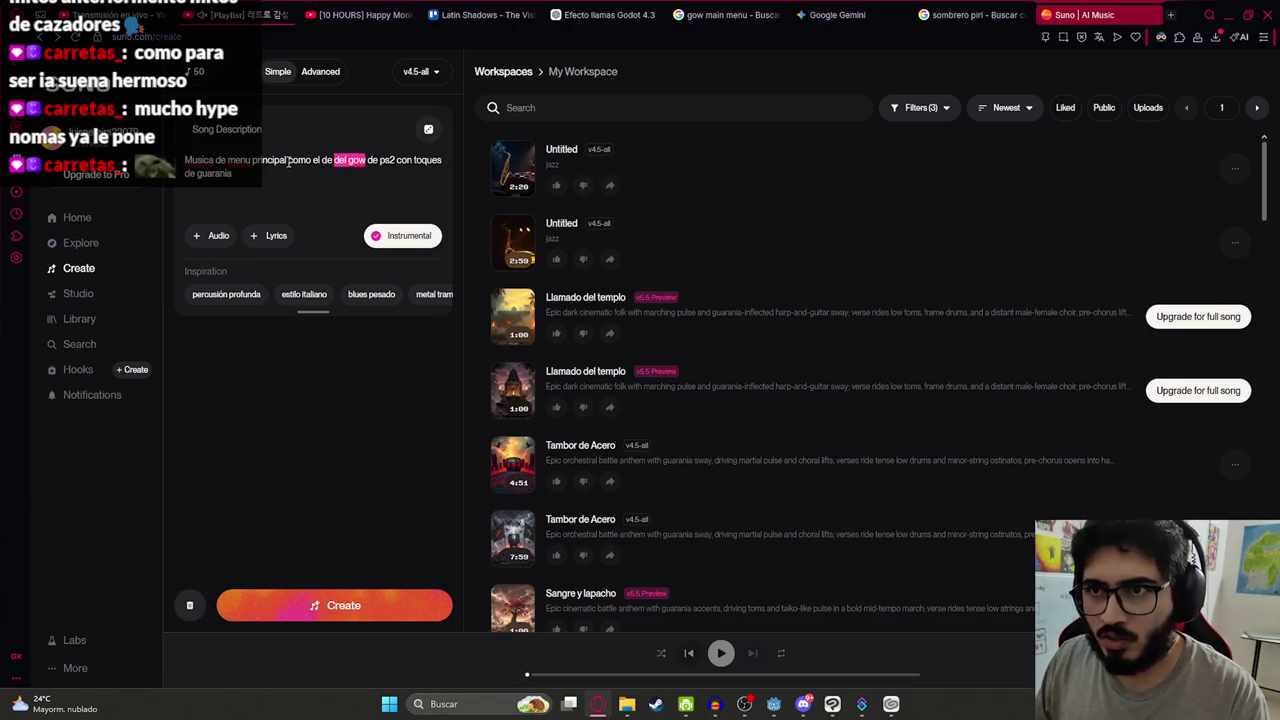
text(god of war)
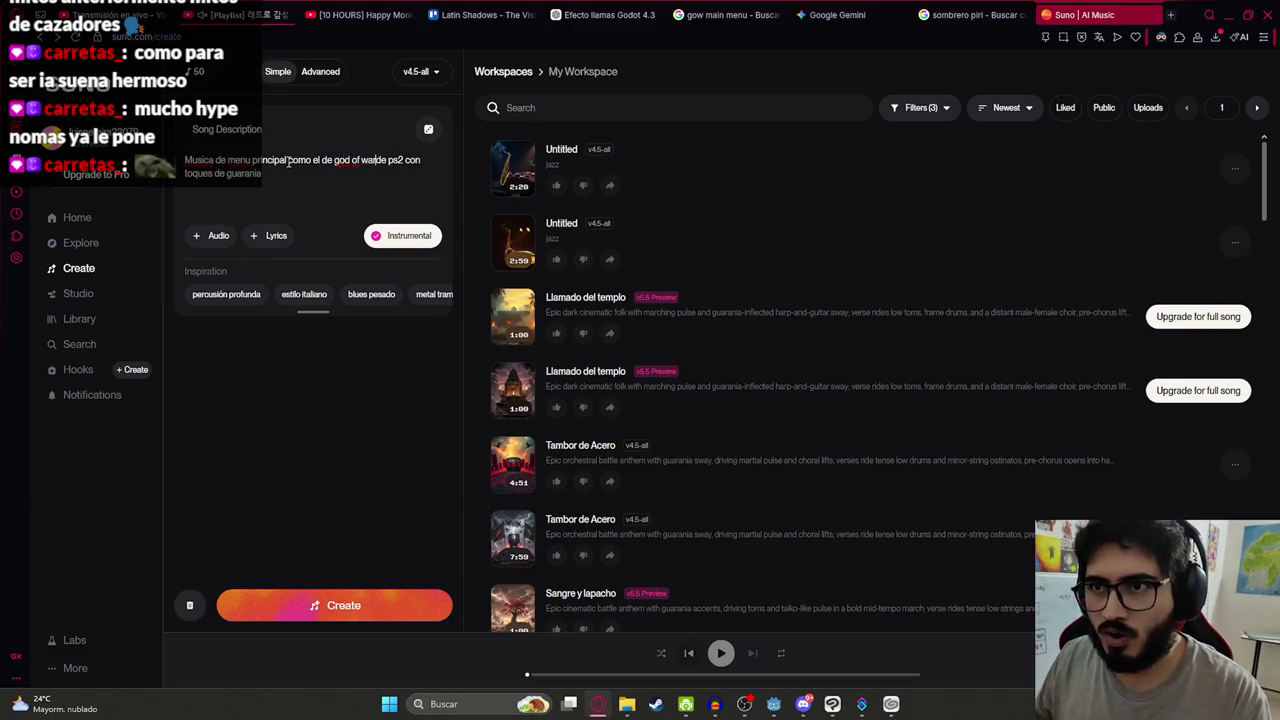
click(335, 607)
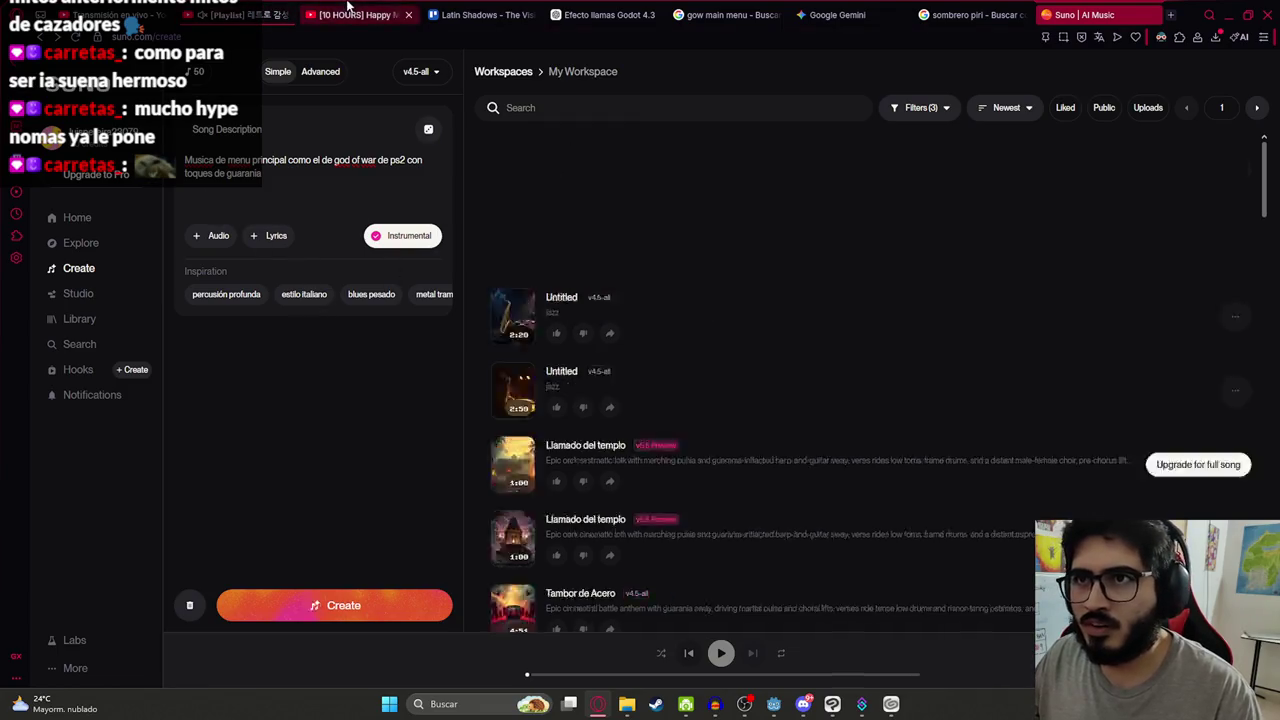
Switch to the Happy Monkey Circle tab and play the ten-hour video fullscreen
key(ctrl+3)
click(391, 382)
key(f)
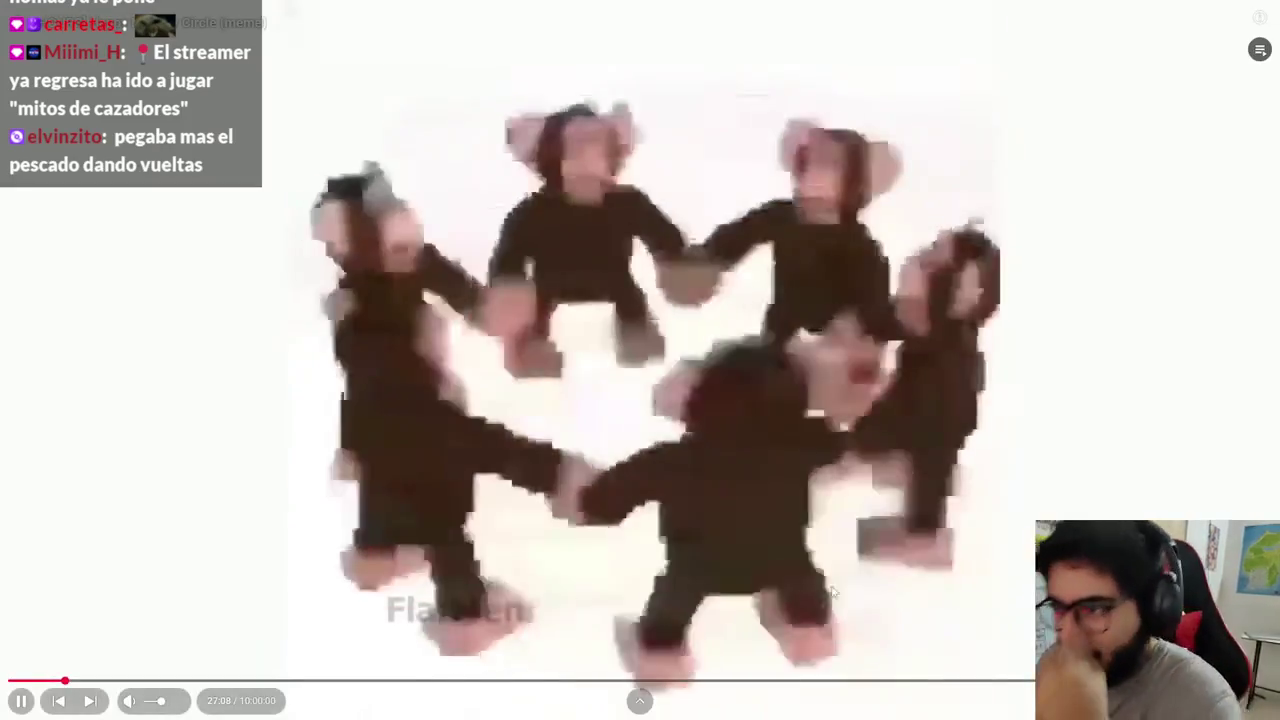
Pause the monkey video at 27:08 and exit fullscreen
click(746, 480)
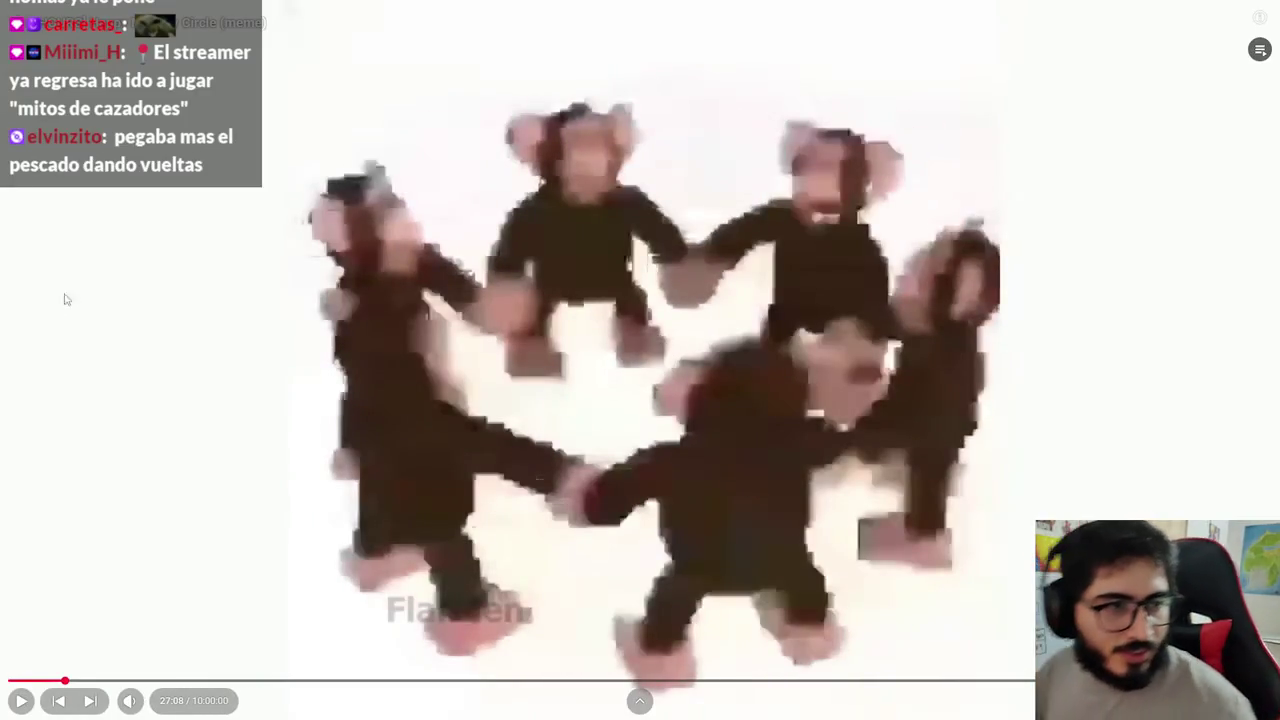
key(Escape)
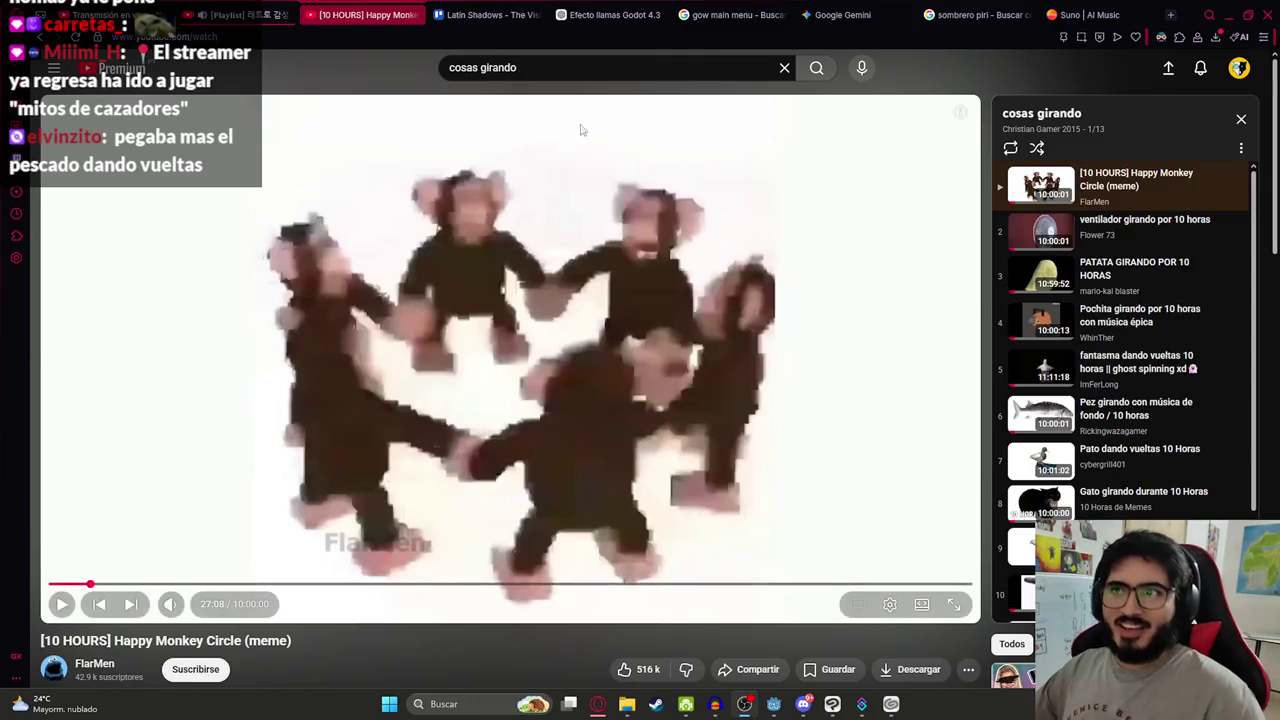
Switch to the Latin Shadows Trello board tab
click(496, 12)
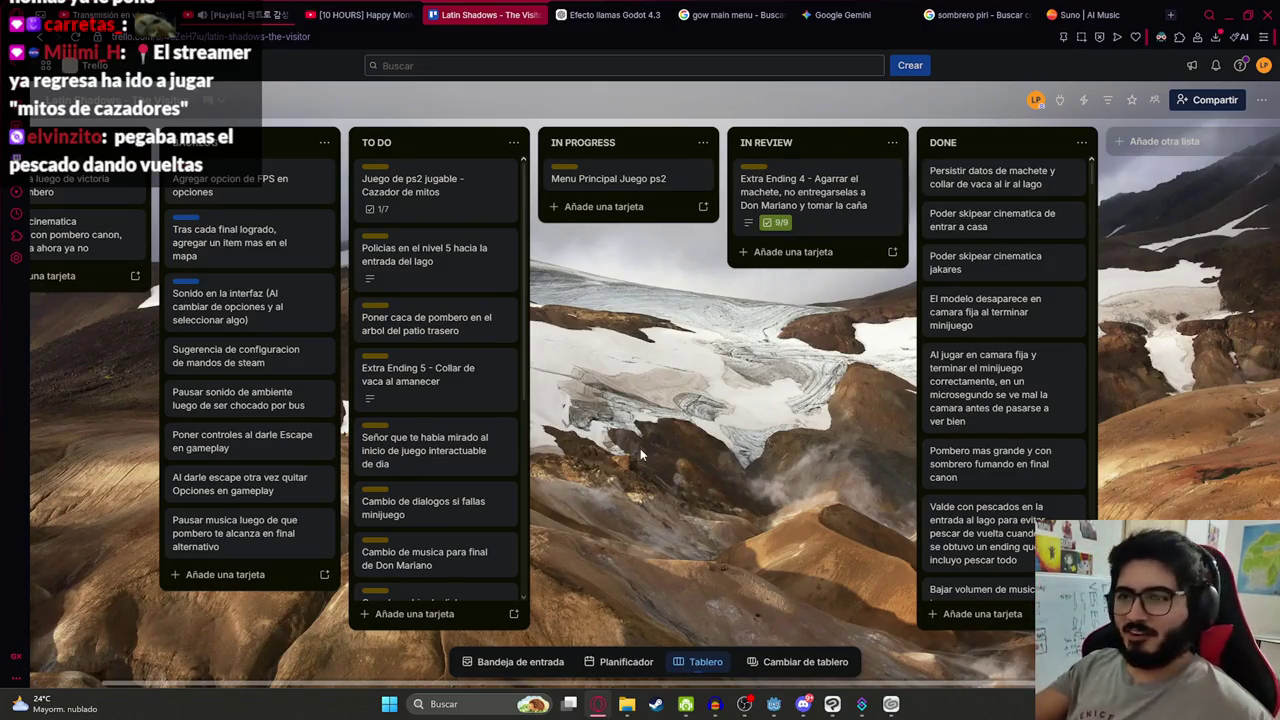
Back in Suno, play the first Umbral del Jaguar track from 0:25 with the playlist tab muted
click(1085, 14)
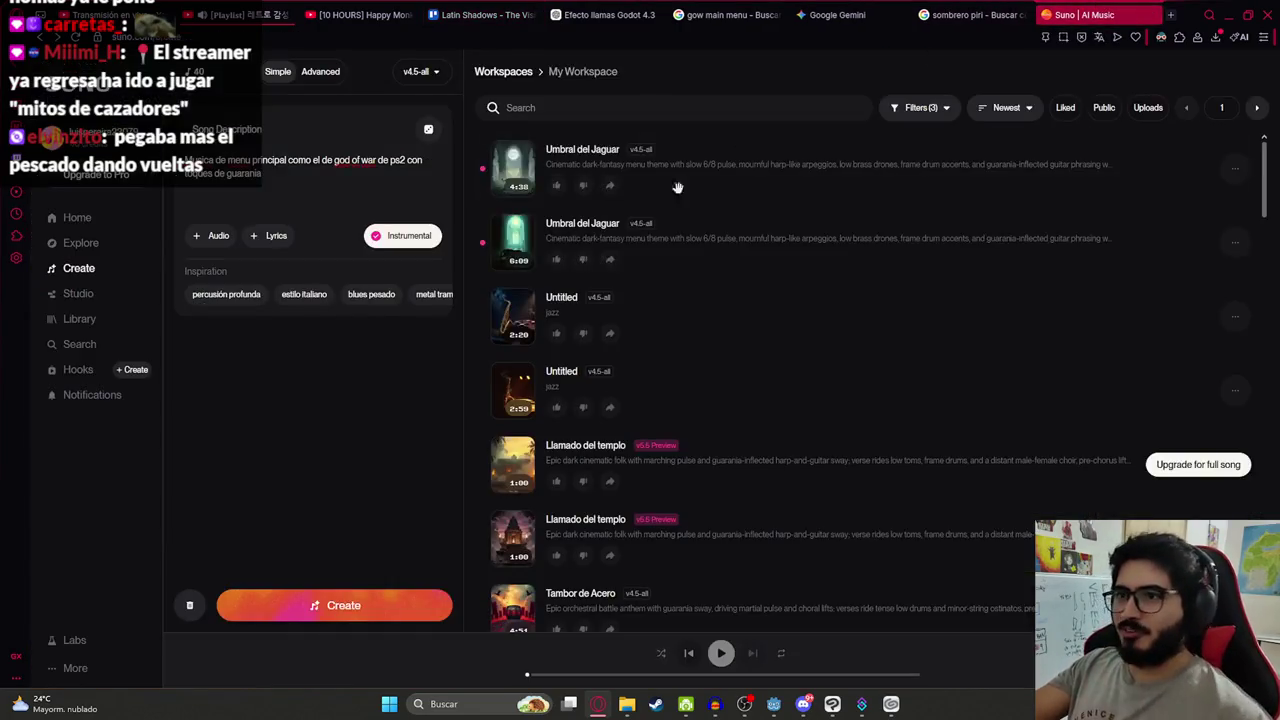
click(515, 165)
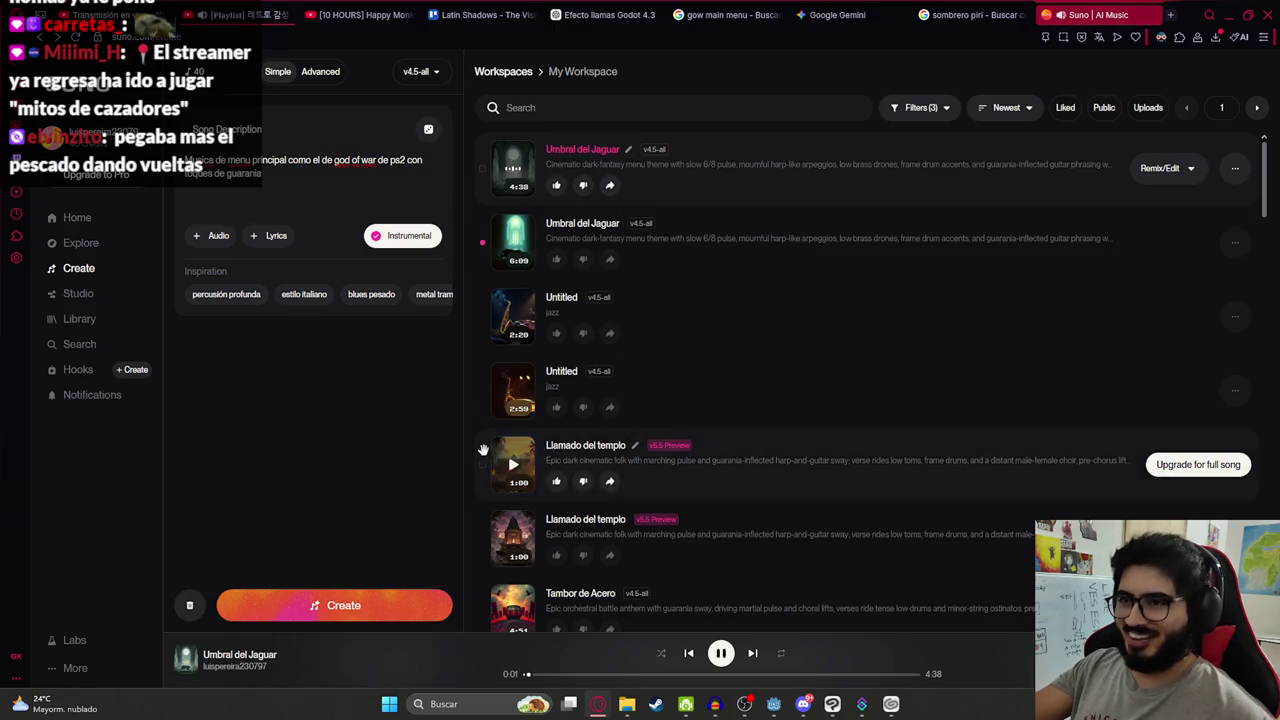
click(207, 15)
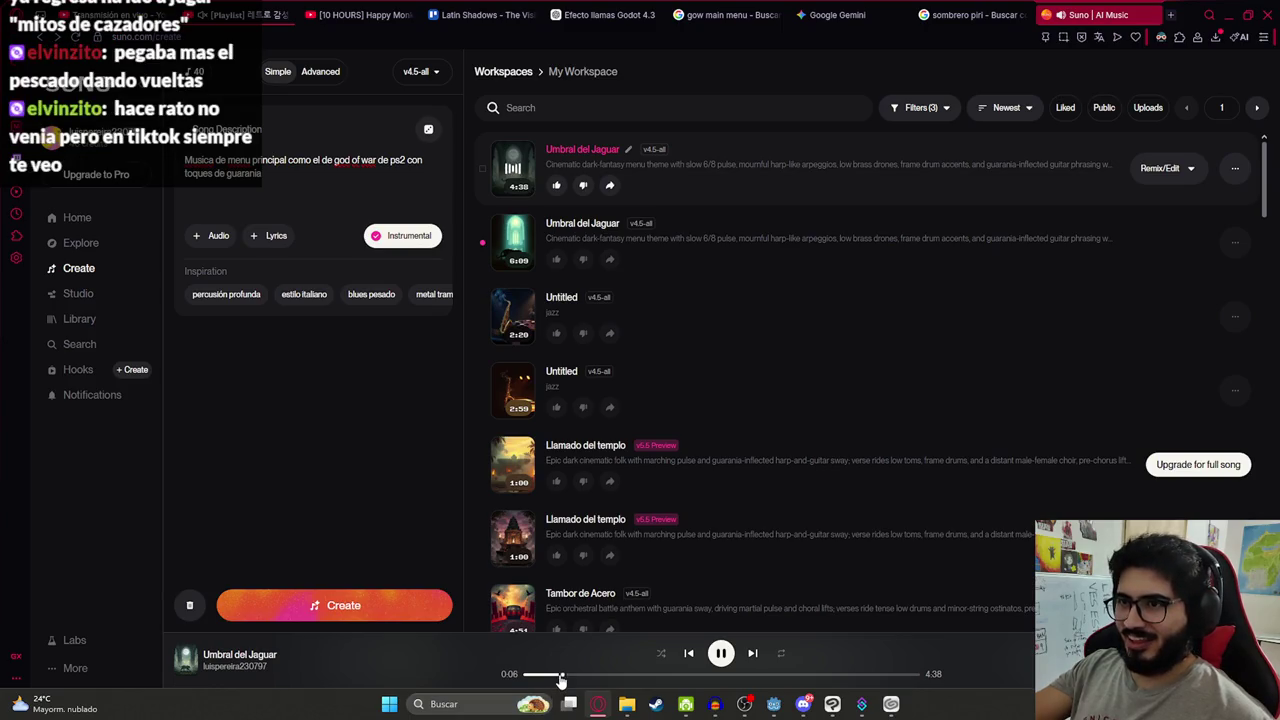
click(561, 675)
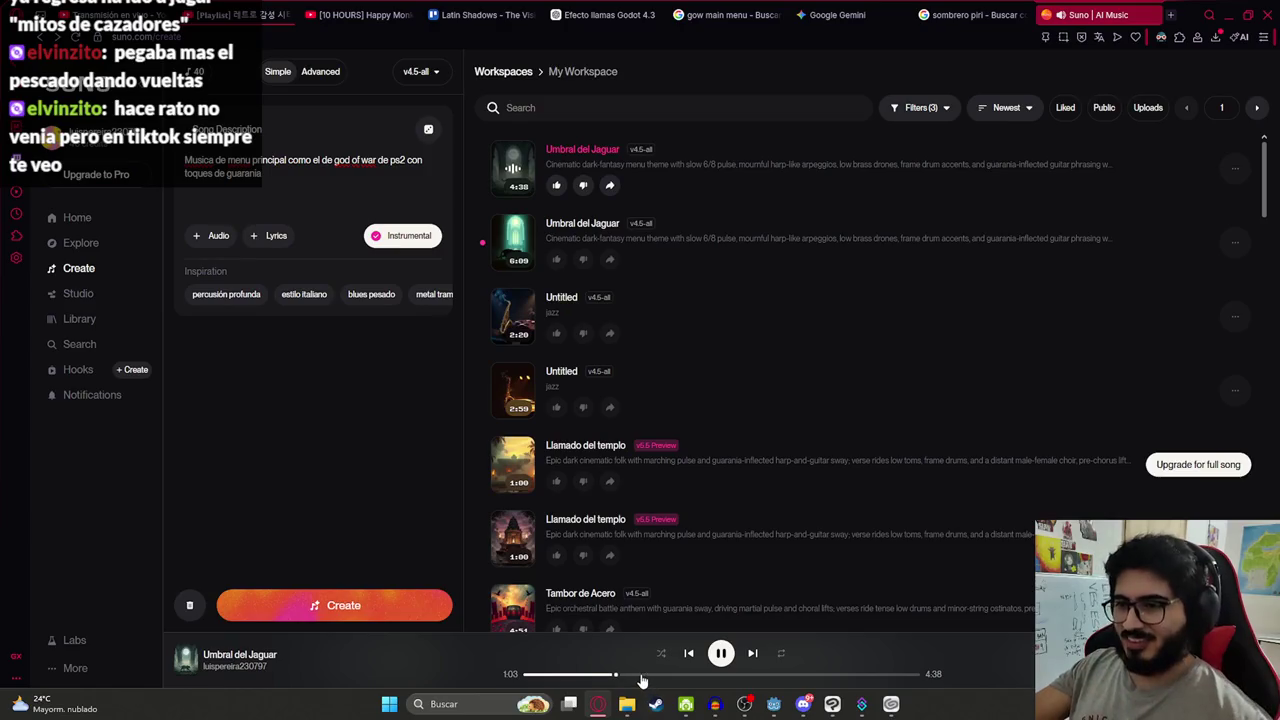
Preview the 6:09 Umbral del Jaguar version, then the 2:20 and 2:59 Untitled tracks, and pause
click(522, 256)
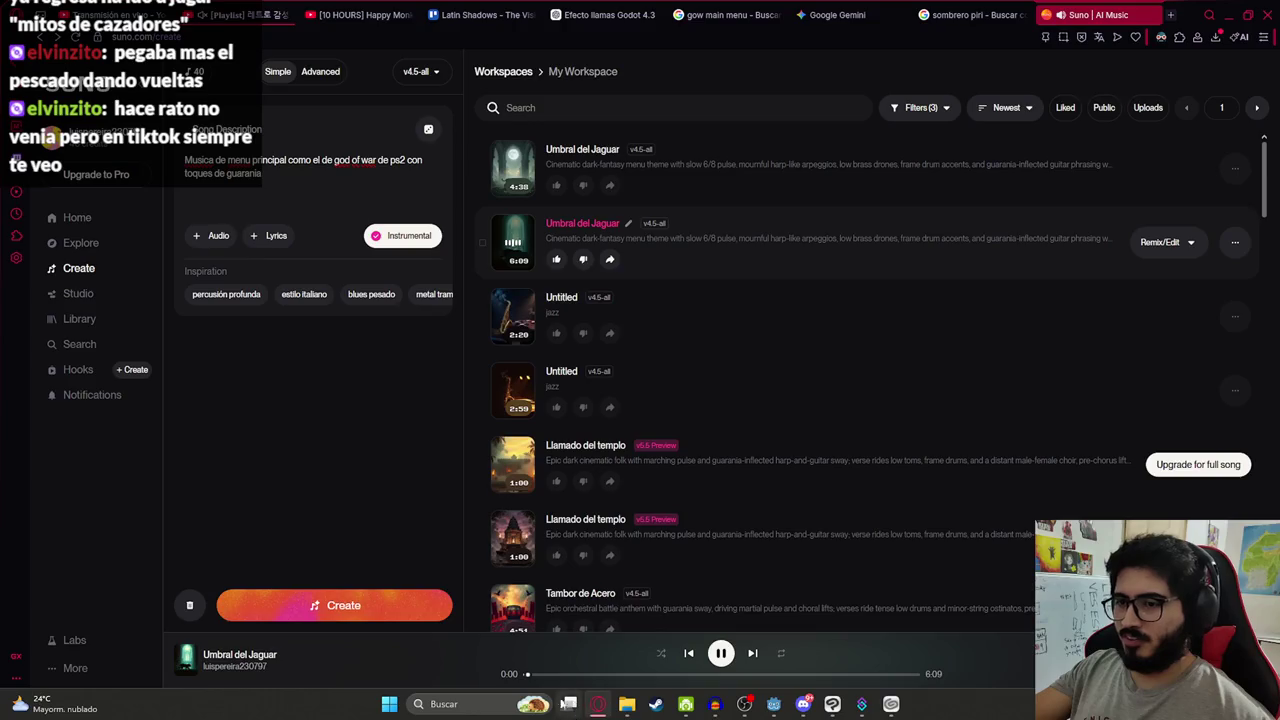
click(545, 676)
click(576, 677)
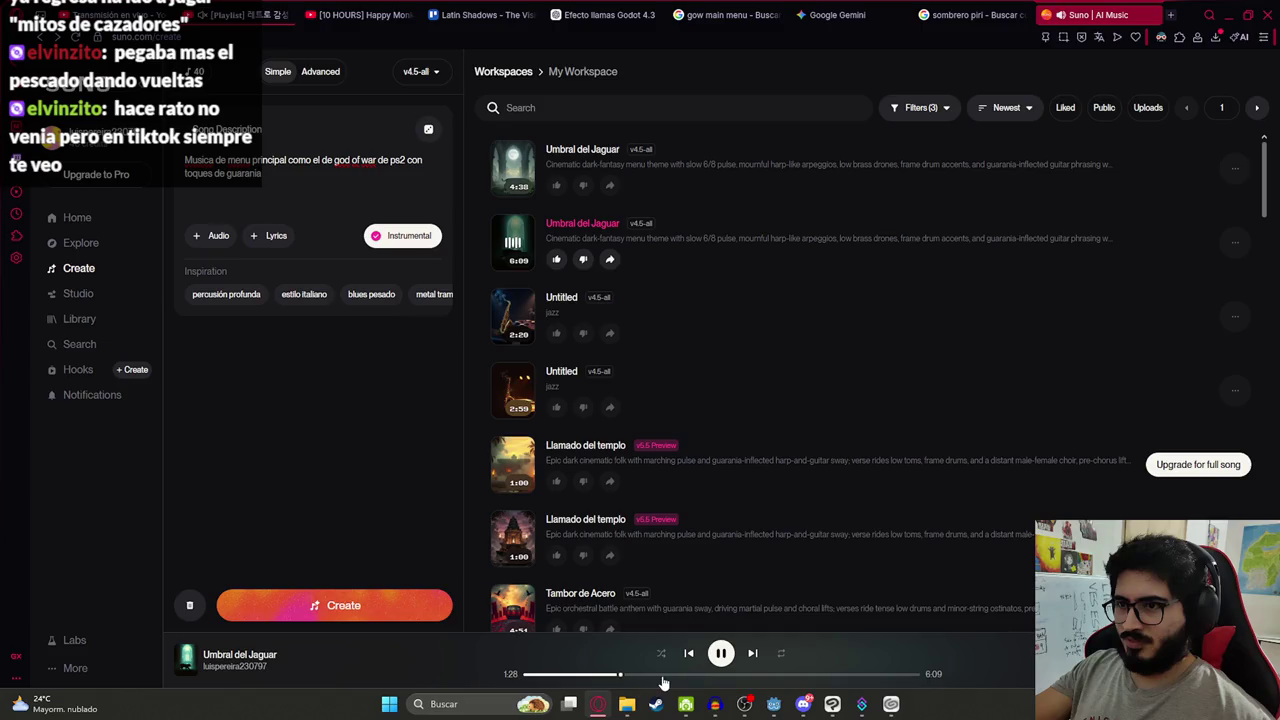
click(511, 319)
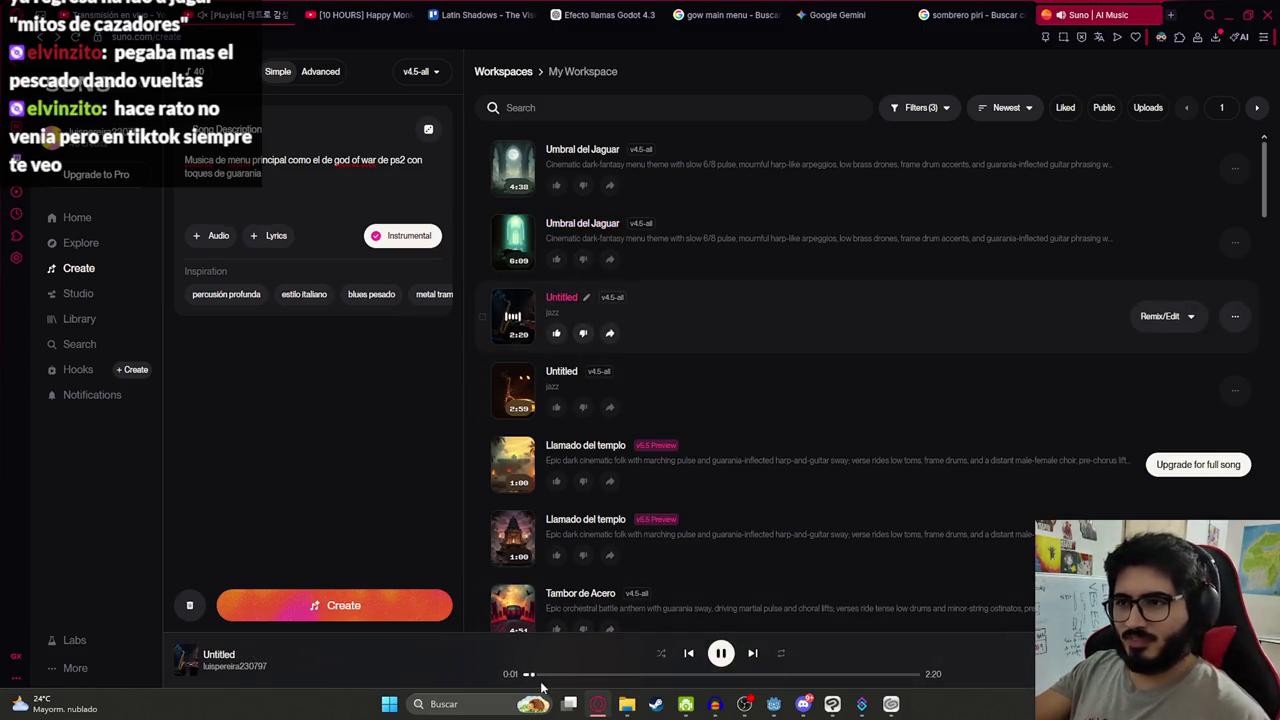
click(512, 390)
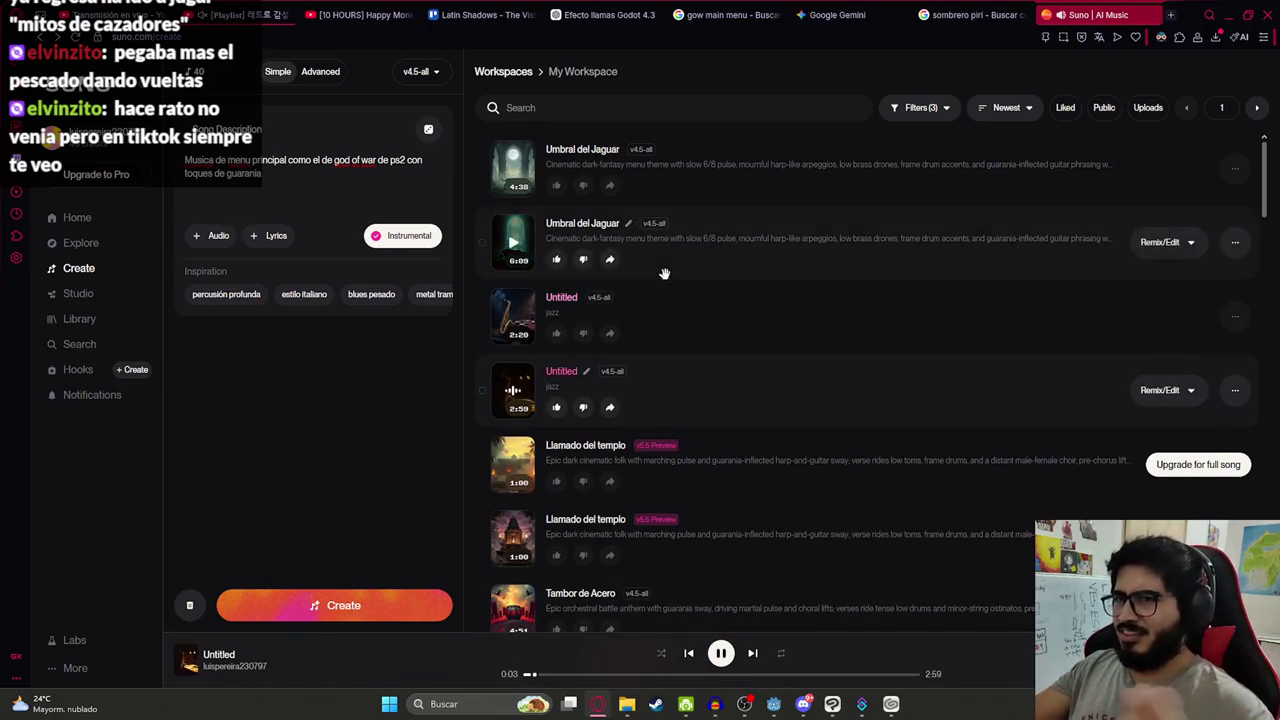
click(721, 655)
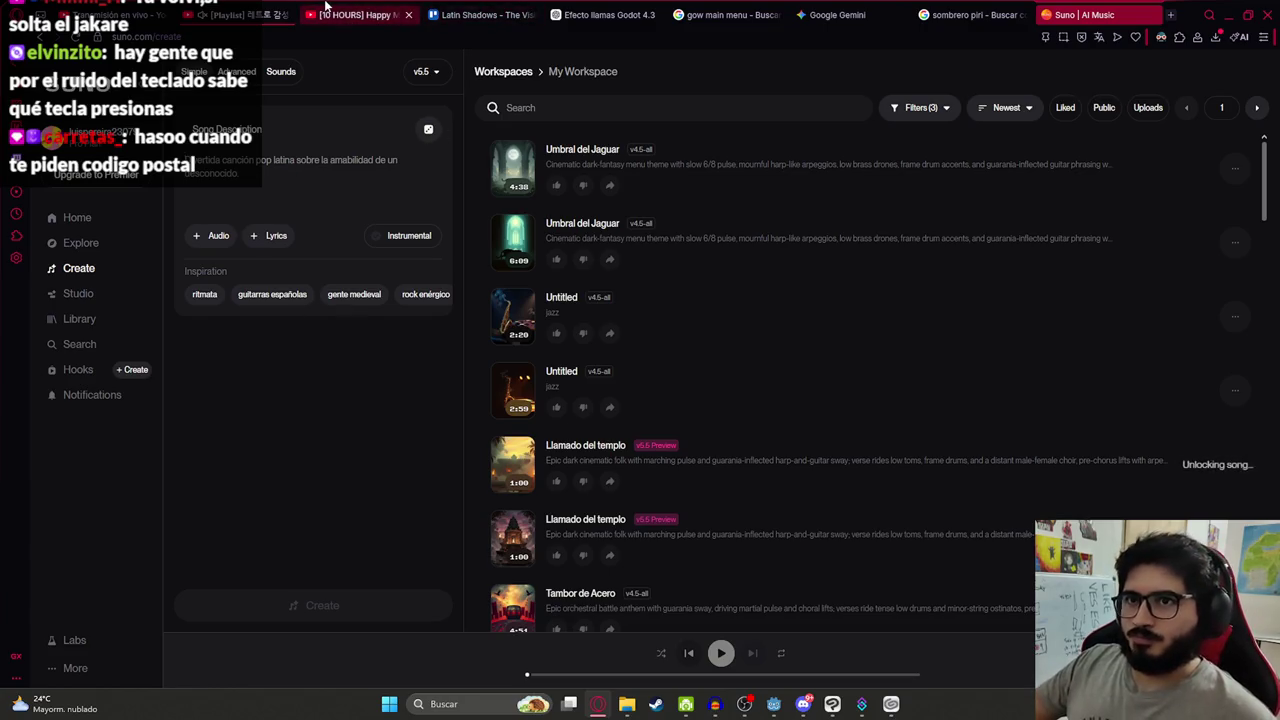
On YouTube, replace the 'cosas girando' search with 'musgow main menu theme'
click(360, 15)
click(528, 67)
triple_click(528, 67)
text(musgow main menu them)
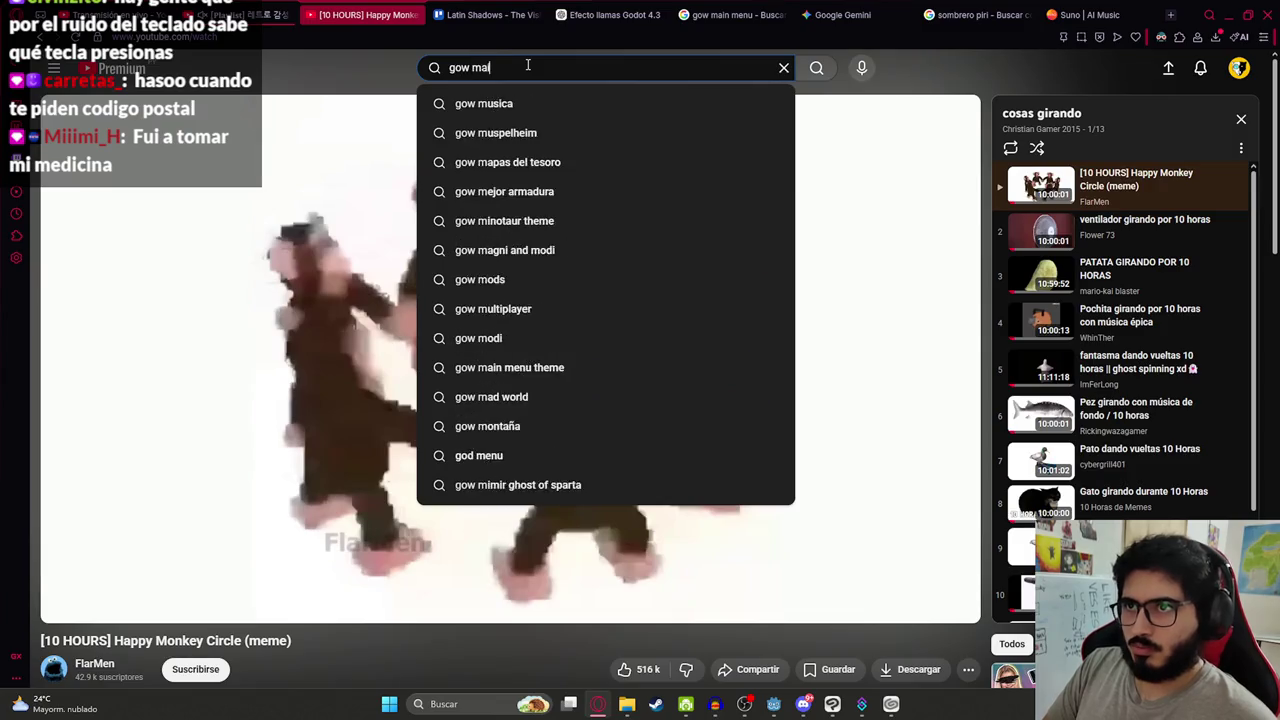
text(e)
key(Return)
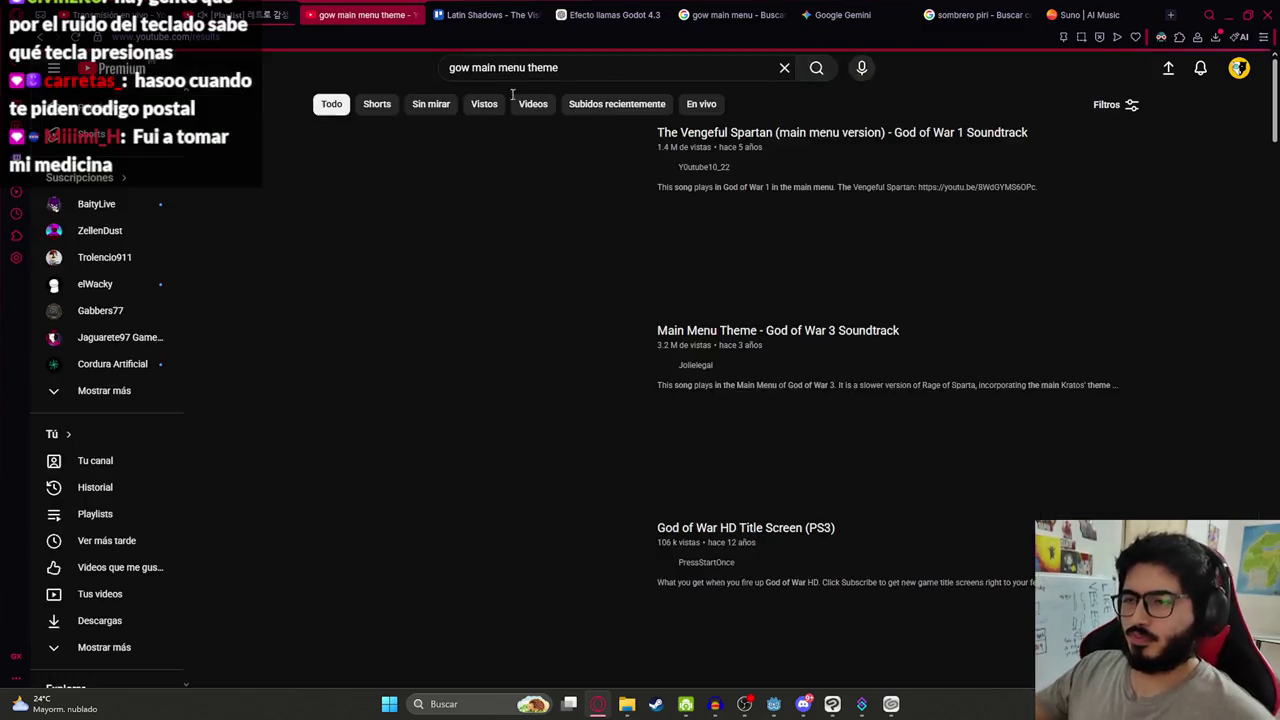
Open The Vengeful Spartan main menu video, pause it and select its title for copying
key(alt+Left)
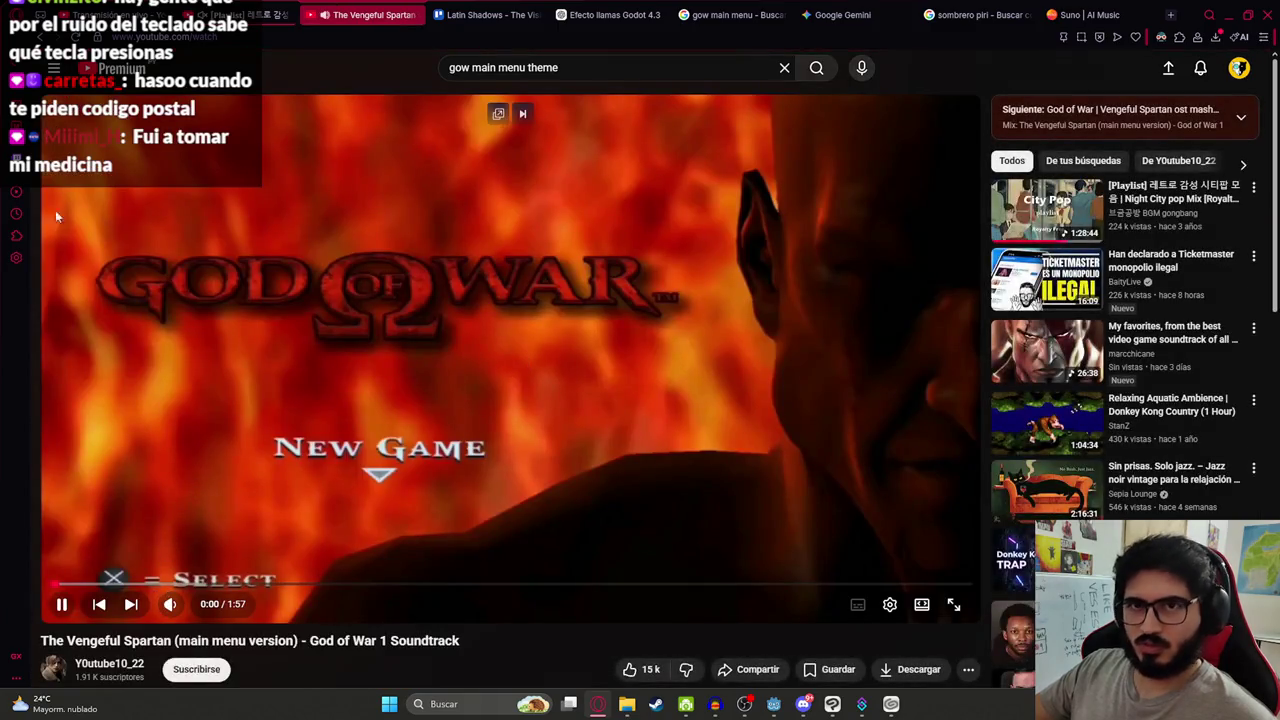
click(130, 348)
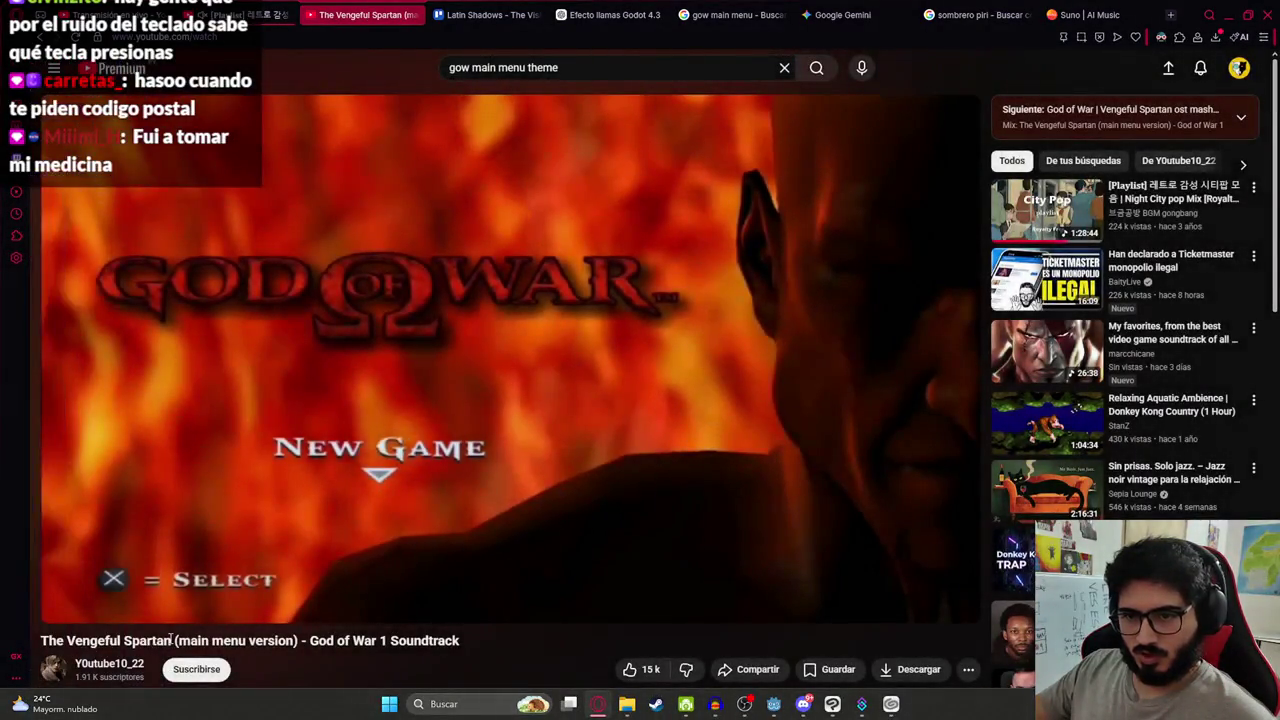
drag(174, 641, 52, 641)
click(1095, 14)
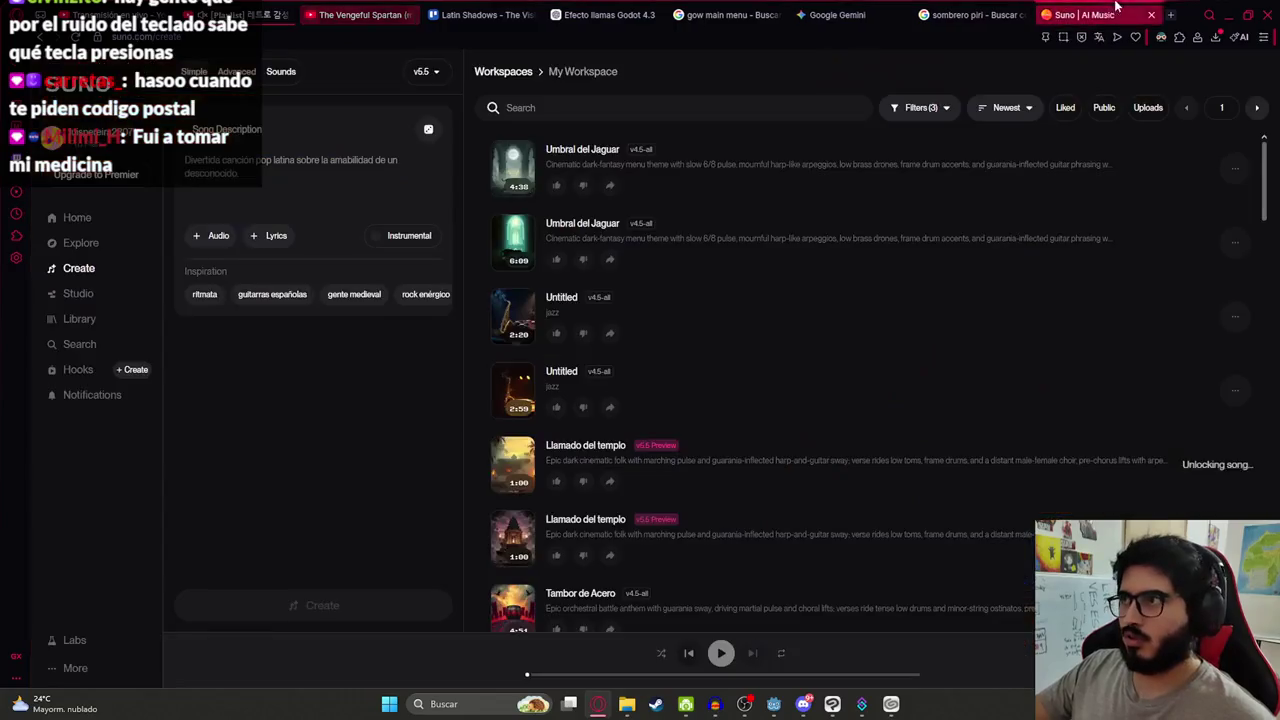
Describe the song as 'Haz una musica como' plus the pasted Vengeful Spartan title, instrumental only
text(Haz una musica como)
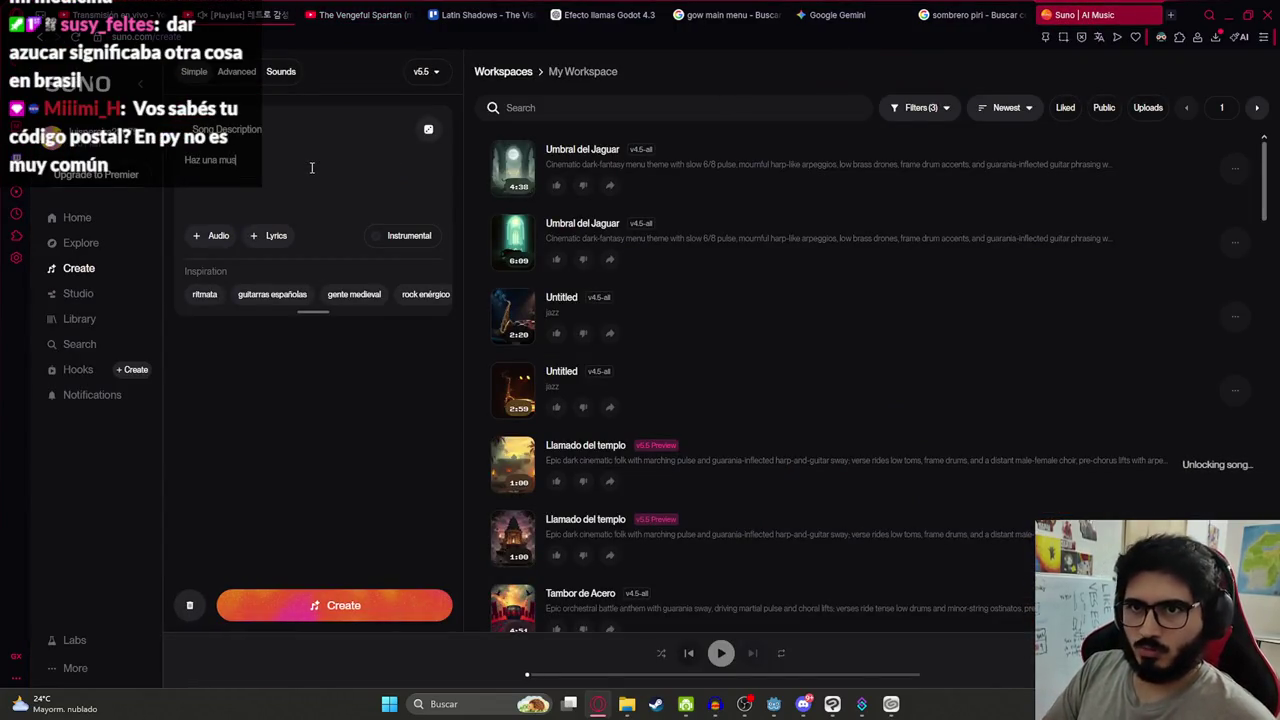
text(The Vengeful Spartan)
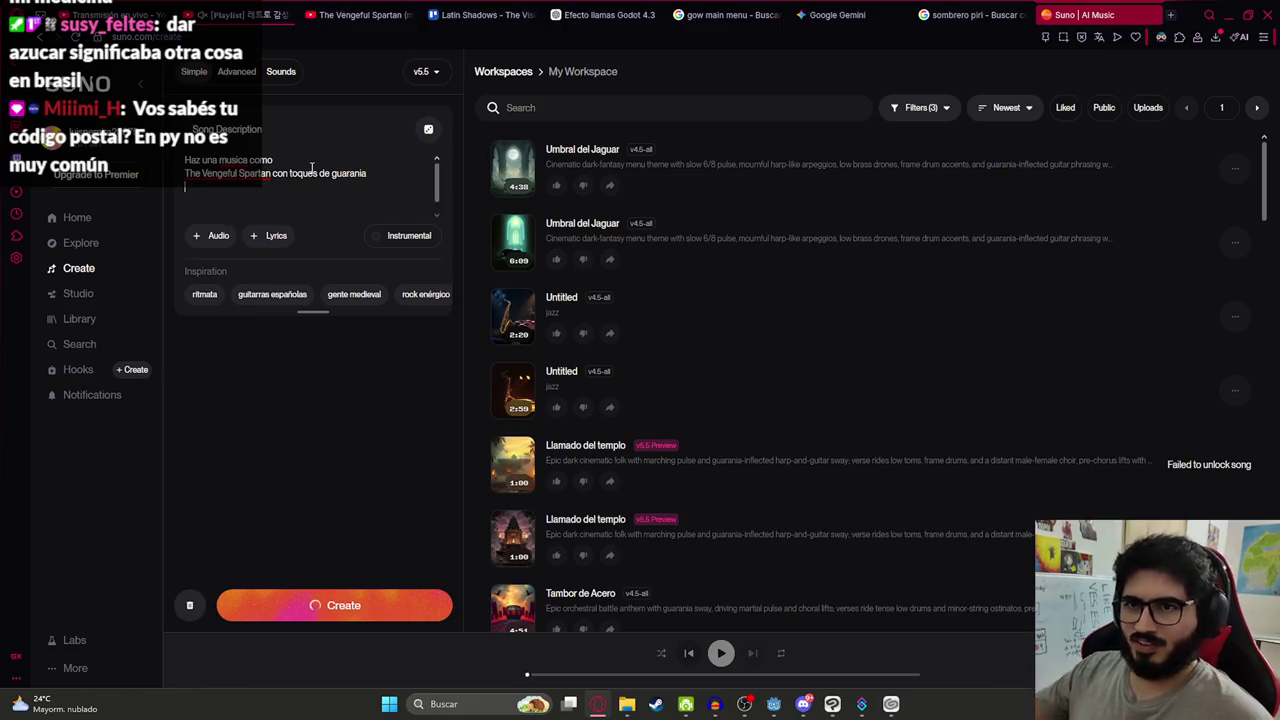
click(392, 240)
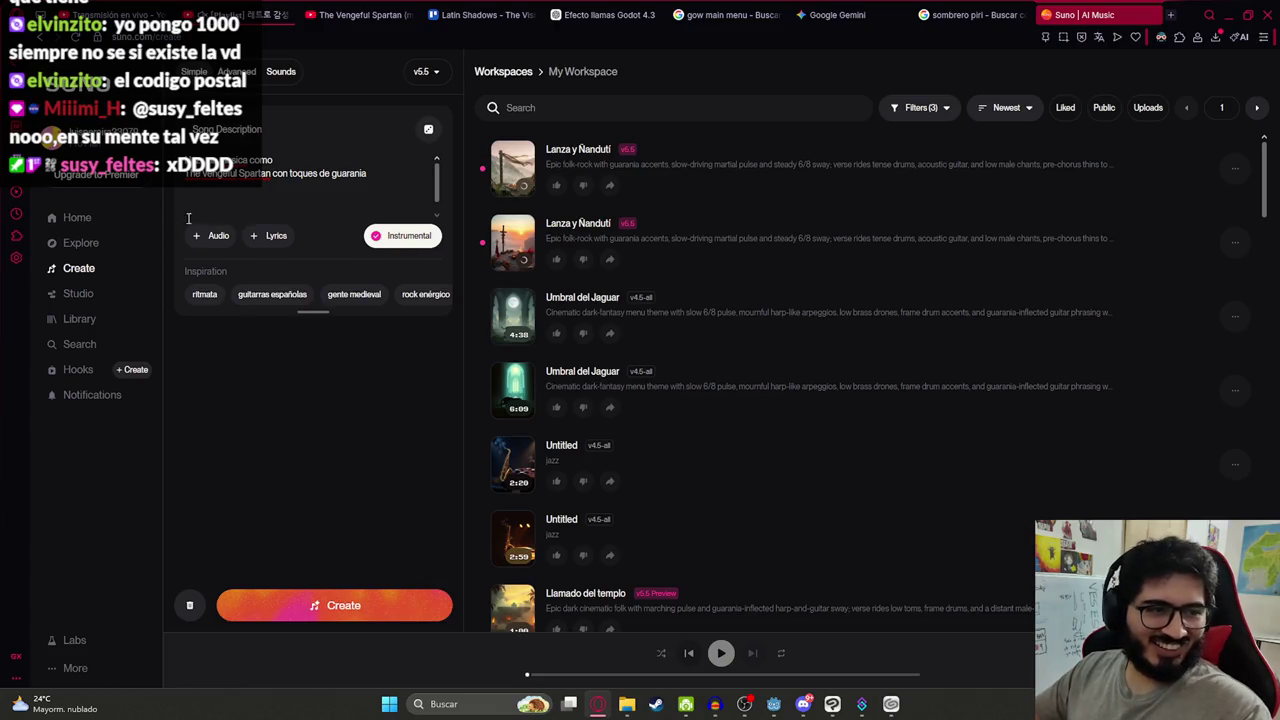
Preview and pause the first Lanza y Ñandutí track, then generate another pair from the prompt
click(512, 165)
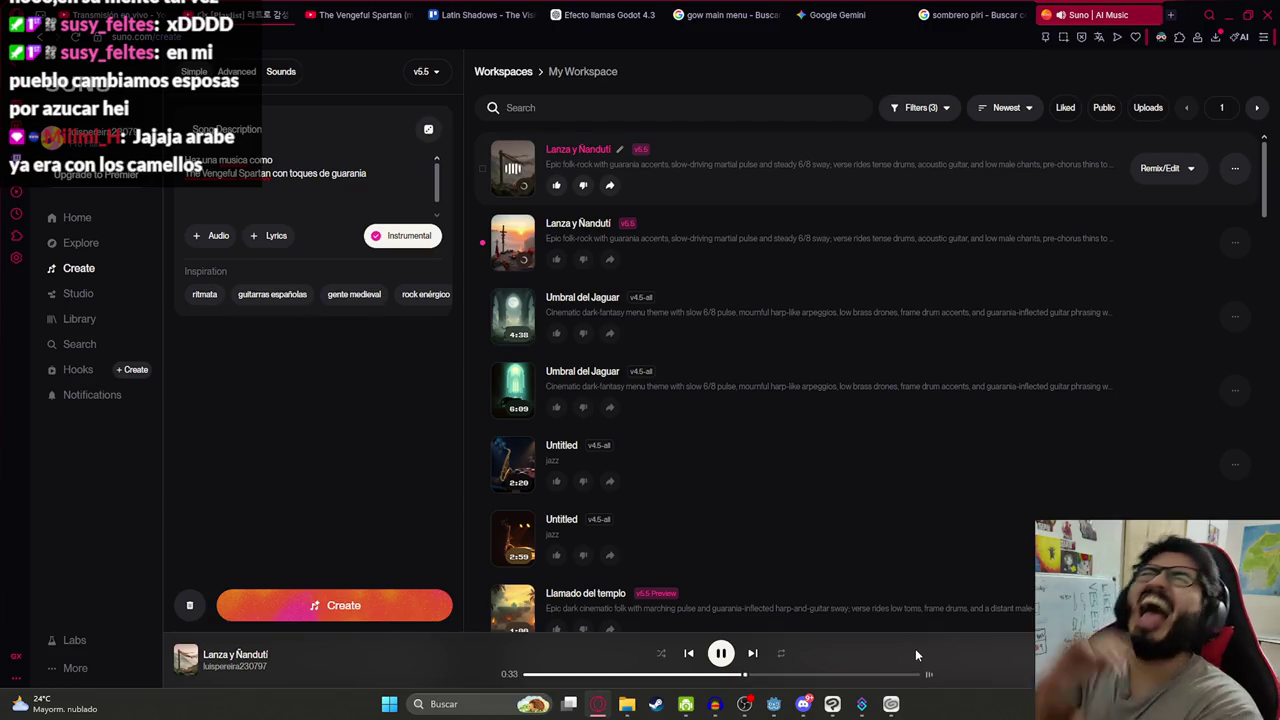
click(720, 652)
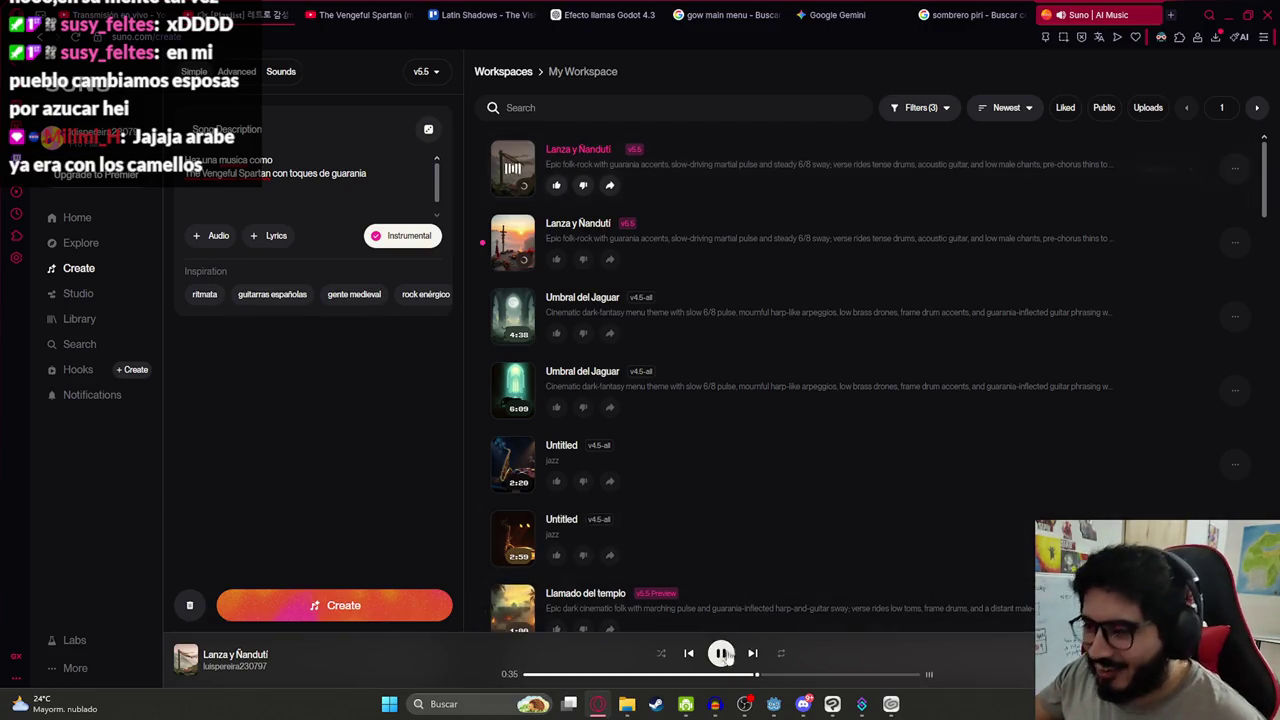
click(350, 607)
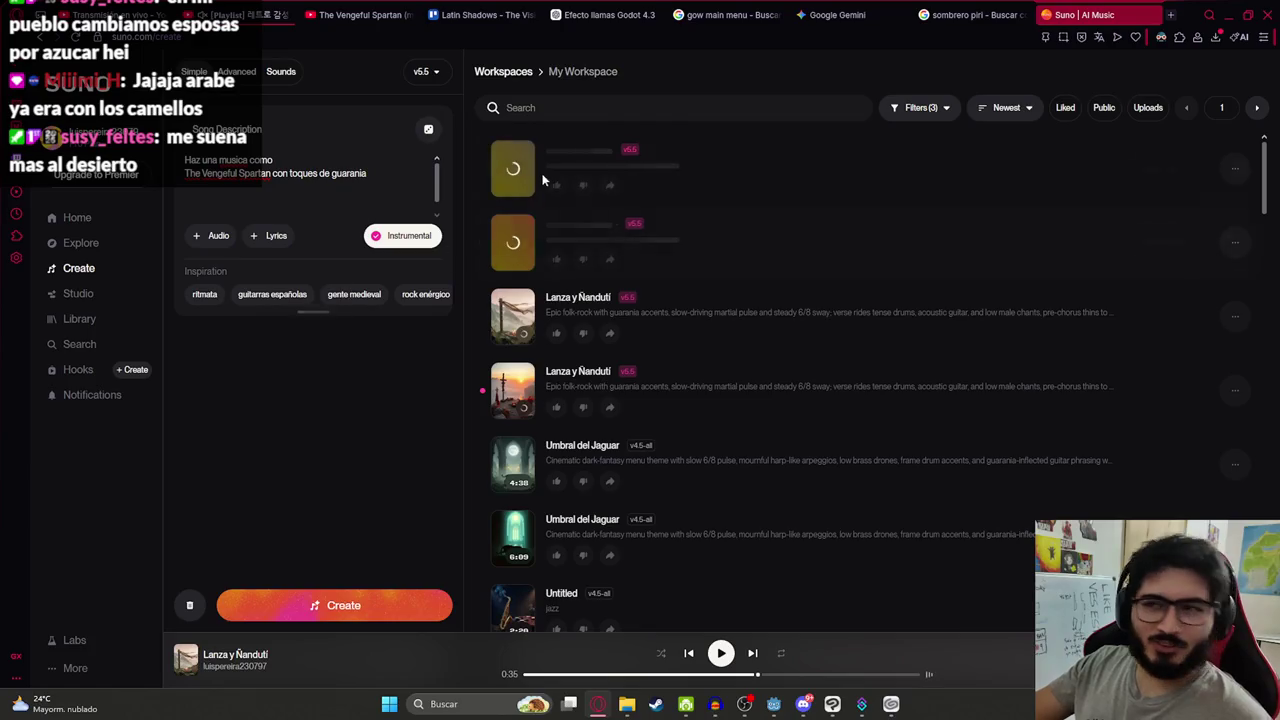
Play both Lanza y Ñandutí tracks, then an Umbral del Jaguar track, skipping ahead
click(520, 393)
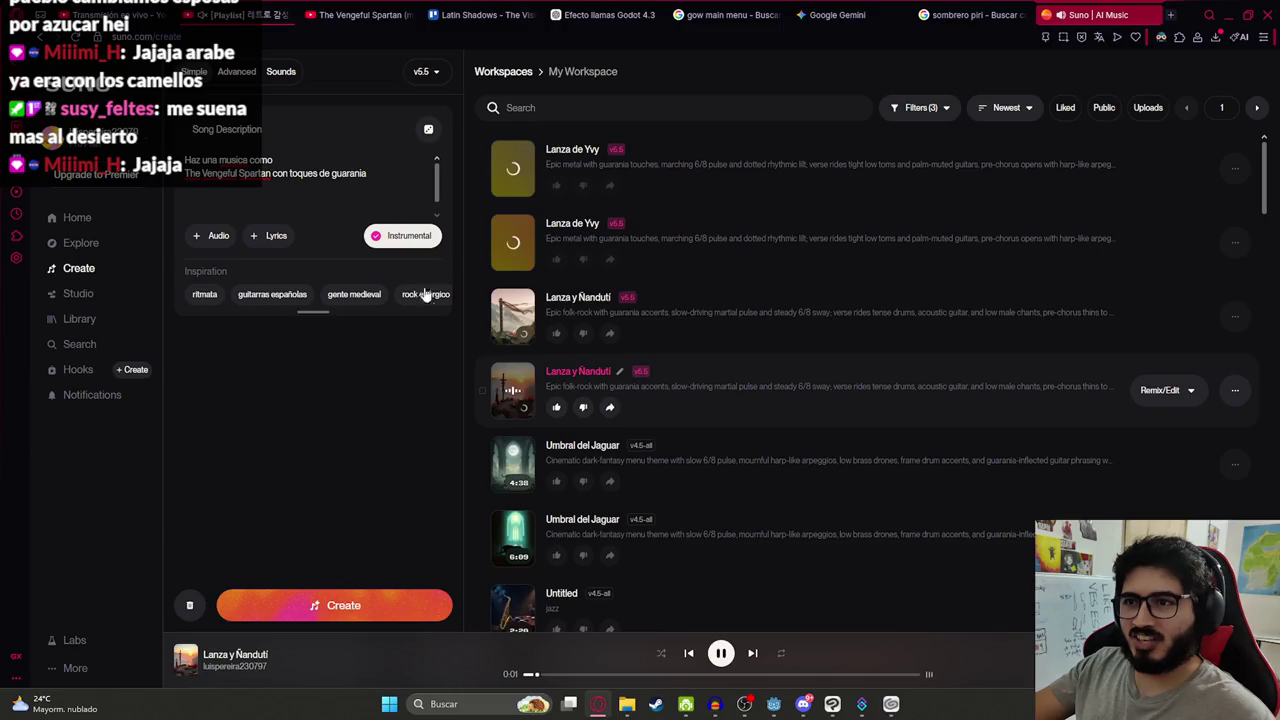
click(510, 316)
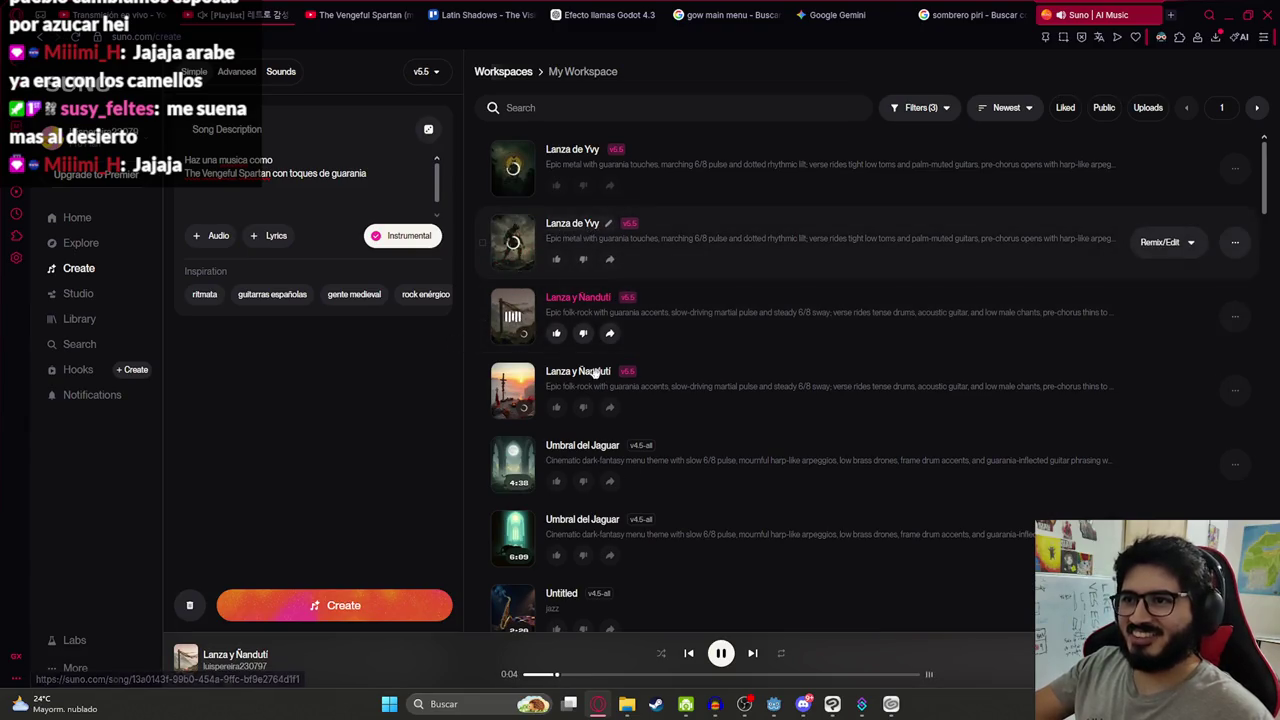
key(space)
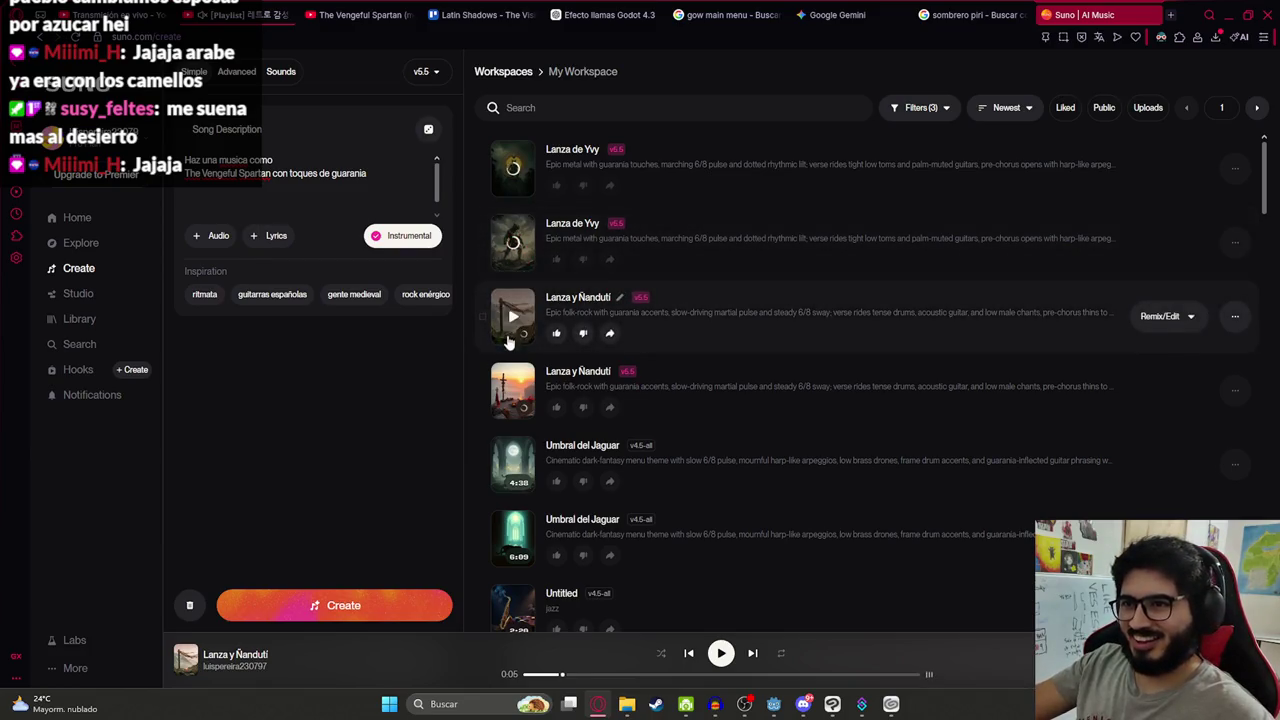
scroll(535, 415, down, 1)
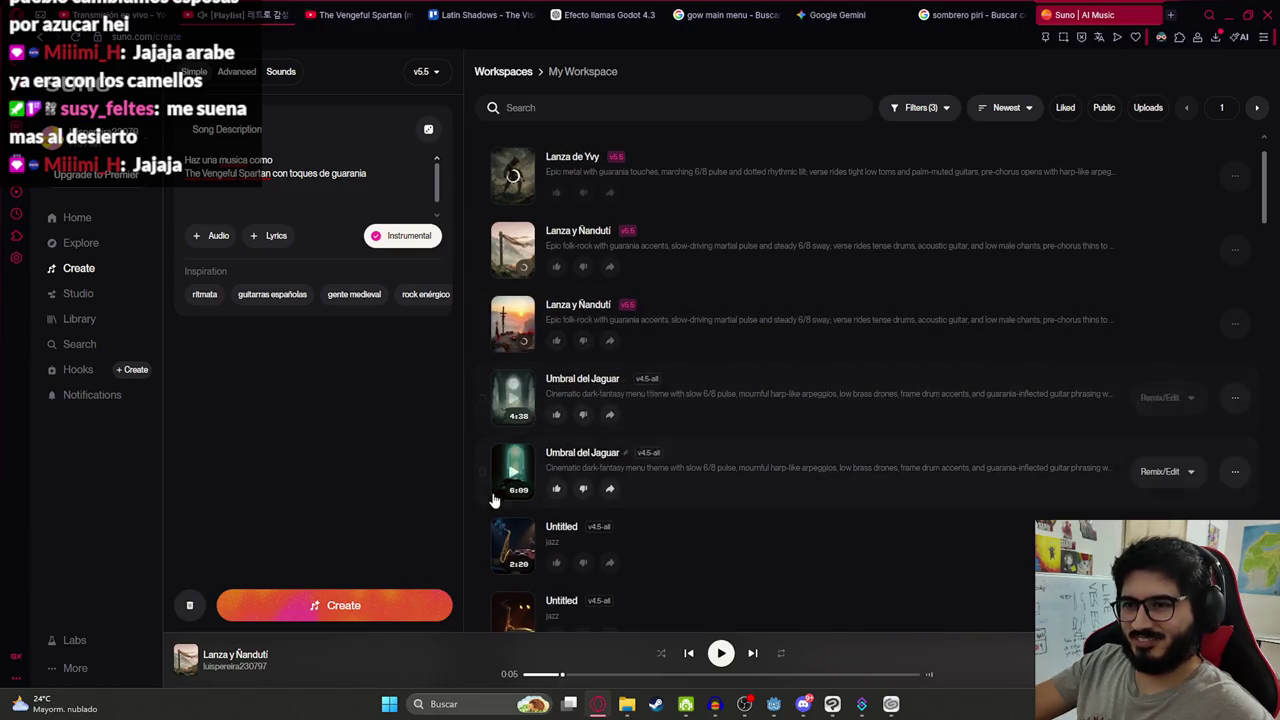
click(512, 472)
click(587, 675)
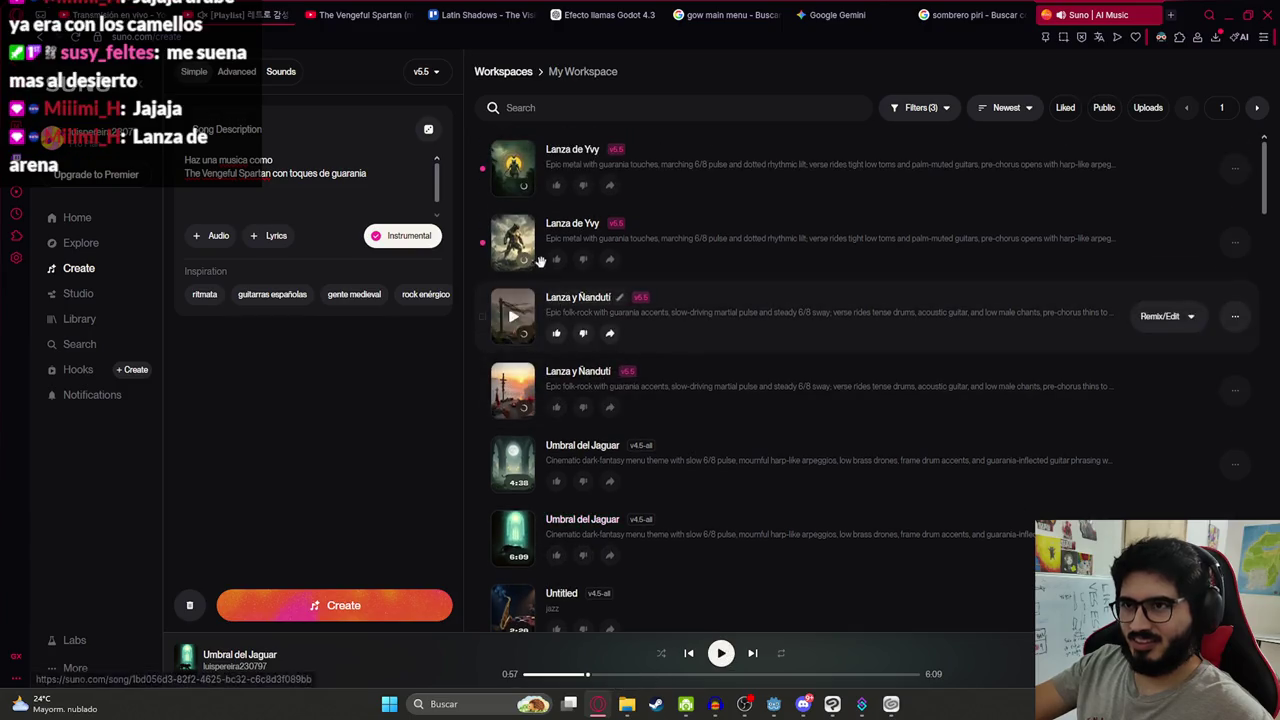
Audition both new Lanza de Yvy tracks, pausing, resuming and seeking forward
click(514, 241)
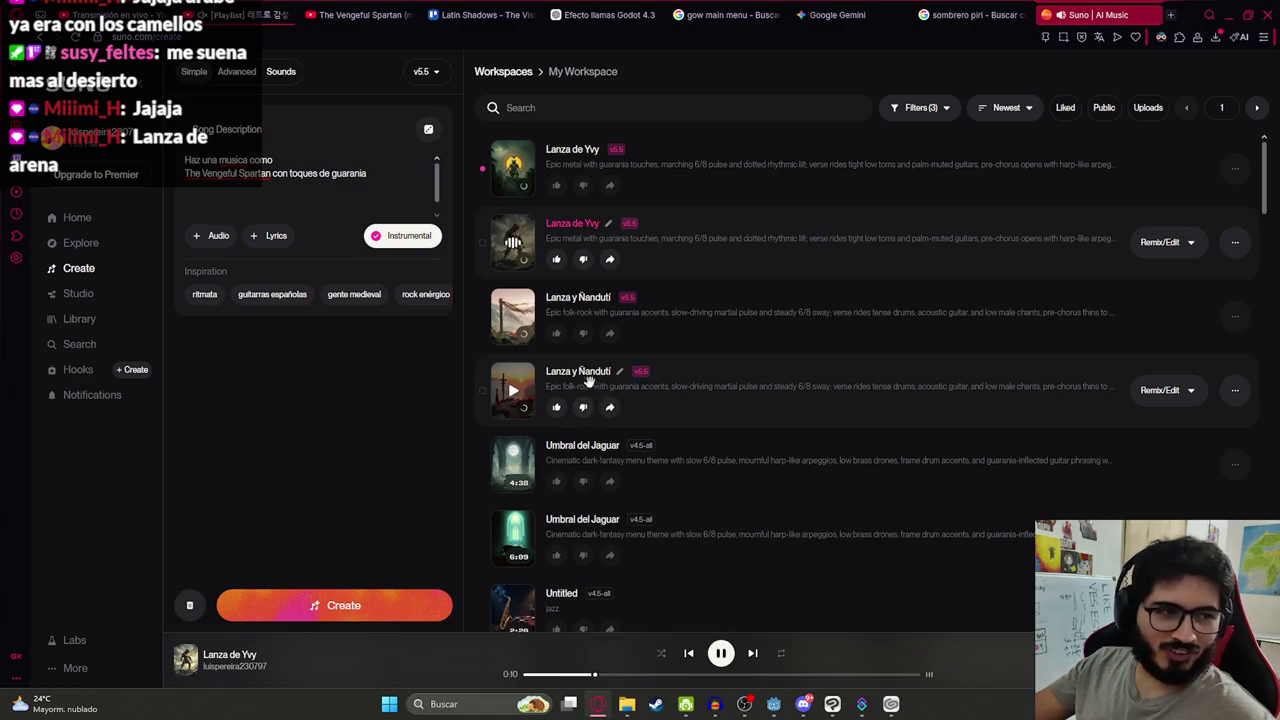
click(717, 658)
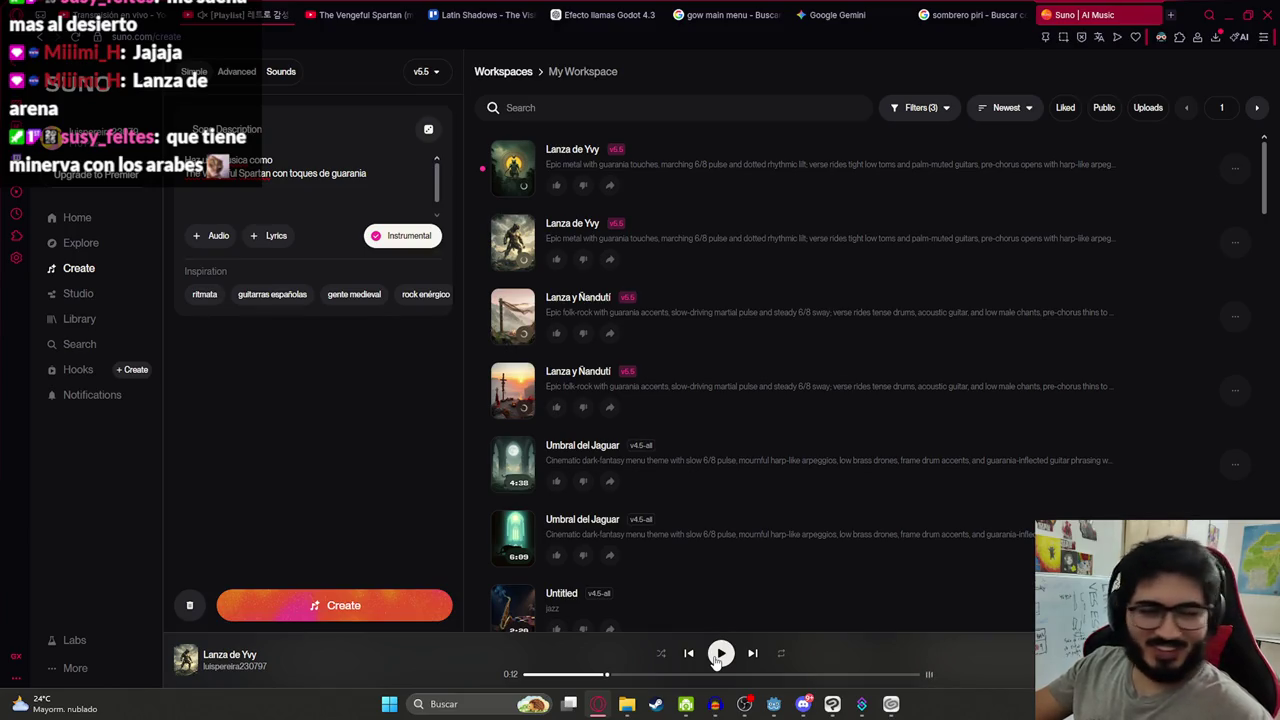
click(719, 655)
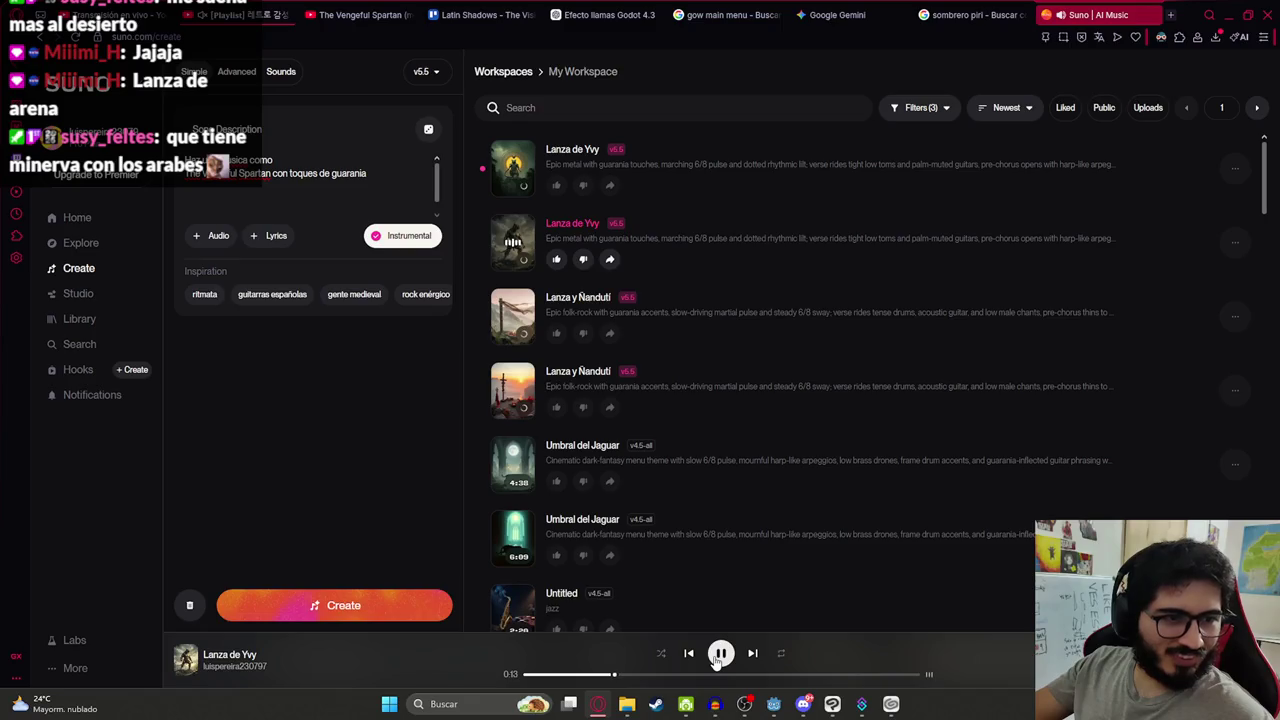
click(719, 655)
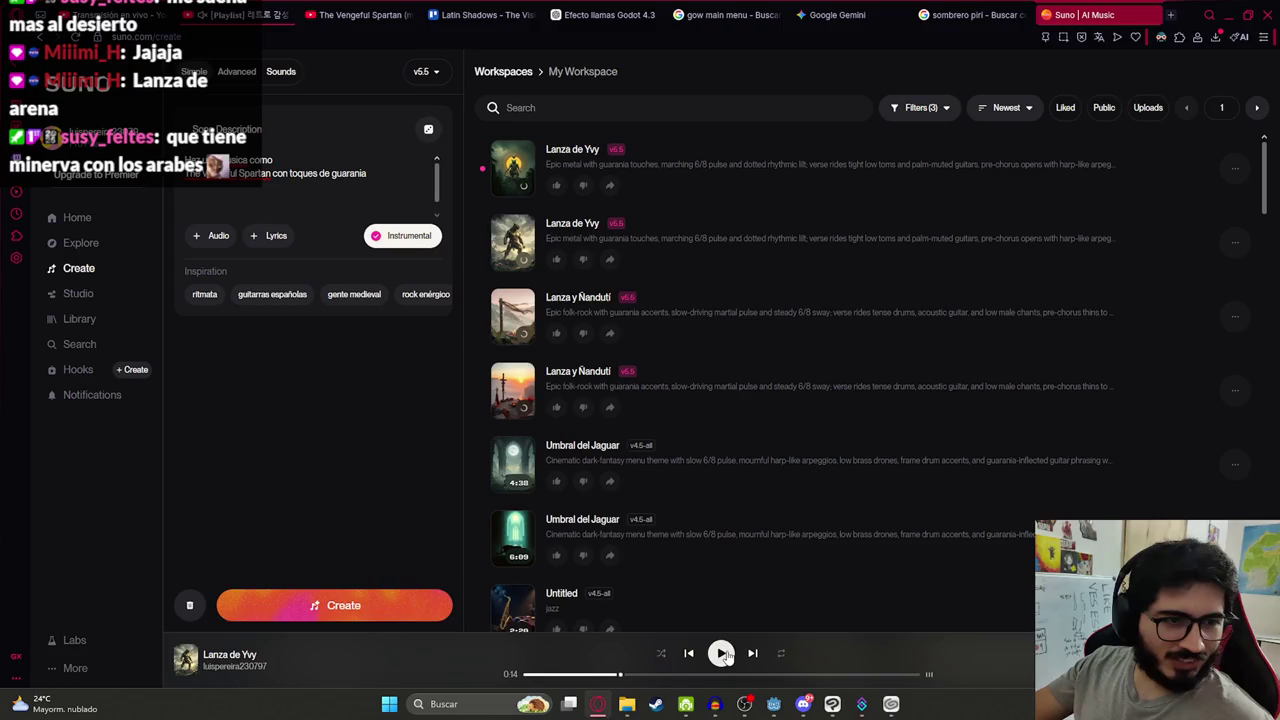
click(721, 654)
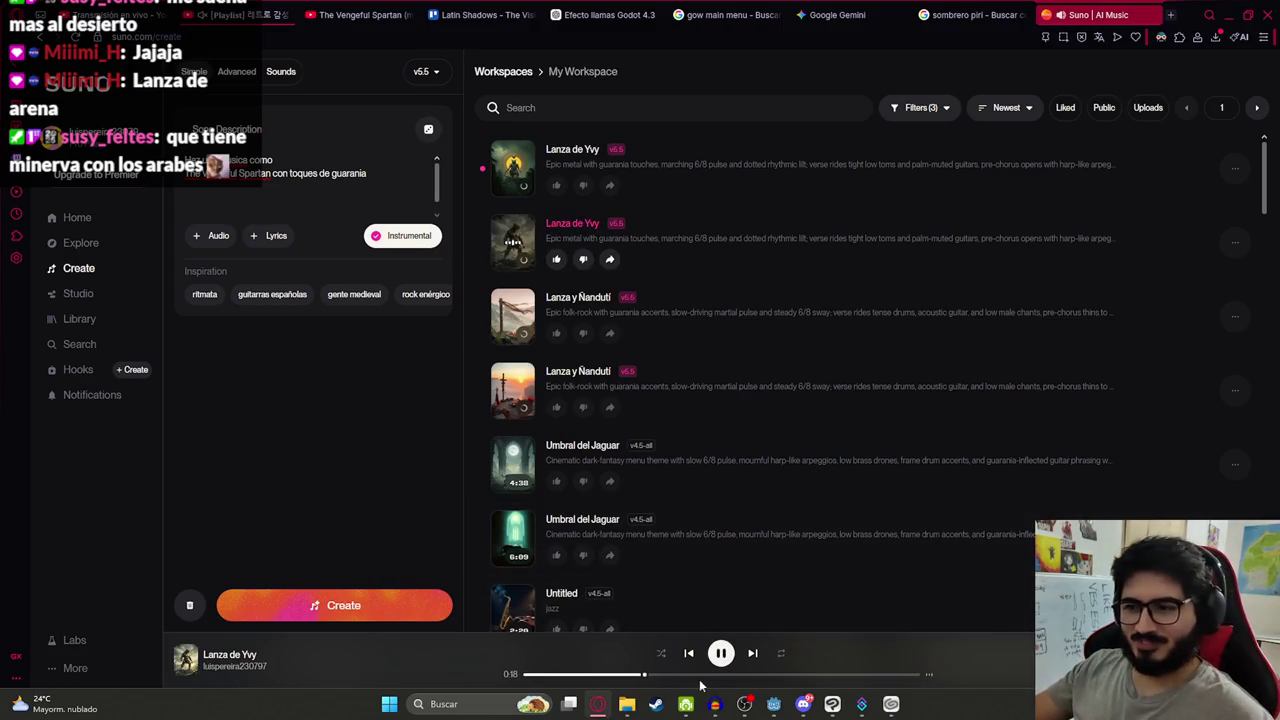
click(708, 680)
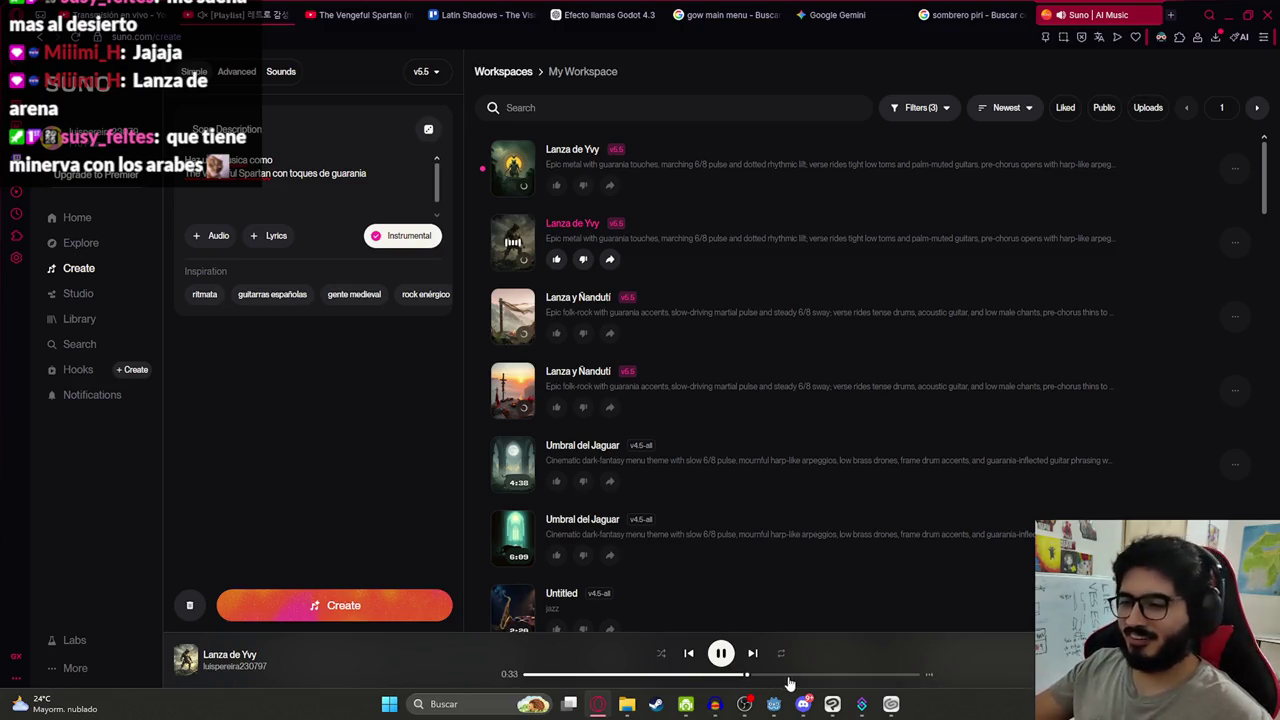
click(515, 172)
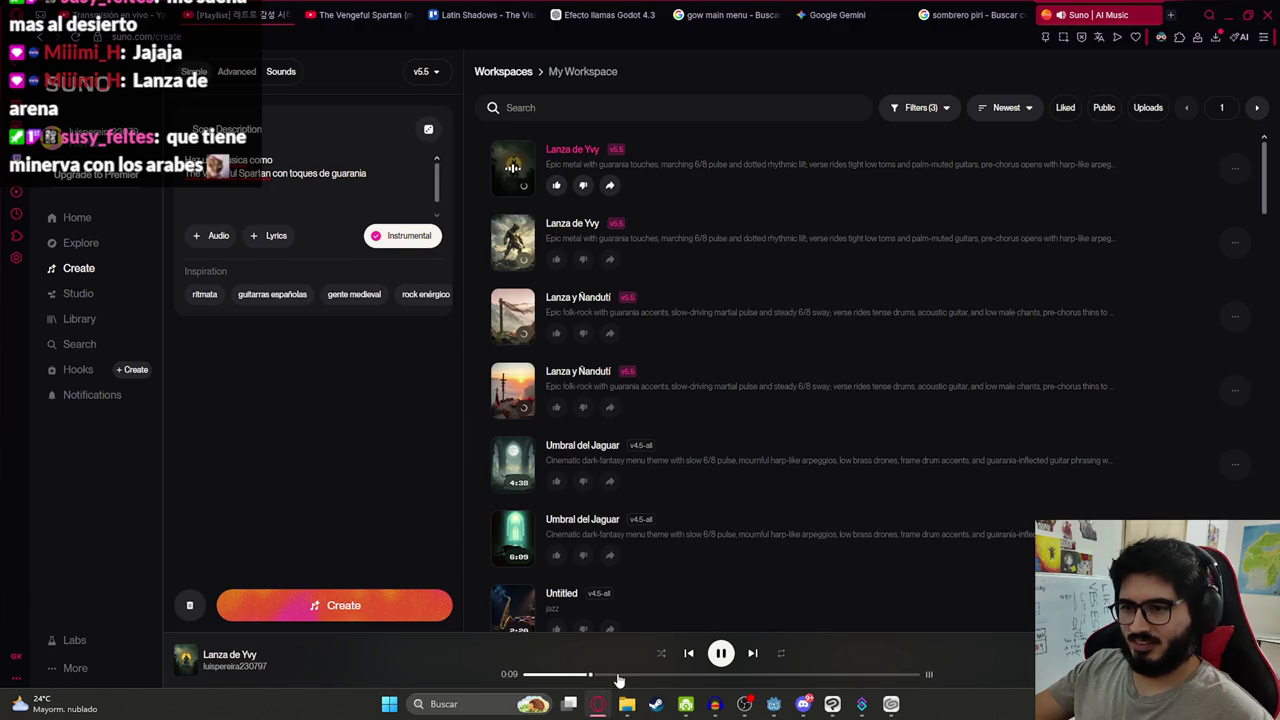
click(666, 674)
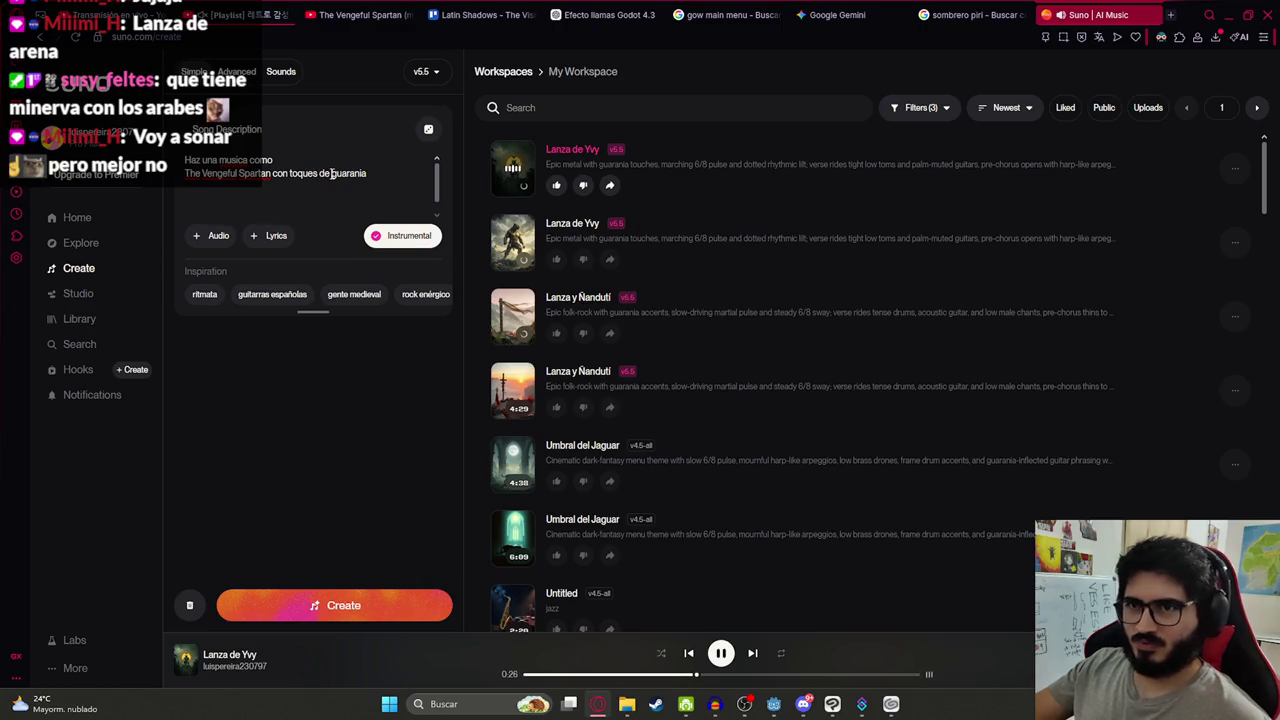
Append 'con guitarra clasica' to the prompt, create new songs and pause the Lanza de Yvy track
key(ctrl+a)
key(Right)
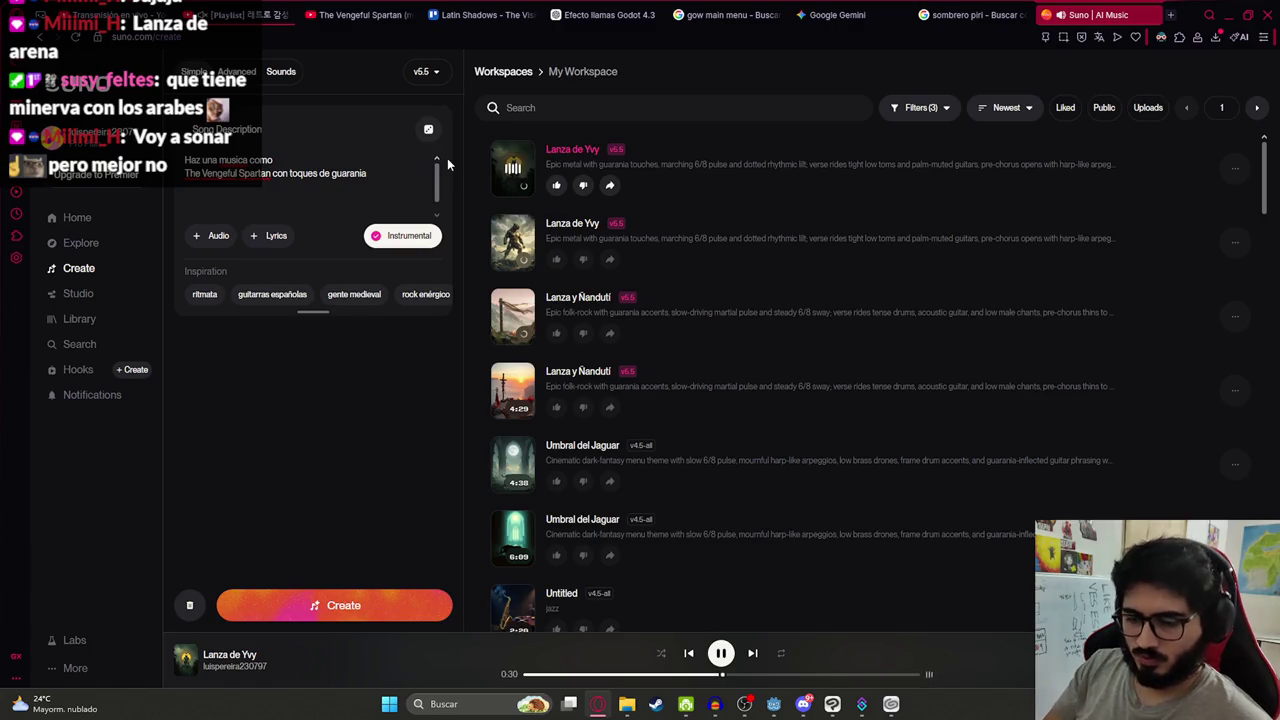
text( con guitar)
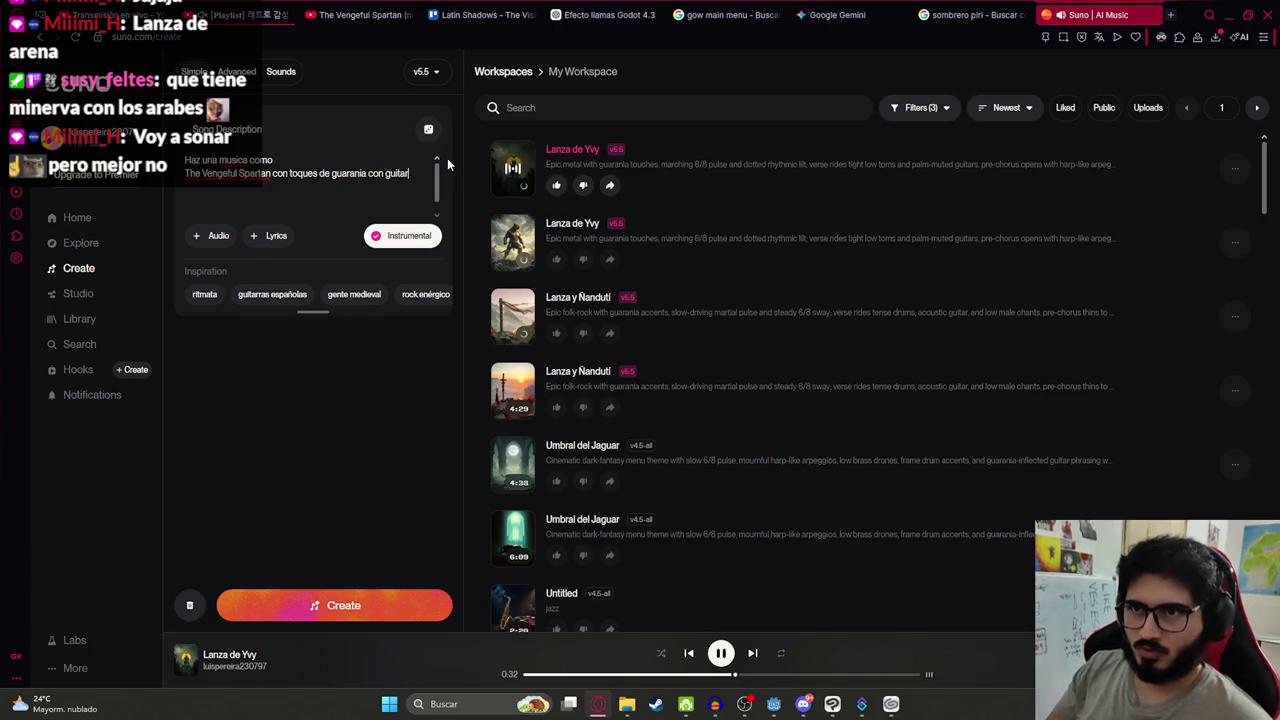
text(ra acu)
key(BackSpace)
key(BackSpace)
key(BackSpace)
text(c)
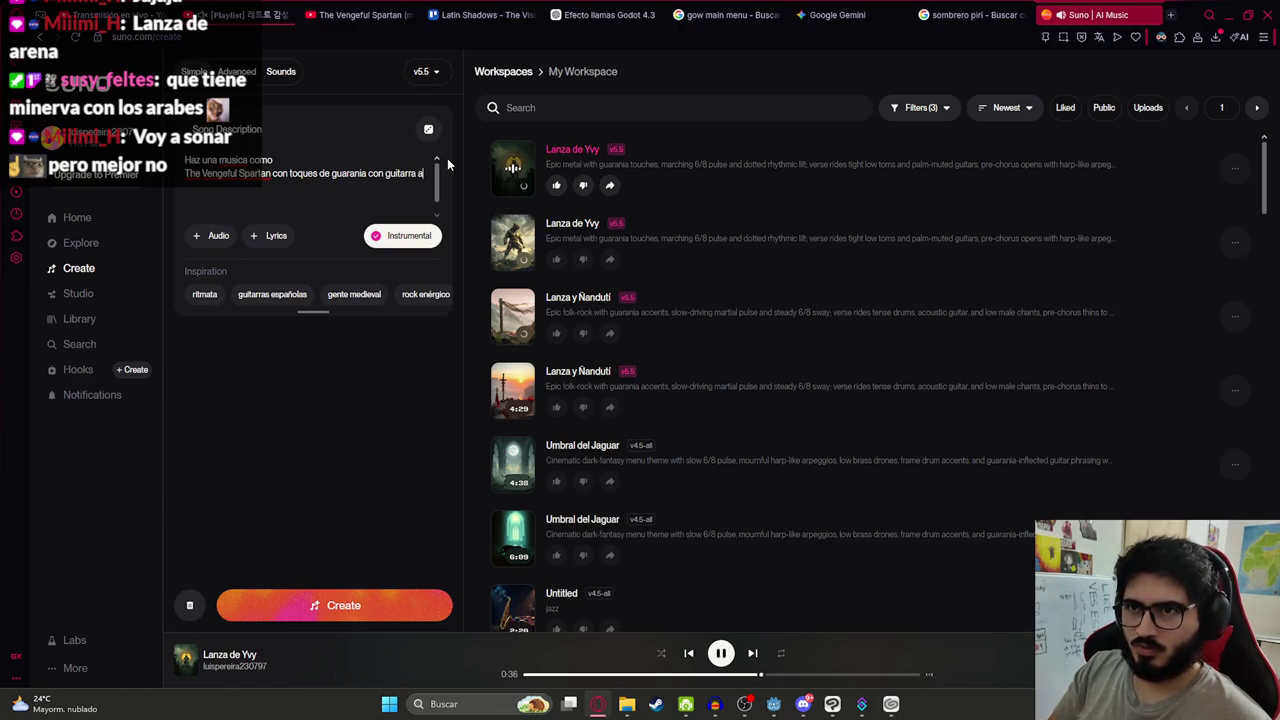
text(lasica)
click(390, 605)
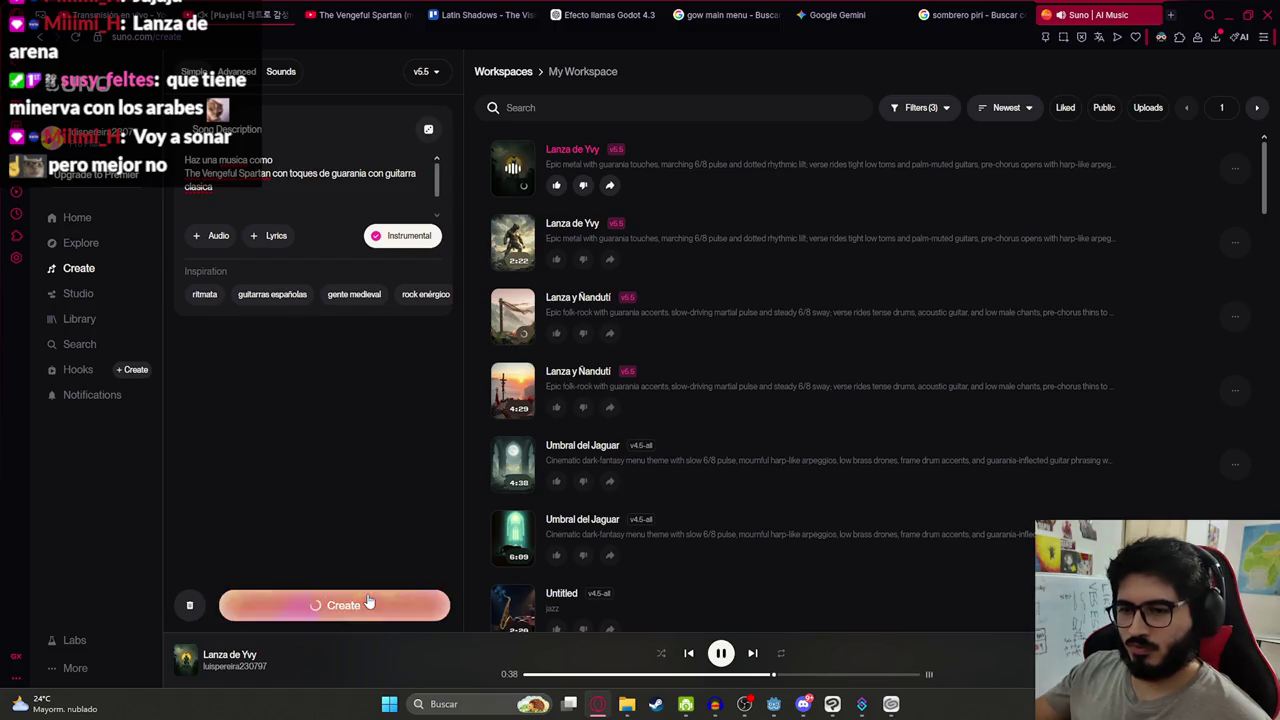
click(720, 653)
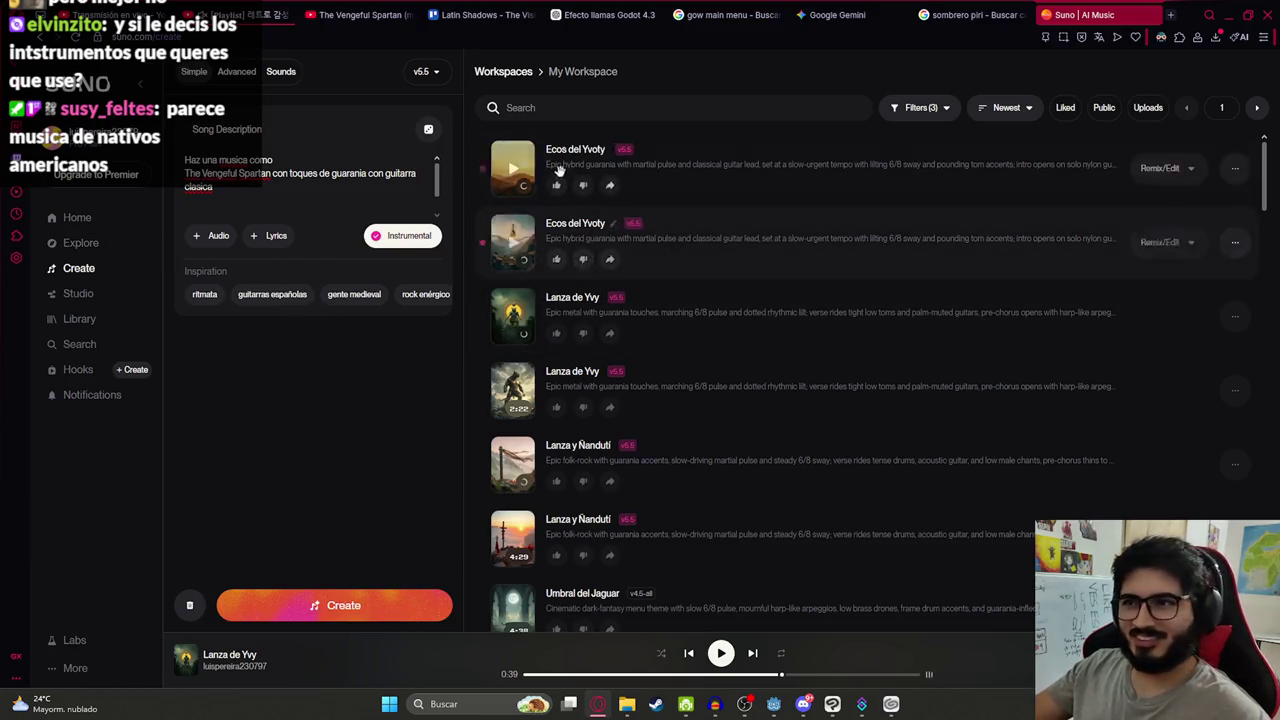
Play both Ecos del Yvoty tracks, then return to Godot and open the scene tab's options
click(513, 242)
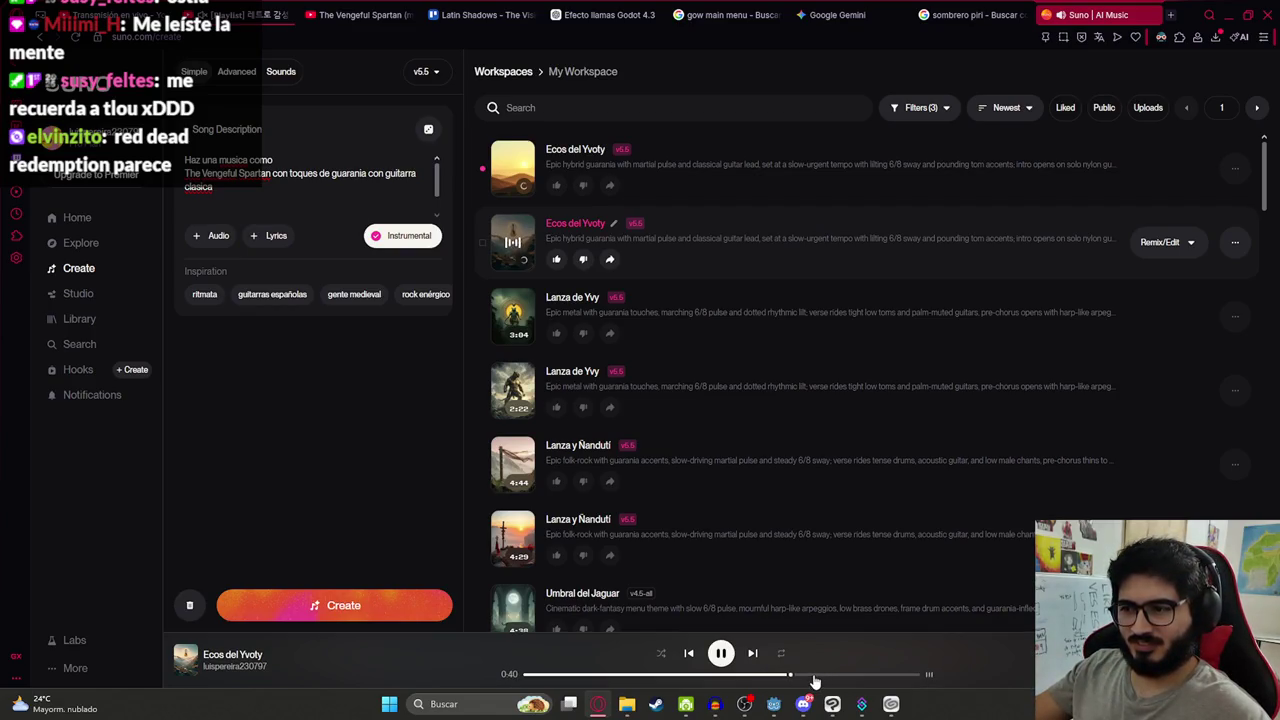
click(513, 168)
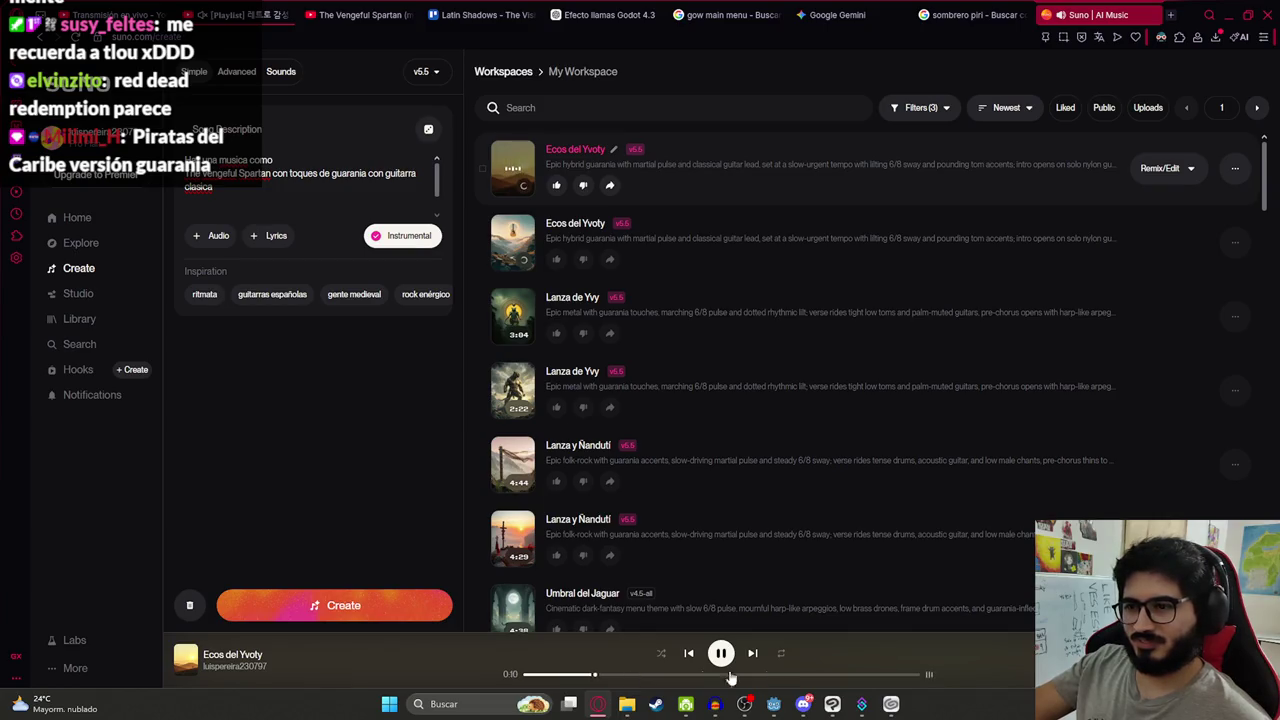
click(774, 704)
right_click(352, 56)
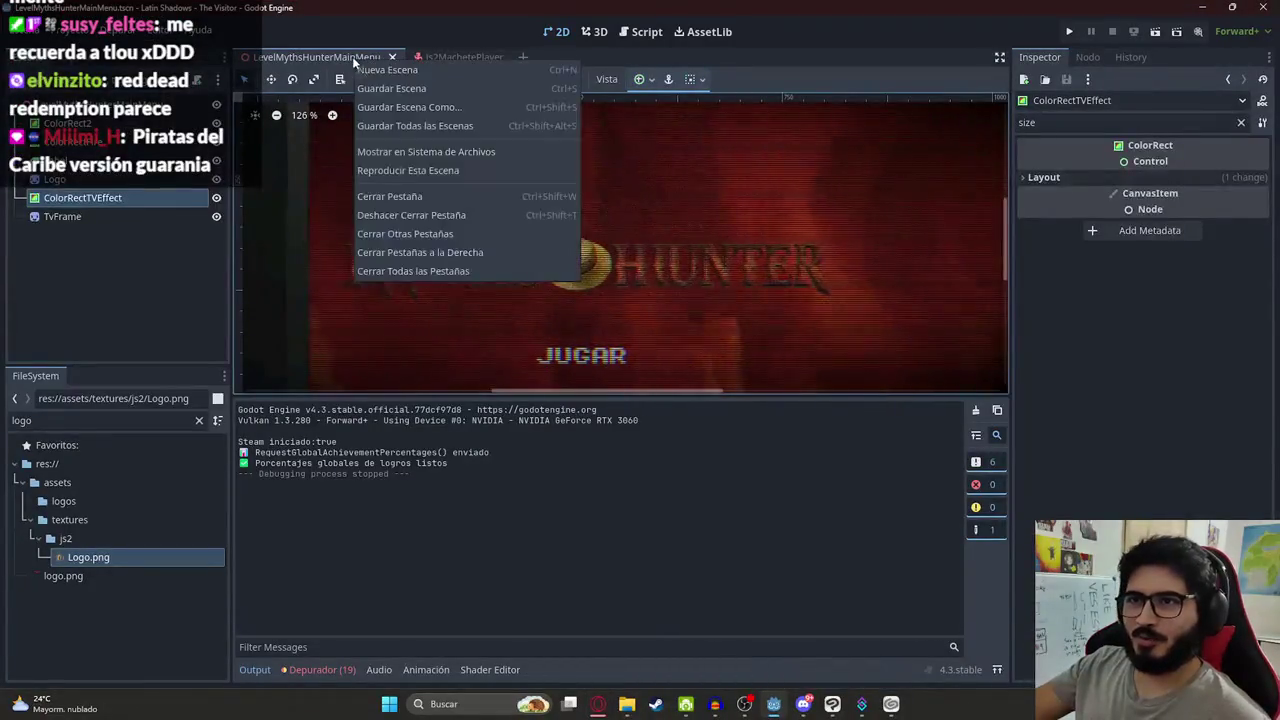
Dismiss the scene tab menu, close the running menu preview with F8, and return to Suno
click(731, 282)
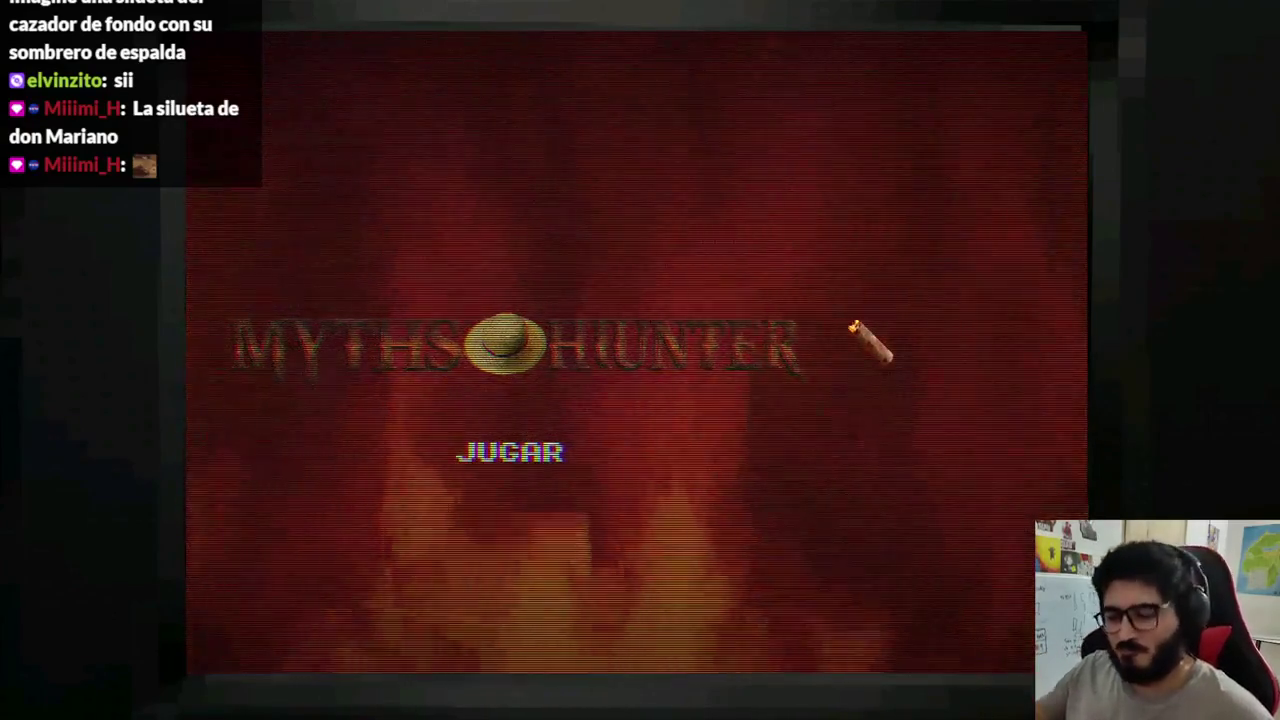
key(F8)
key(alt+Tab)
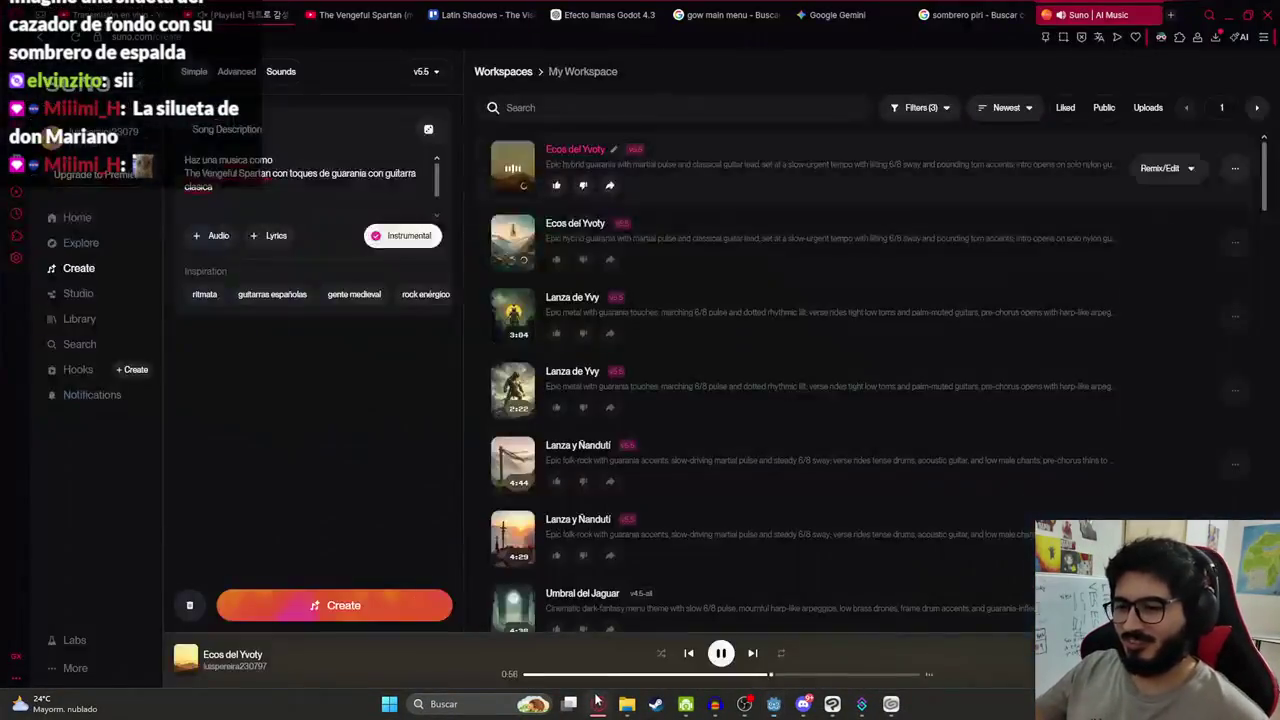
Check the Remix/Edit and Download options in the Ecos del Yvoty menu, then dismiss it
click(1236, 170)
mouse_move(1158, 208)
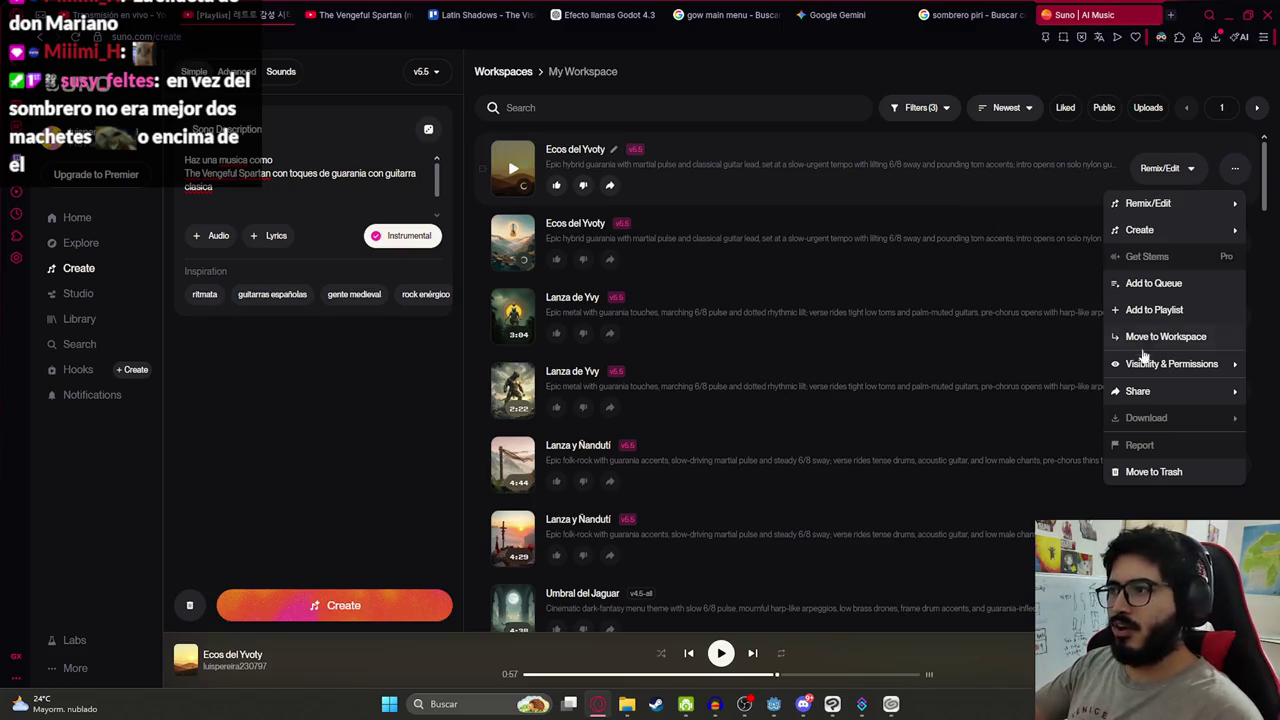
mouse_move(1157, 230)
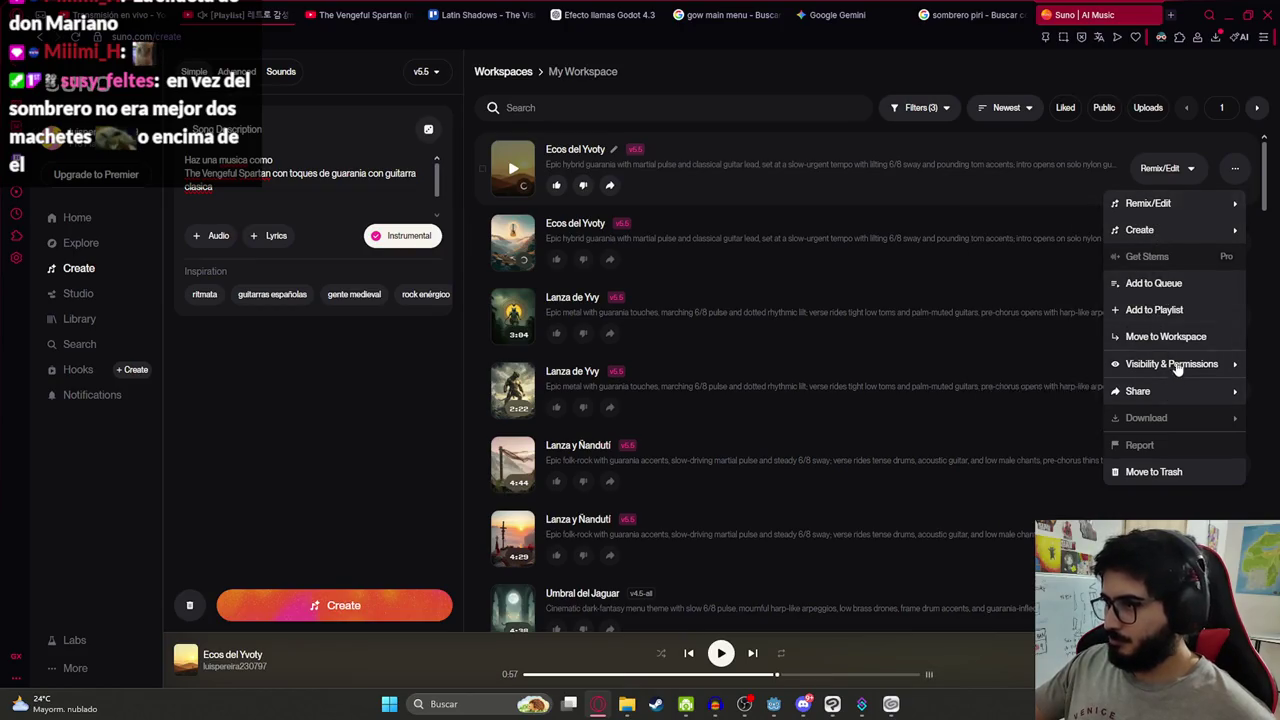
click(1236, 170)
click(1237, 174)
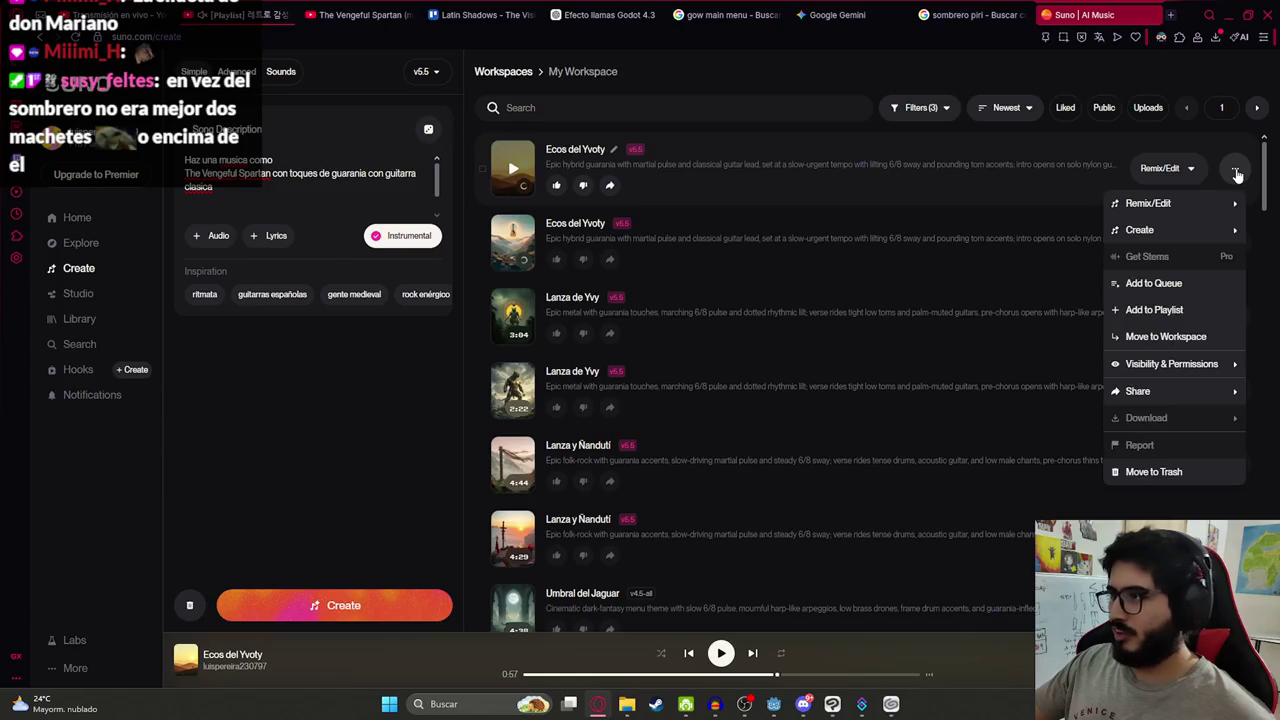
mouse_move(1174, 413)
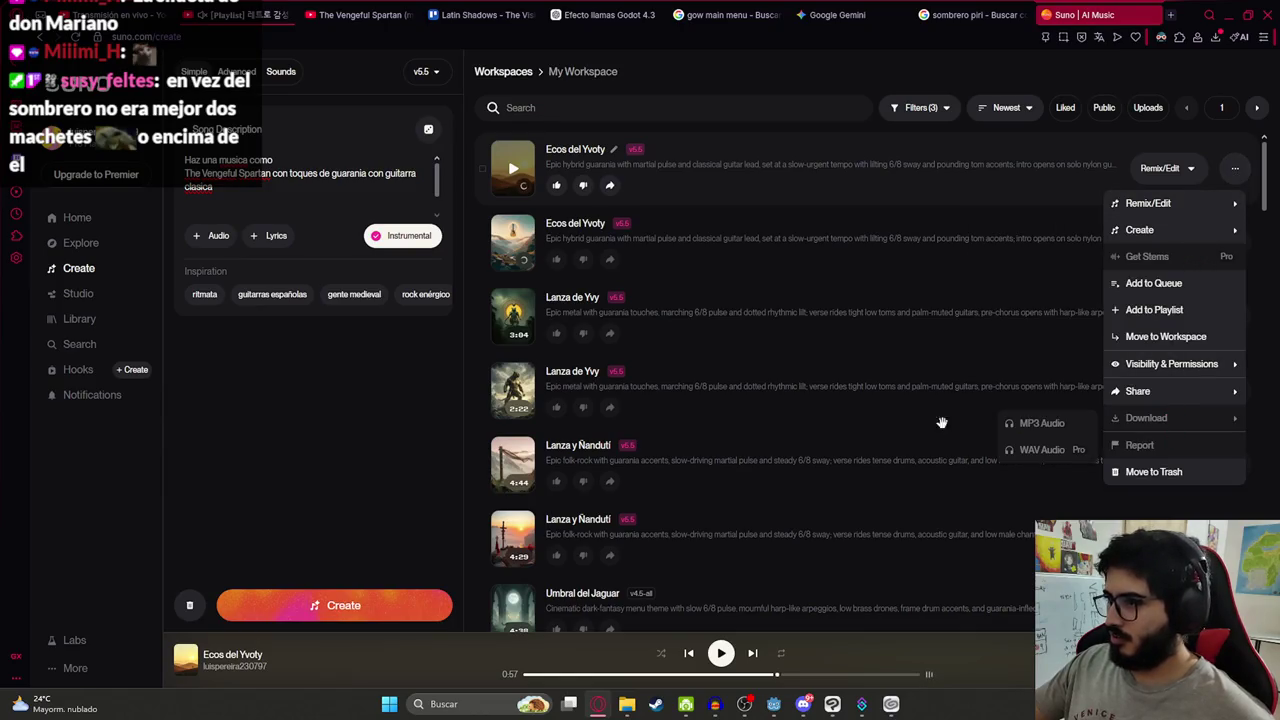
key(Escape)
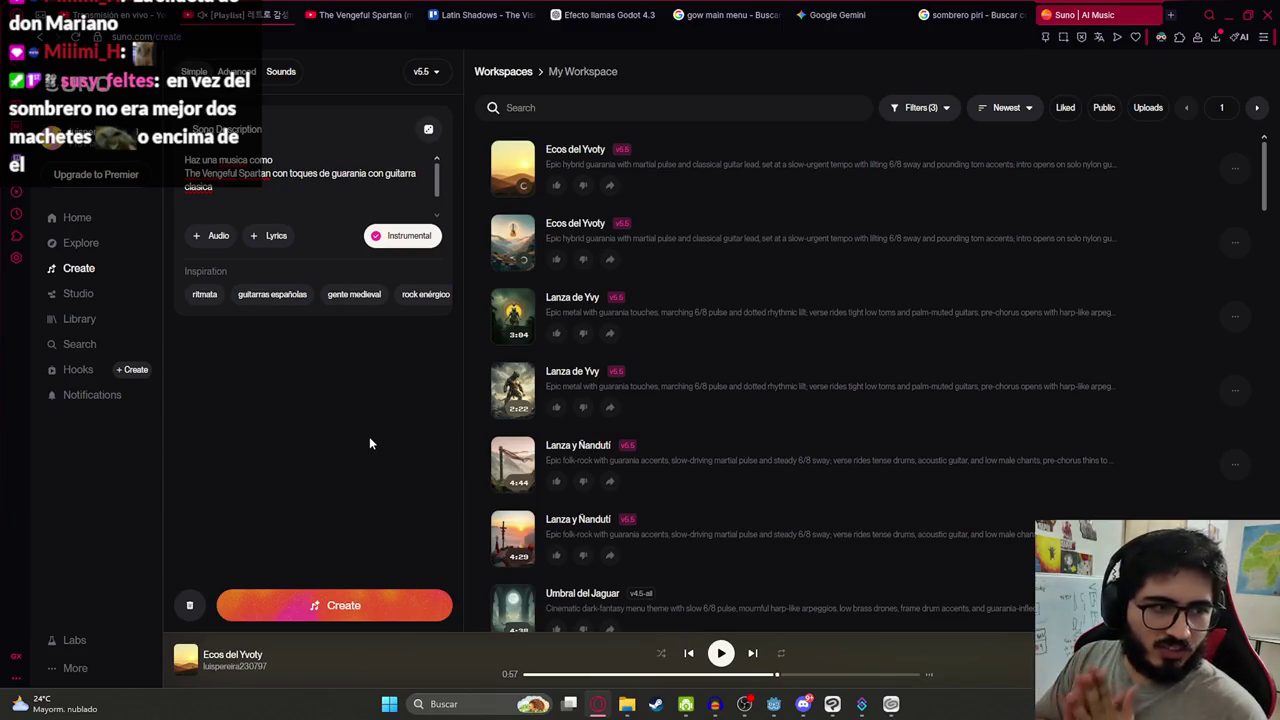
key(super)
Launch Blender, delete the default camera, cube and light, and switch to front view
text(blender)
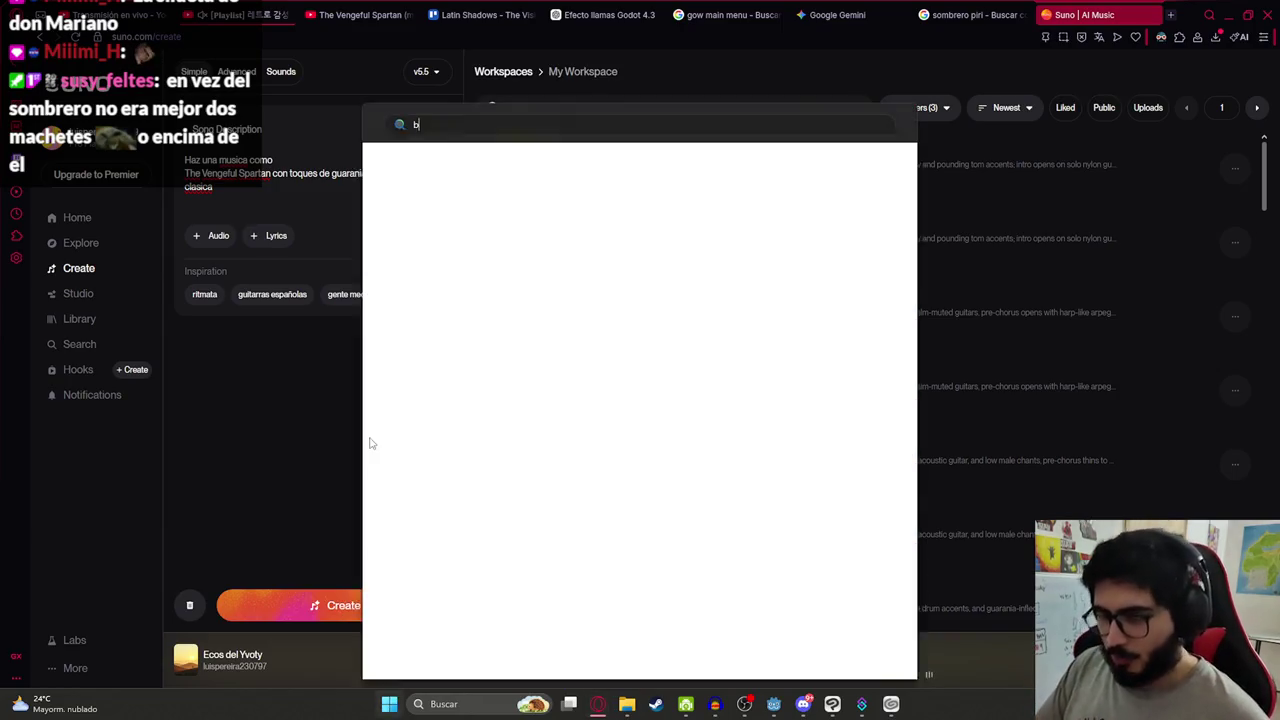
key(Return)
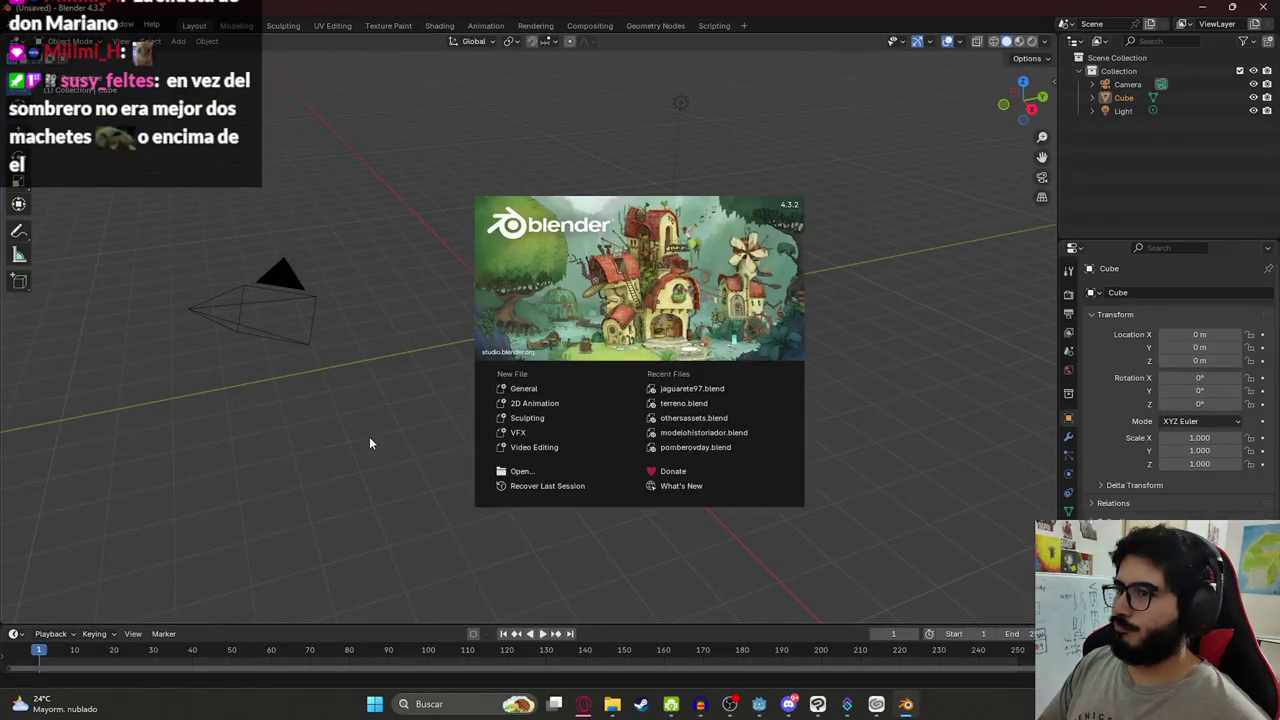
click(402, 387)
key(a)
key(Delete)
key(KP_1)
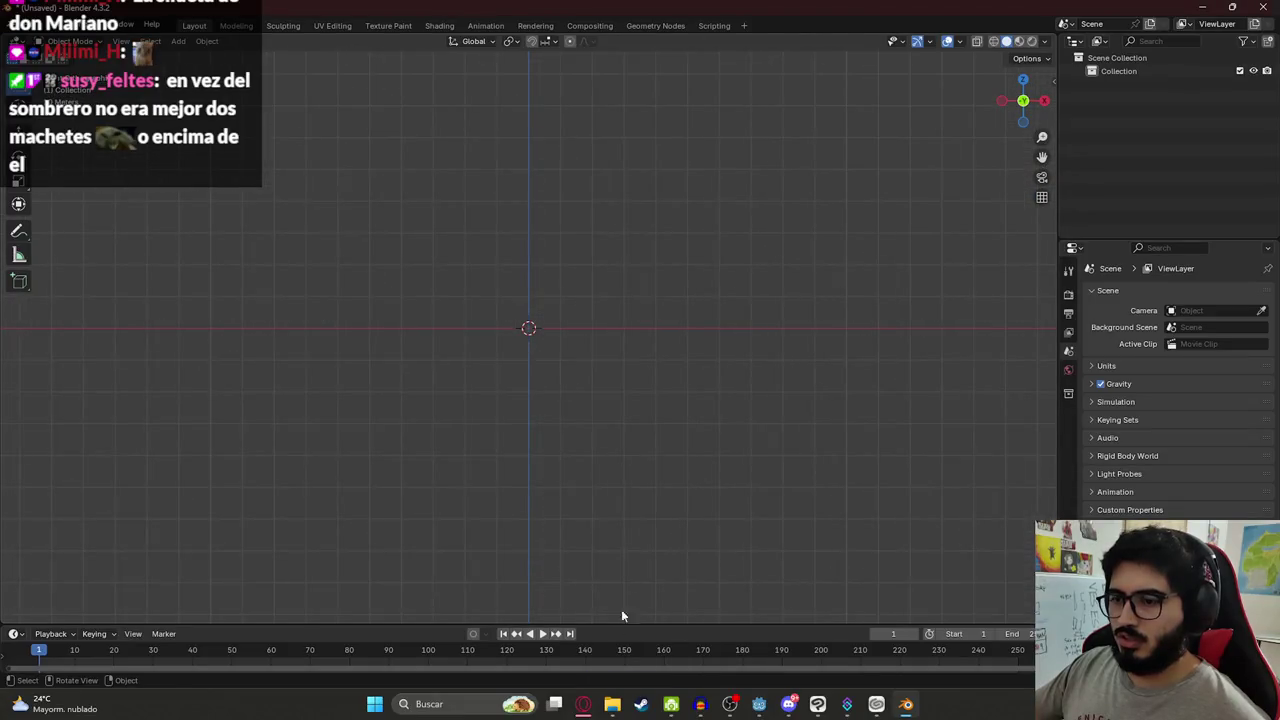
Launch a second Blender window and dismiss its start screen
key(super)
text(blender)
key(Return)
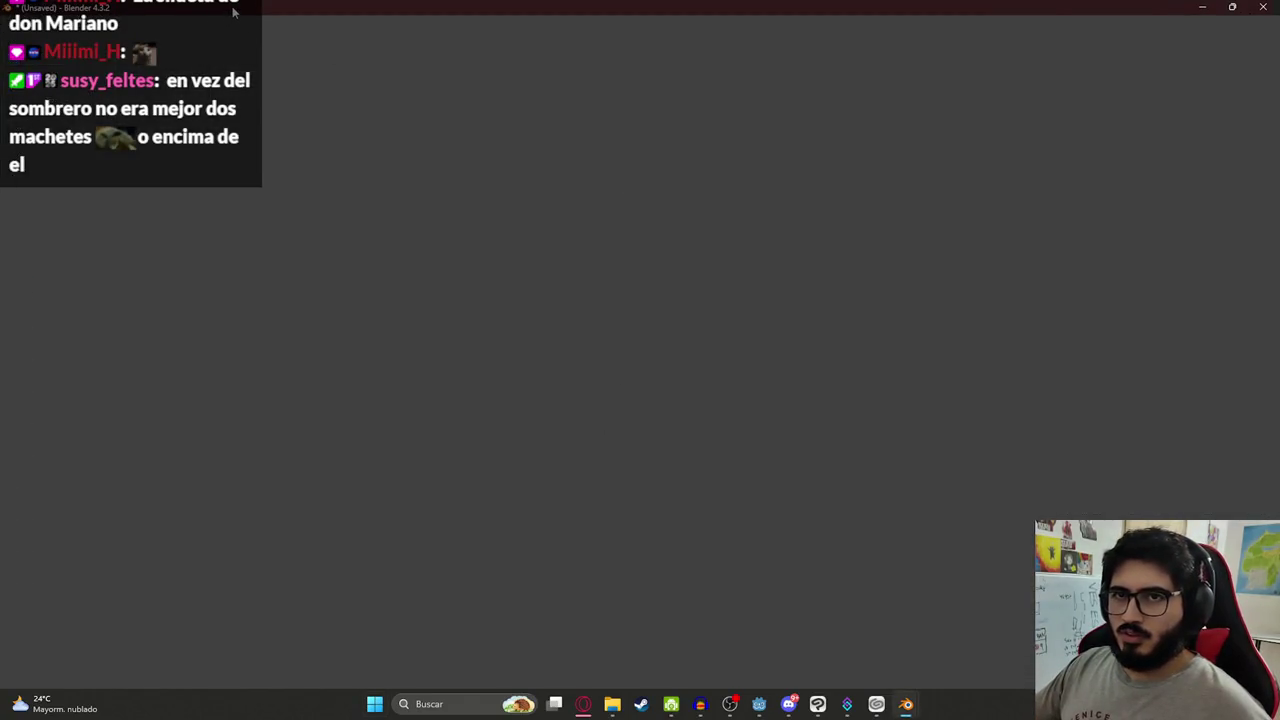
key(Escape)
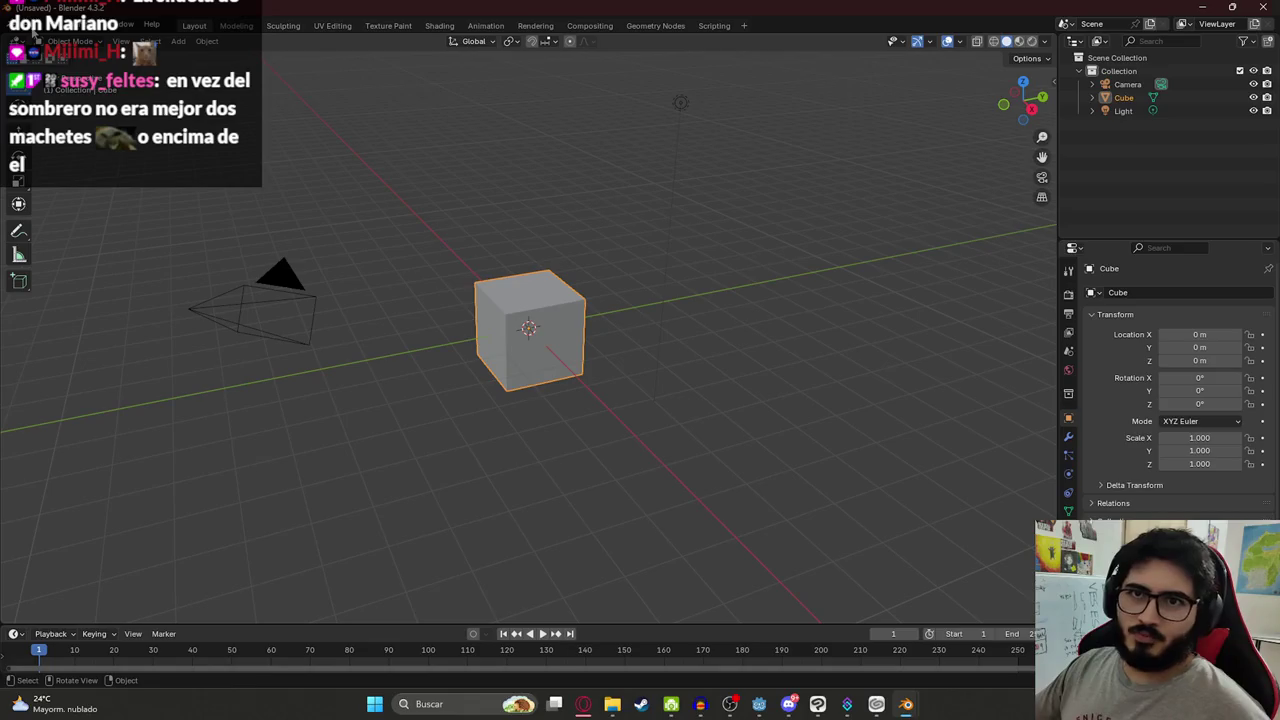
Glance at Suno and the straw-hat image search, then start a new canvas in Clip Studio Paint
click(584, 704)
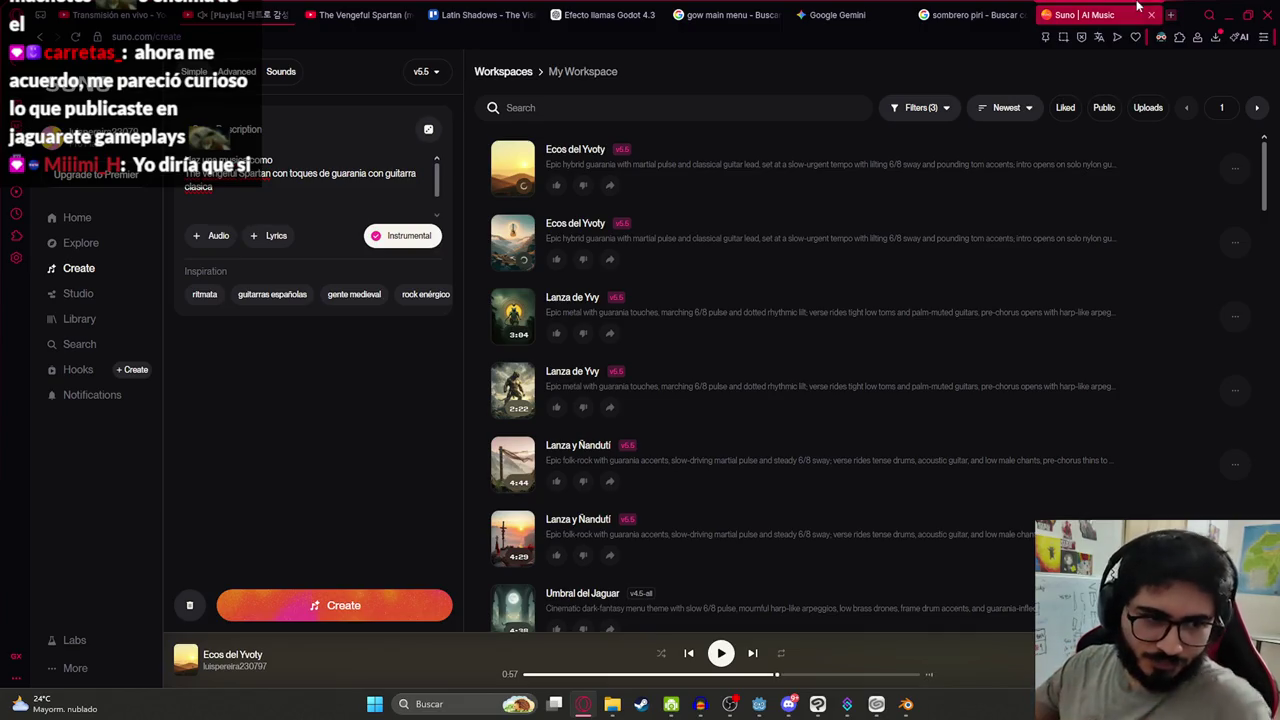
click(943, 18)
click(1085, 14)
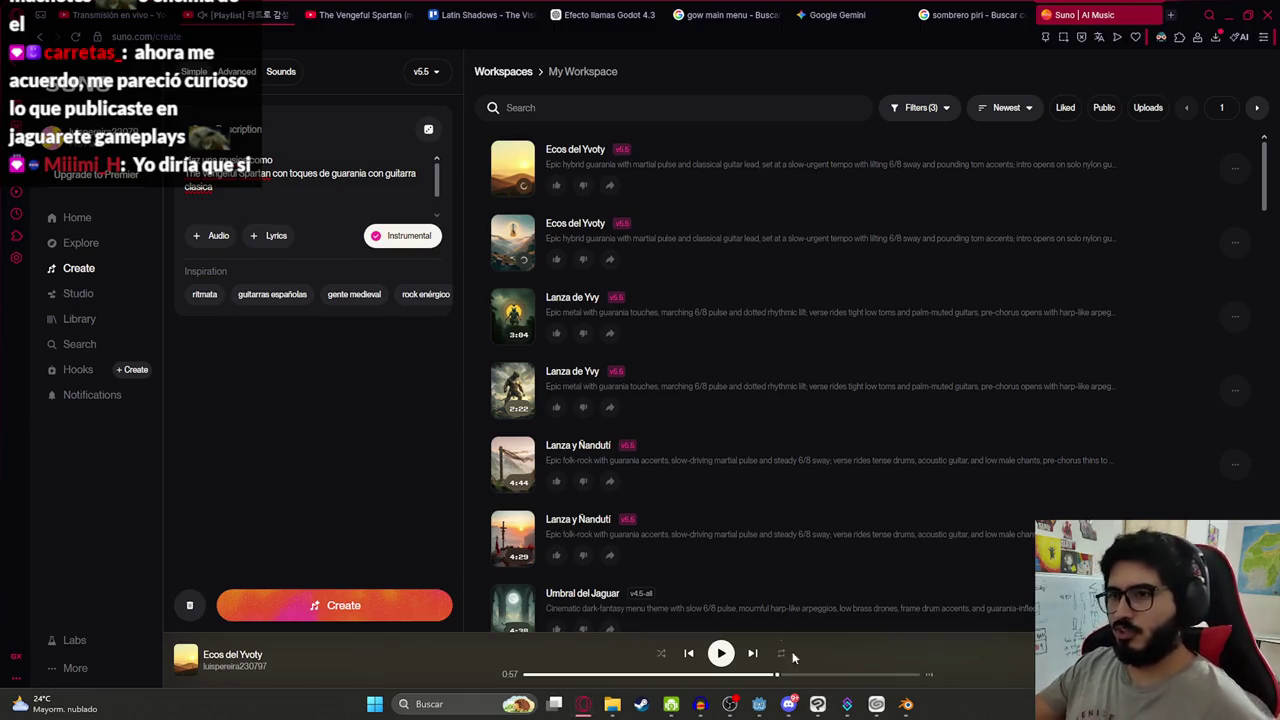
click(818, 704)
click(15, 23)
click(40, 41)
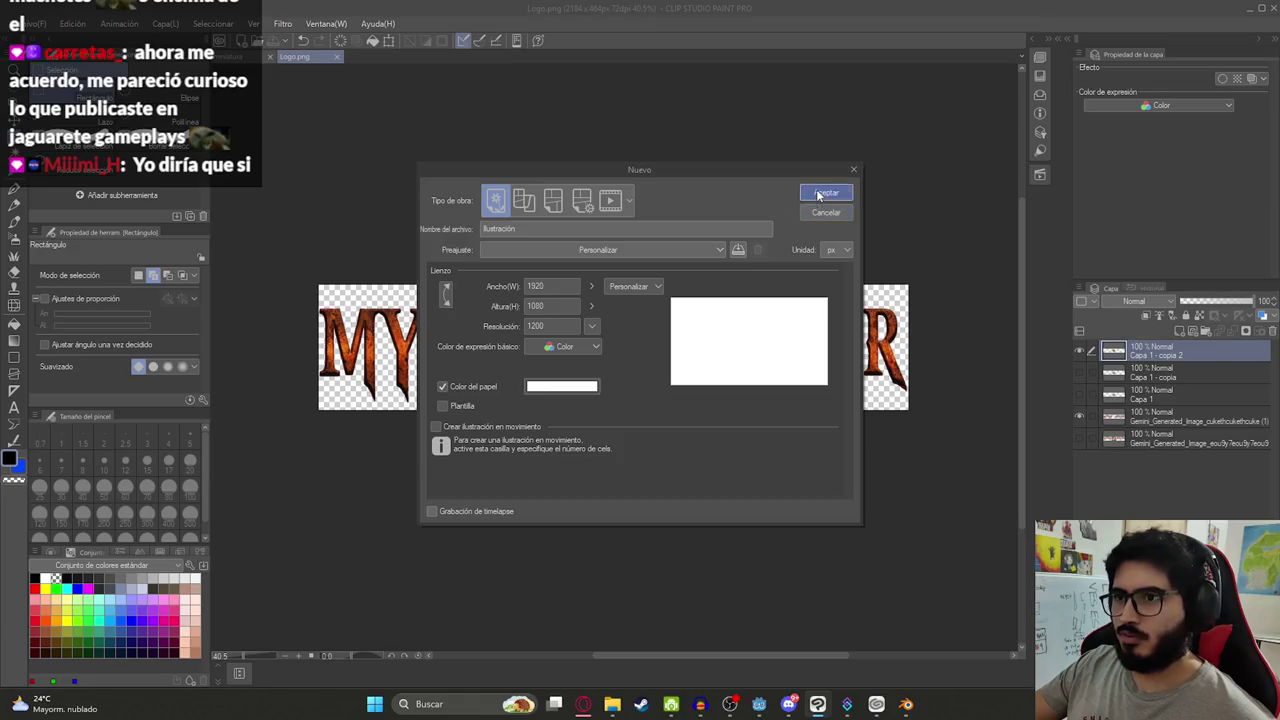
Accept the 1920 × 1080 canvas and bring up the Google Gemini page in Opera
click(826, 193)
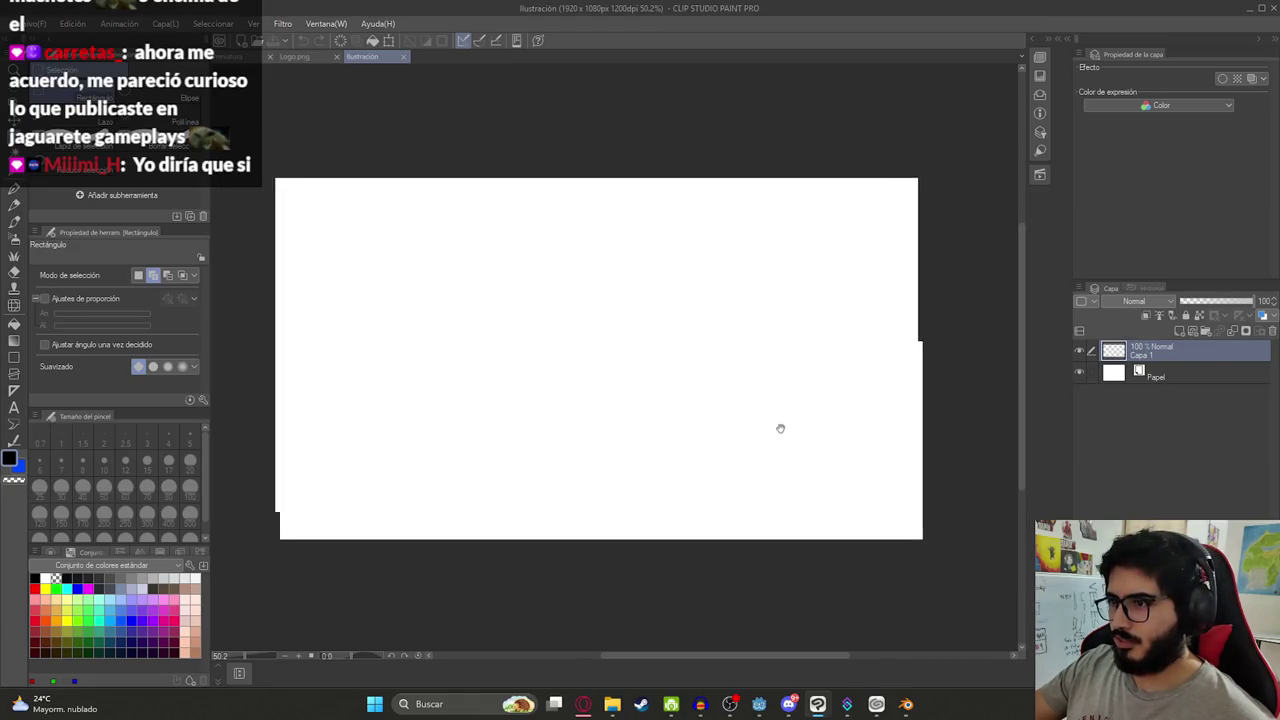
mouse_move(596, 705)
click(586, 675)
click(893, 10)
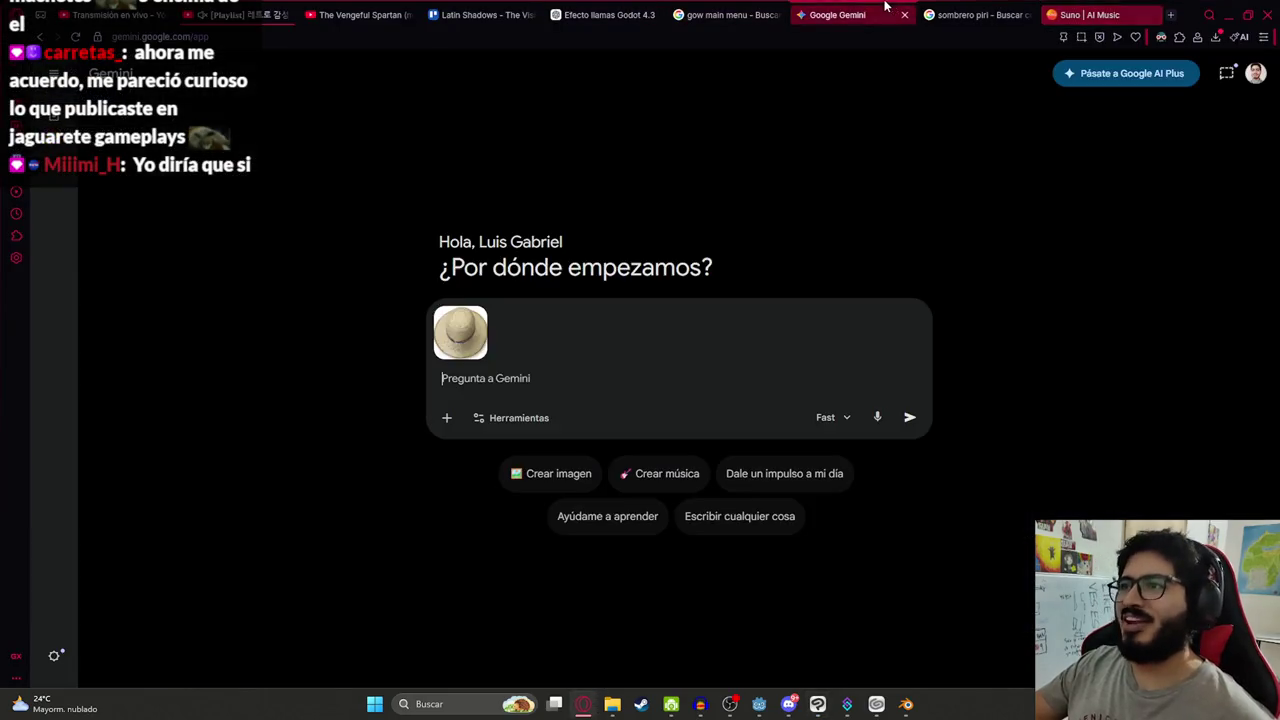
Remove the attached hat image and ask Gemini's image mode for a black straw-hat-and-shirt silhouette
click(476, 314)
click(554, 444)
click(552, 591)
text(HA)
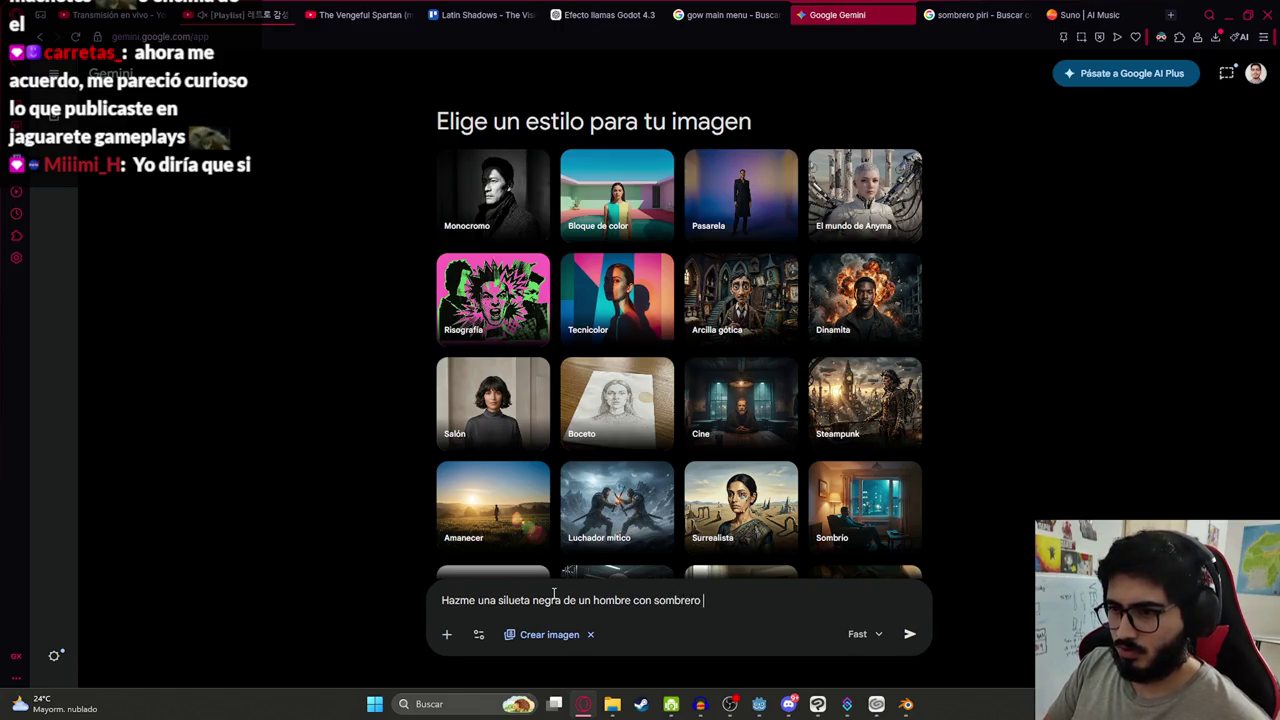
text(aja y camisa)
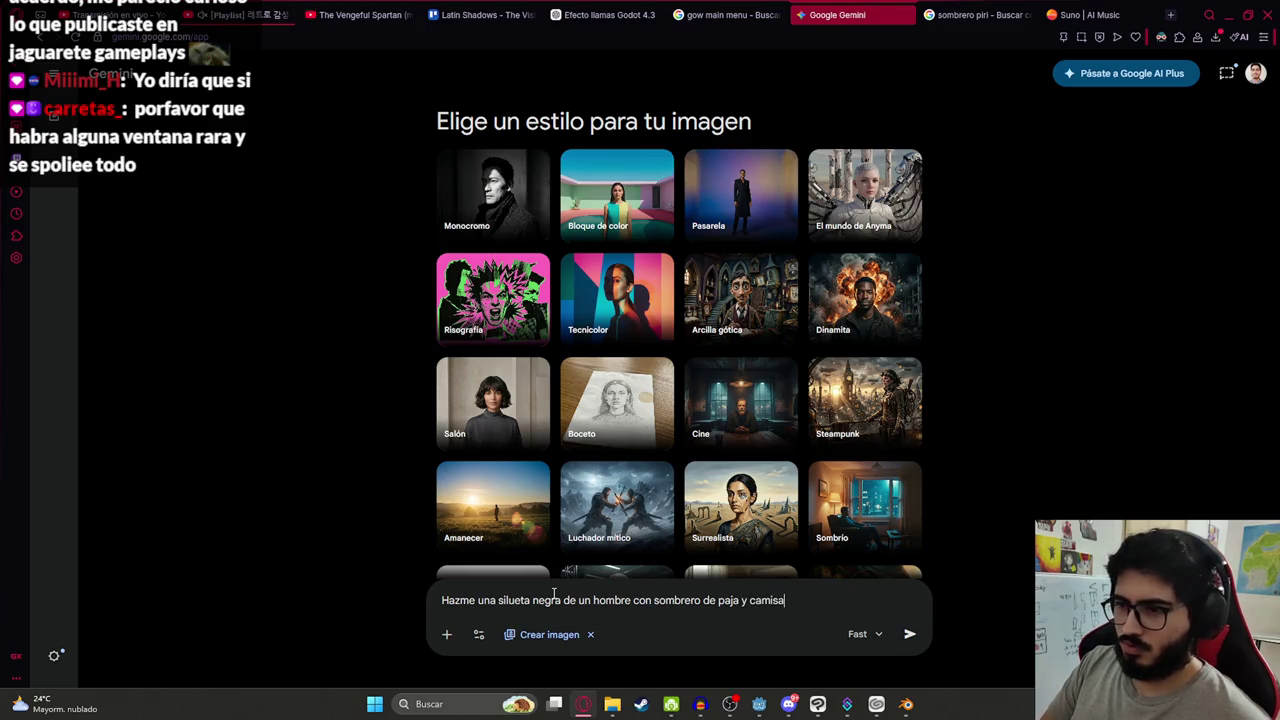
key(Return)
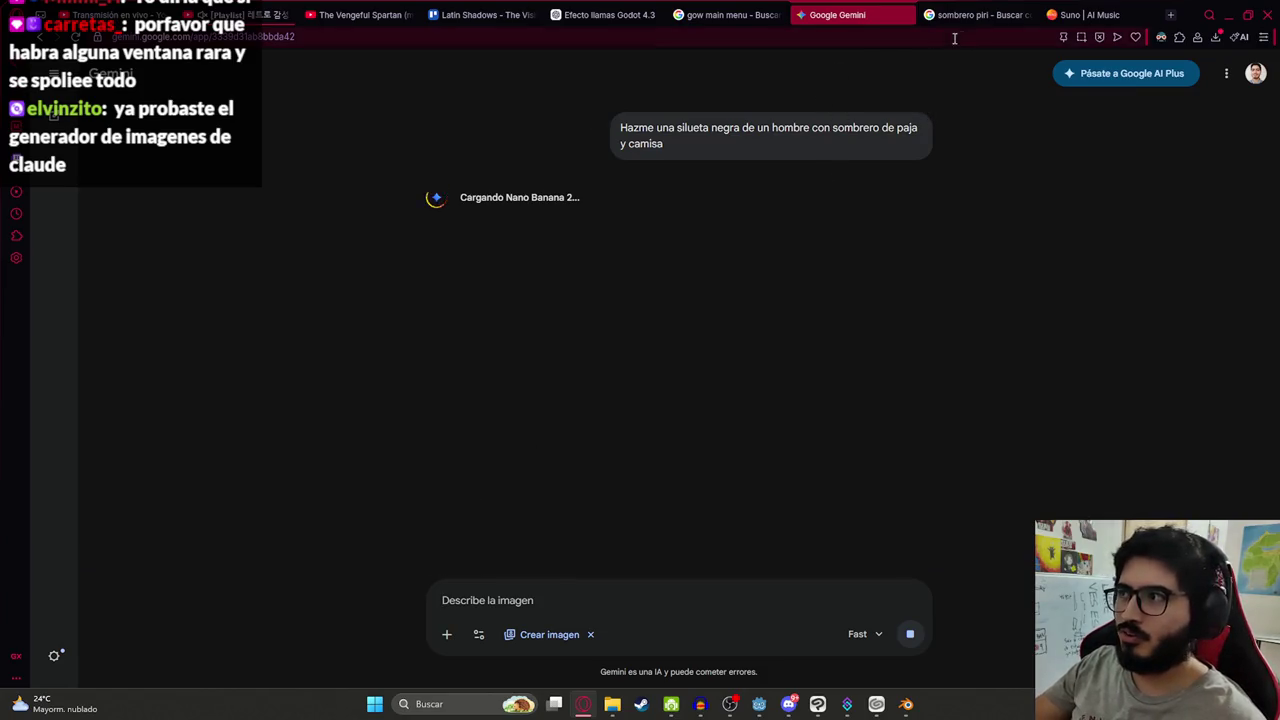
click(1068, 8)
Reorder the Suno tab, play Ecos del Yvoty, and scrub it back to the start
drag(1068, 8, 950, 10)
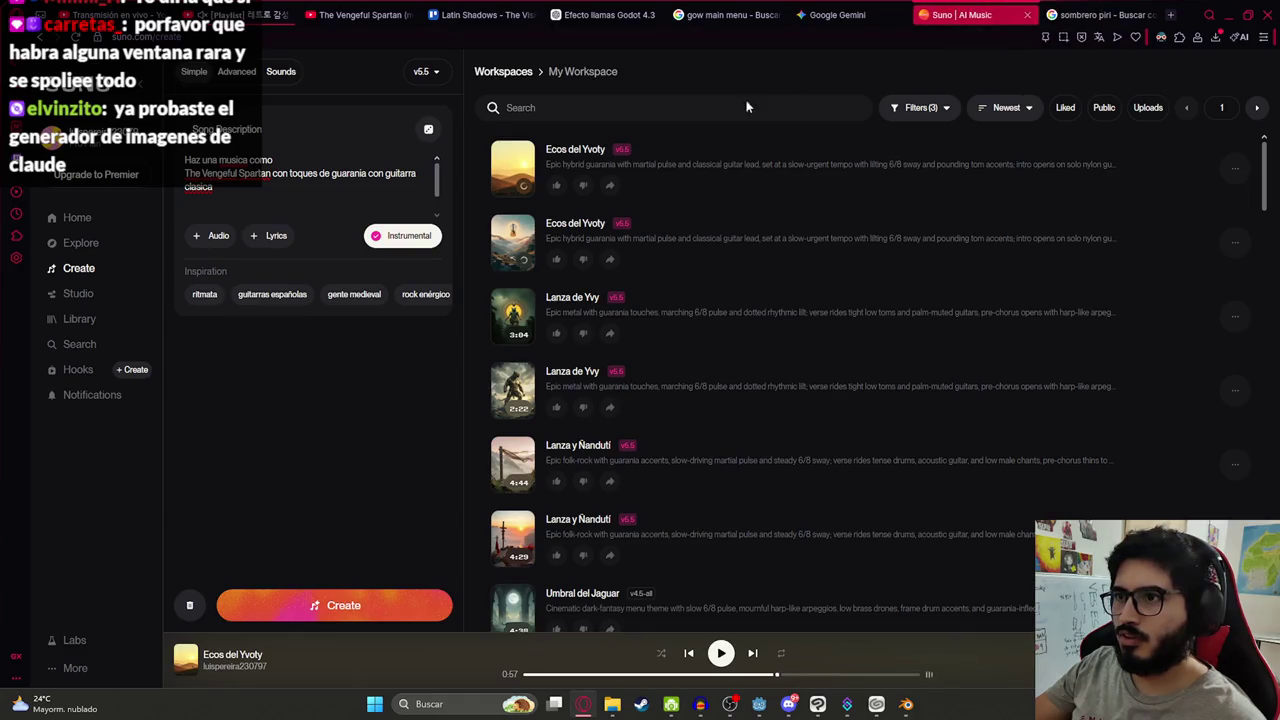
click(513, 172)
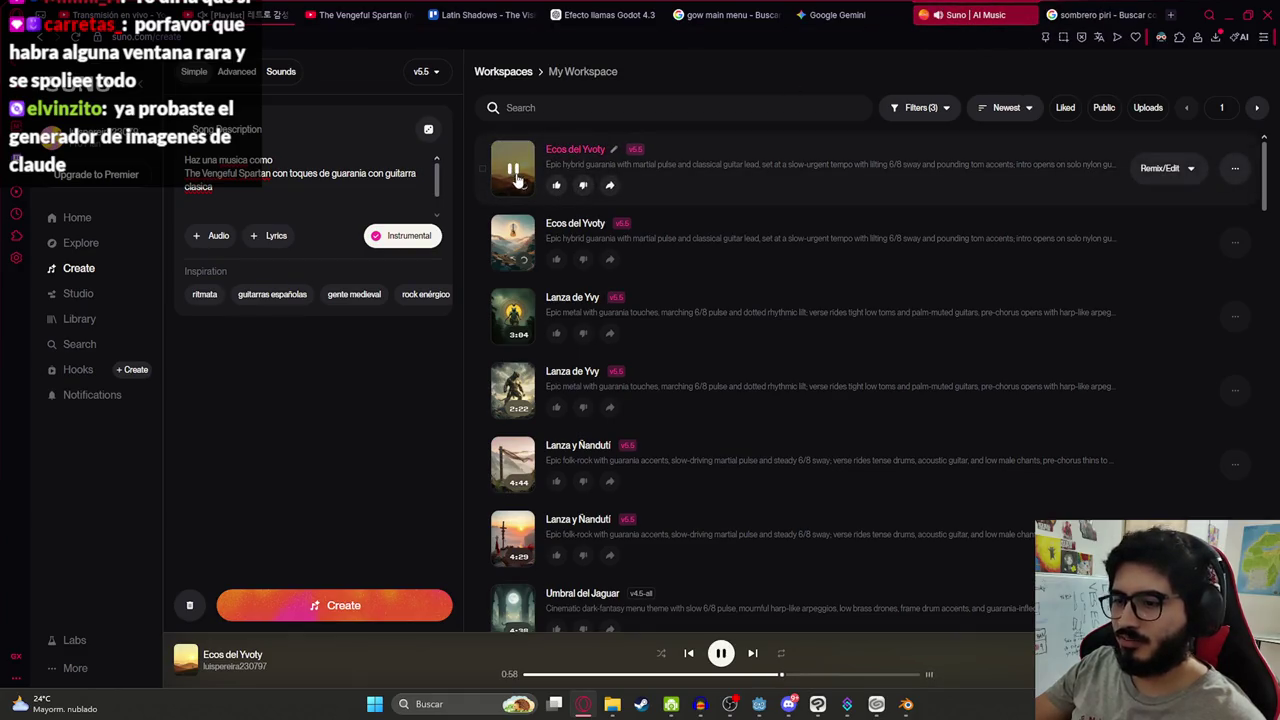
click(852, 675)
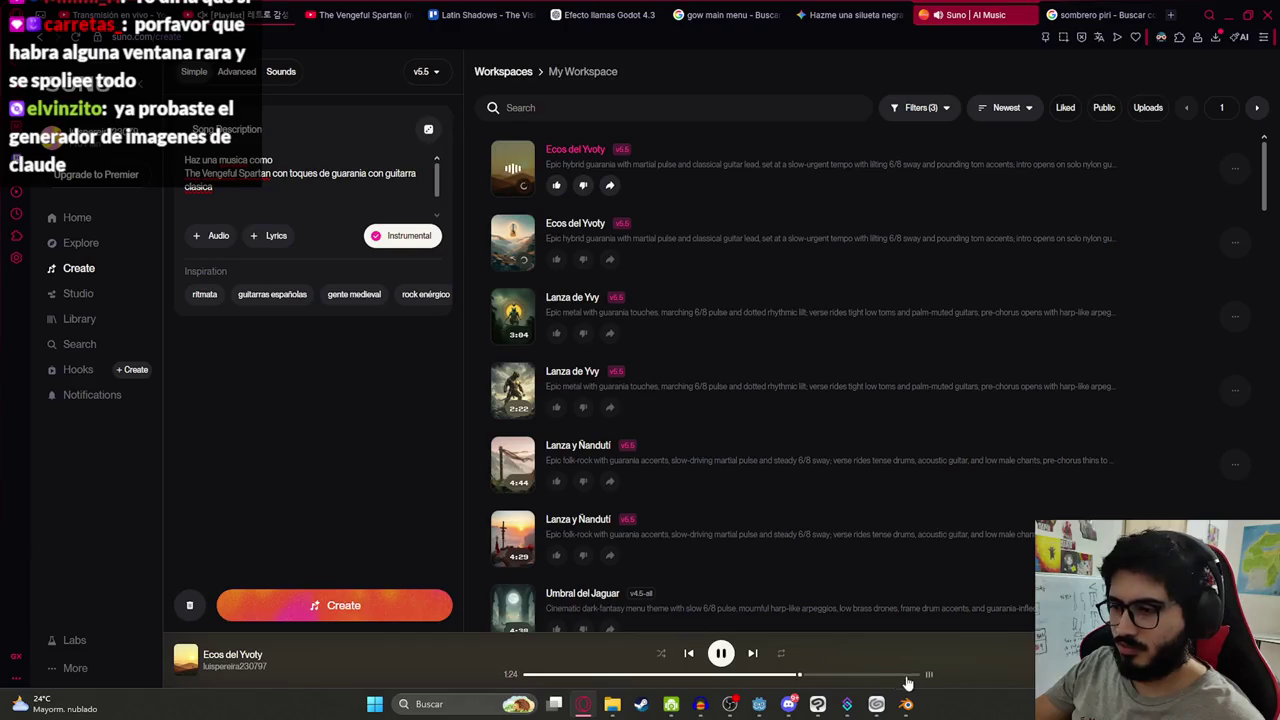
click(914, 676)
click(912, 677)
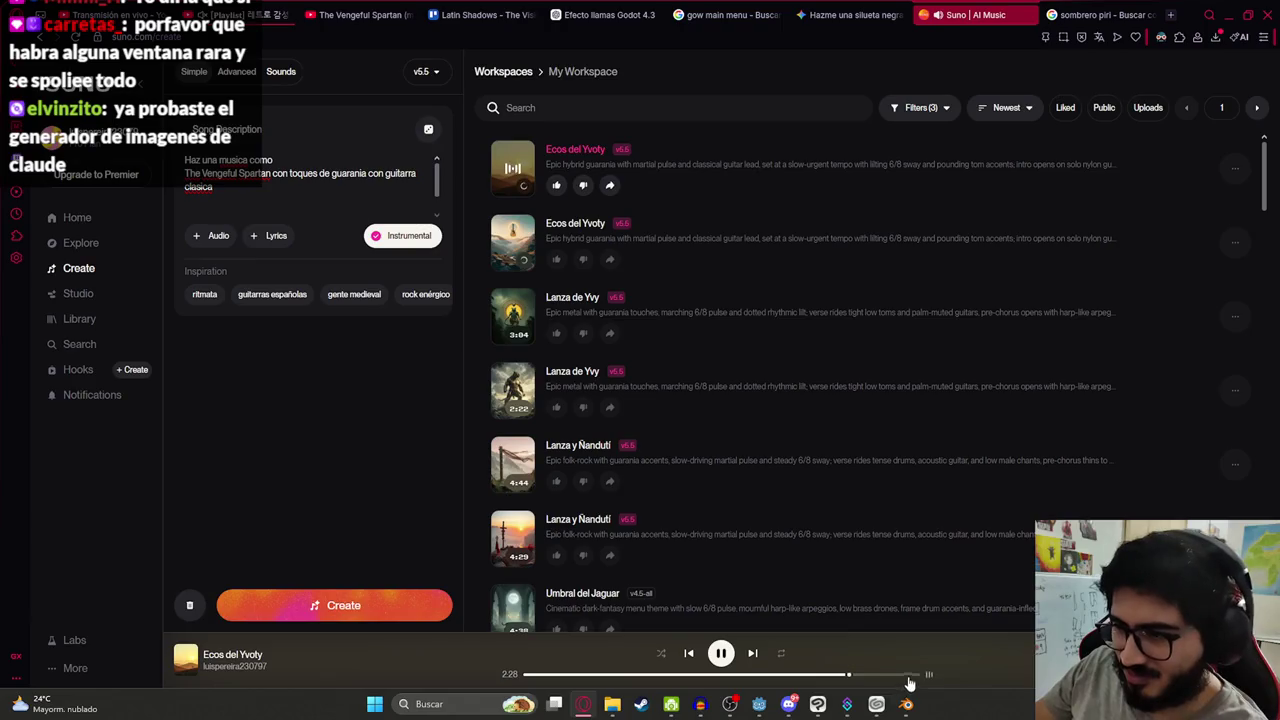
click(910, 677)
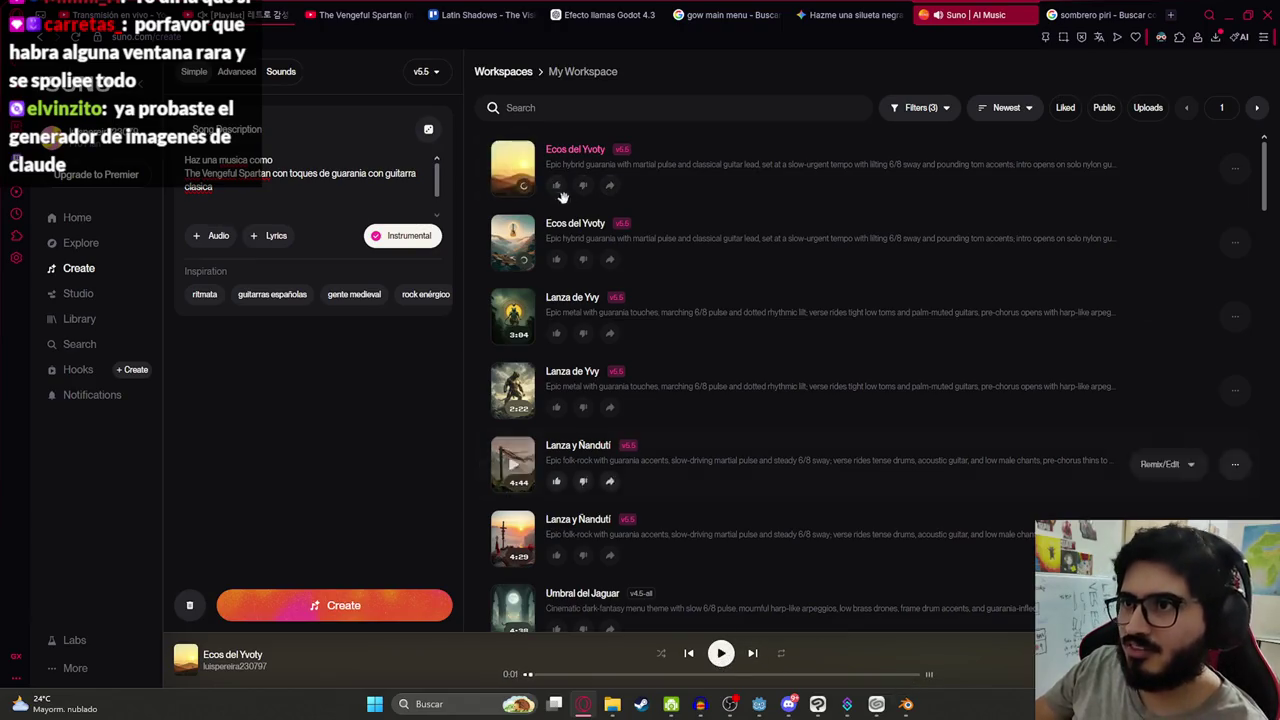
click(857, 12)
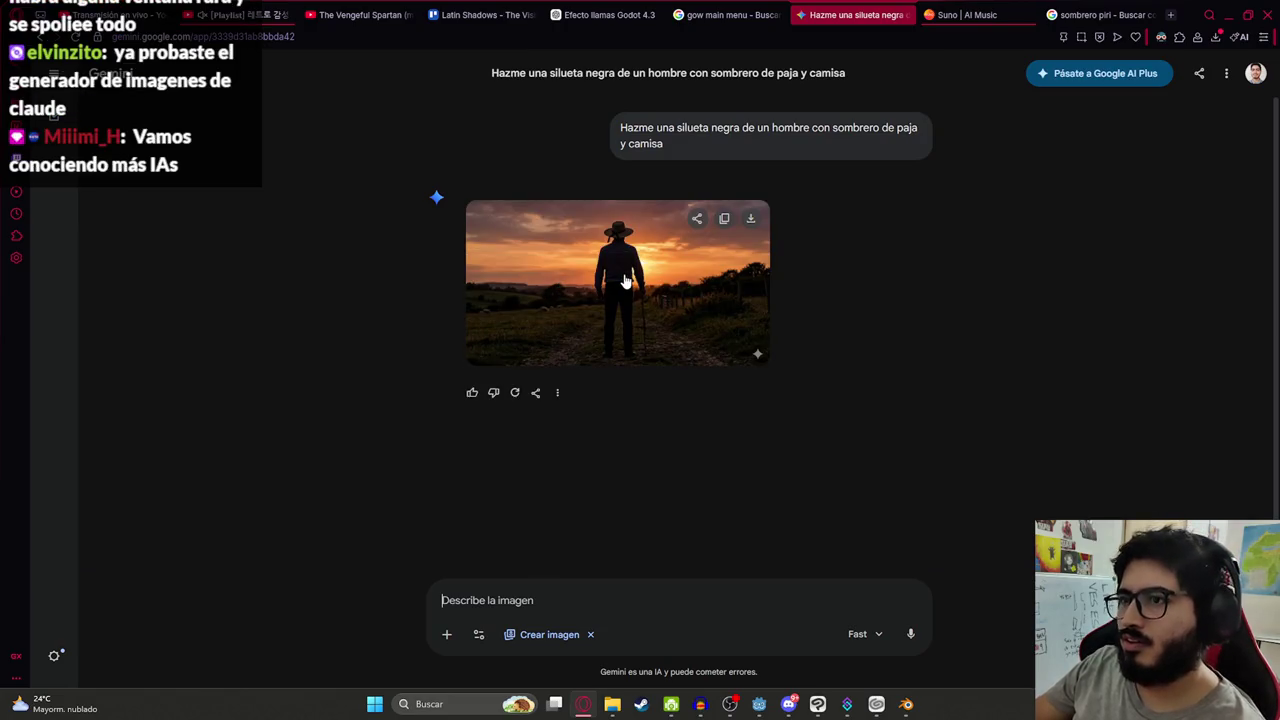
Open the sunset silhouette in full view, download it full size as PNG, and drag the file out
click(624, 282)
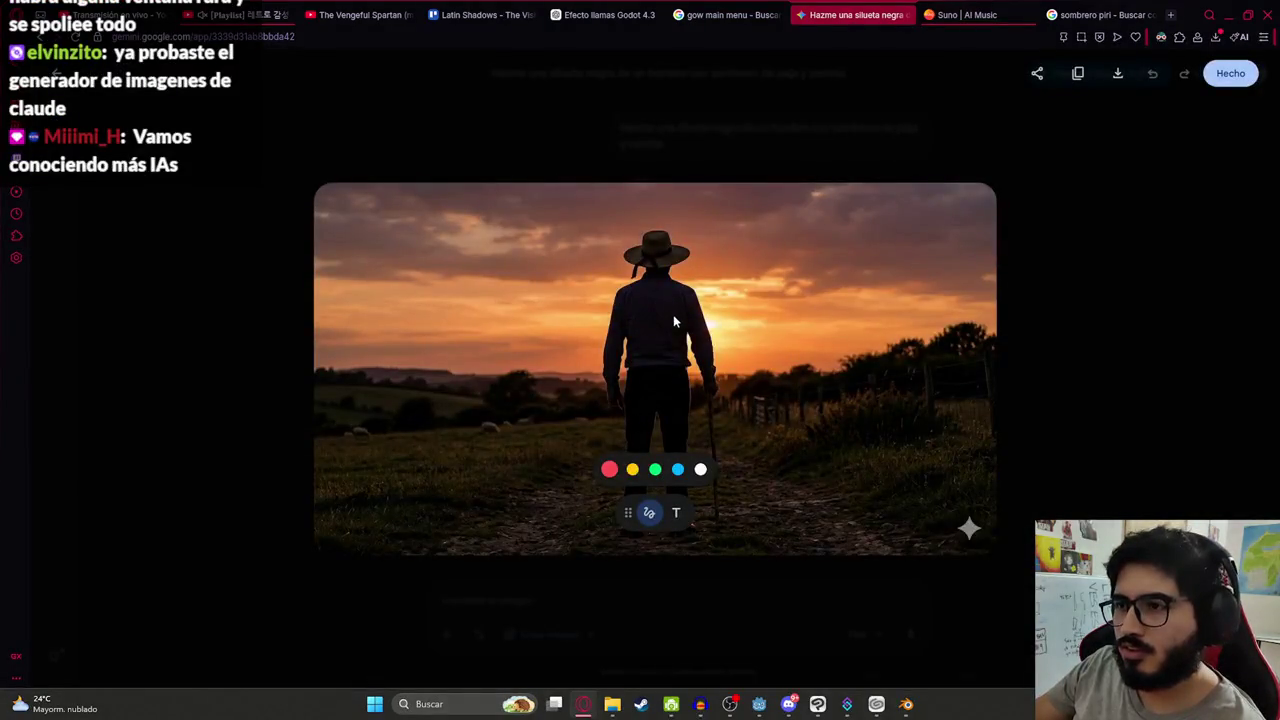
right_click(647, 310)
click(1190, 259)
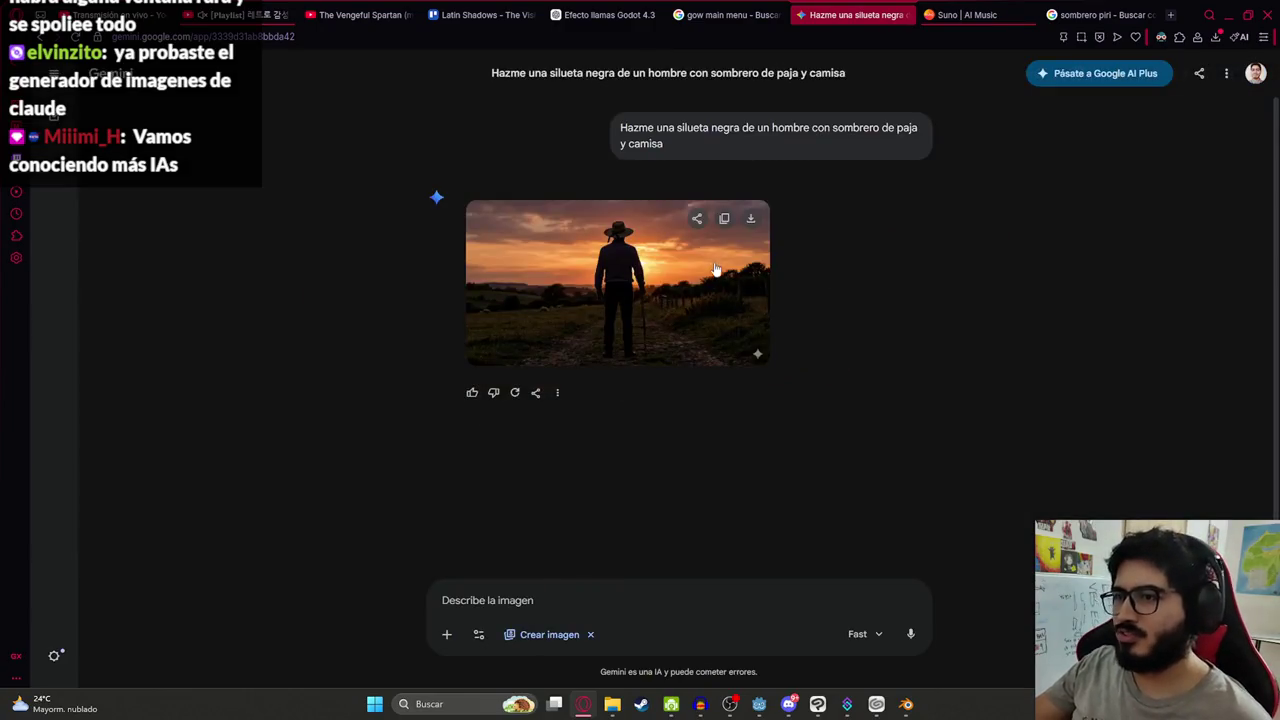
click(648, 297)
click(1111, 294)
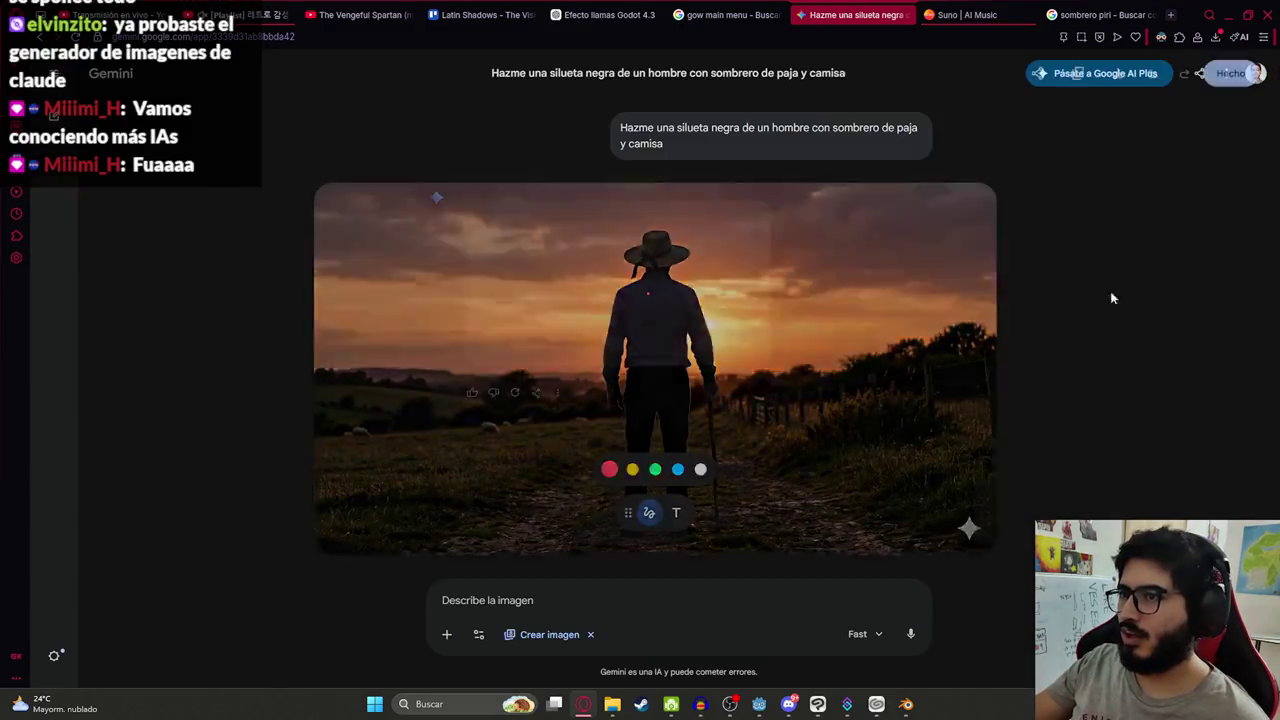
click(700, 288)
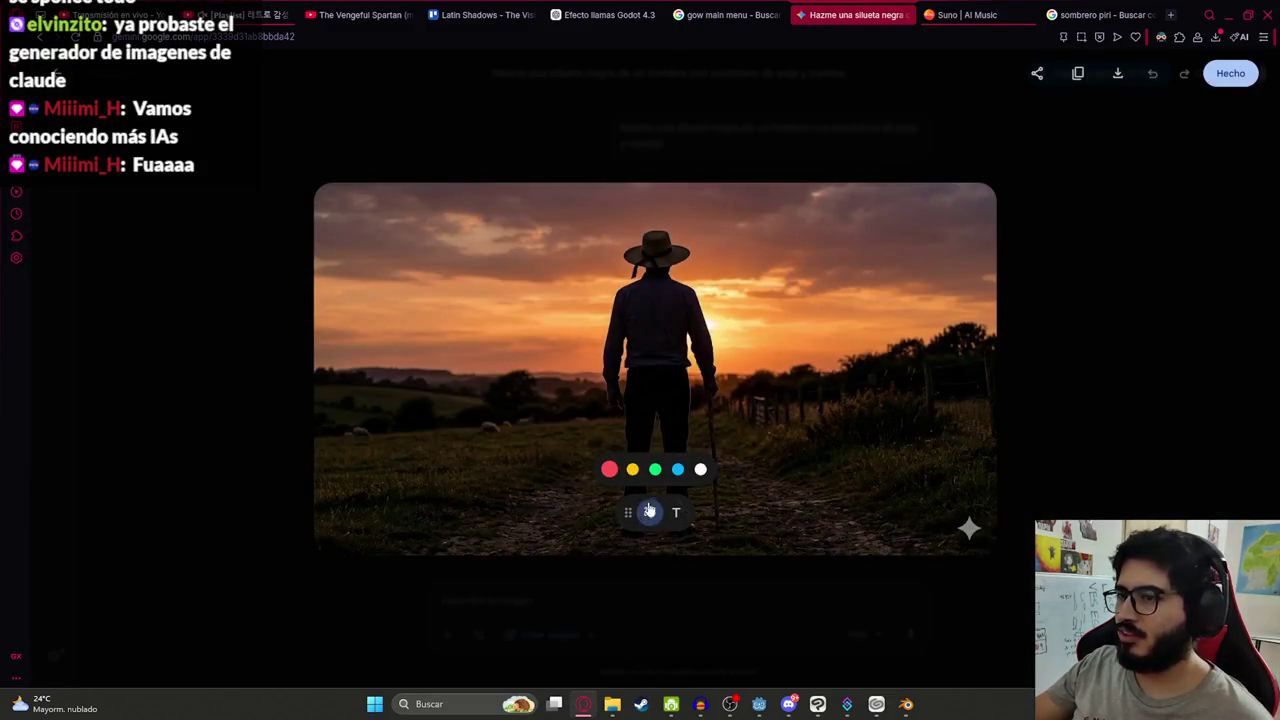
drag(628, 512, 715, 500)
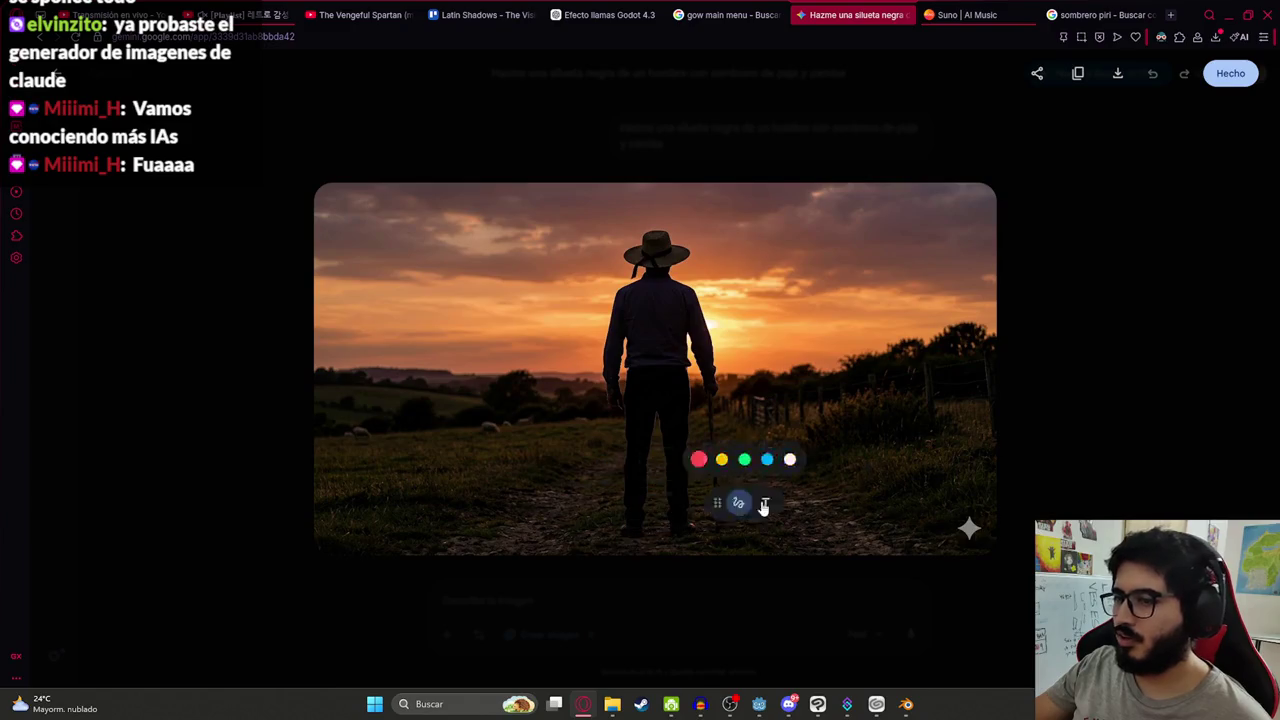
click(1118, 74)
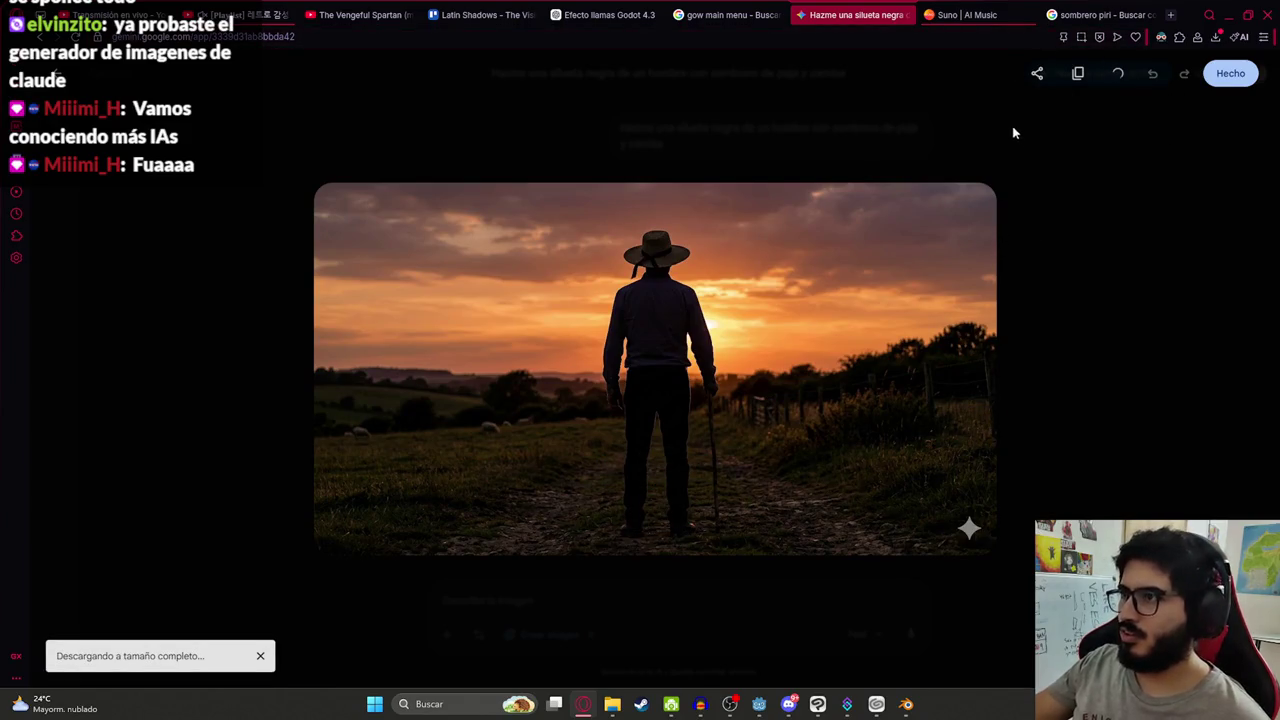
mouse_move(1000, 90)
mouse_down()
mouse_move(826, 481)
mouse_move(800, 677)
mouse_move(829, 686)
mouse_move(818, 700)
mouse_move(1150, 352)
mouse_up()
Rasterize the imported silhouette layer and zoom in to inspect the figure
scroll(510, 360, up, 2)
right_click(1186, 376)
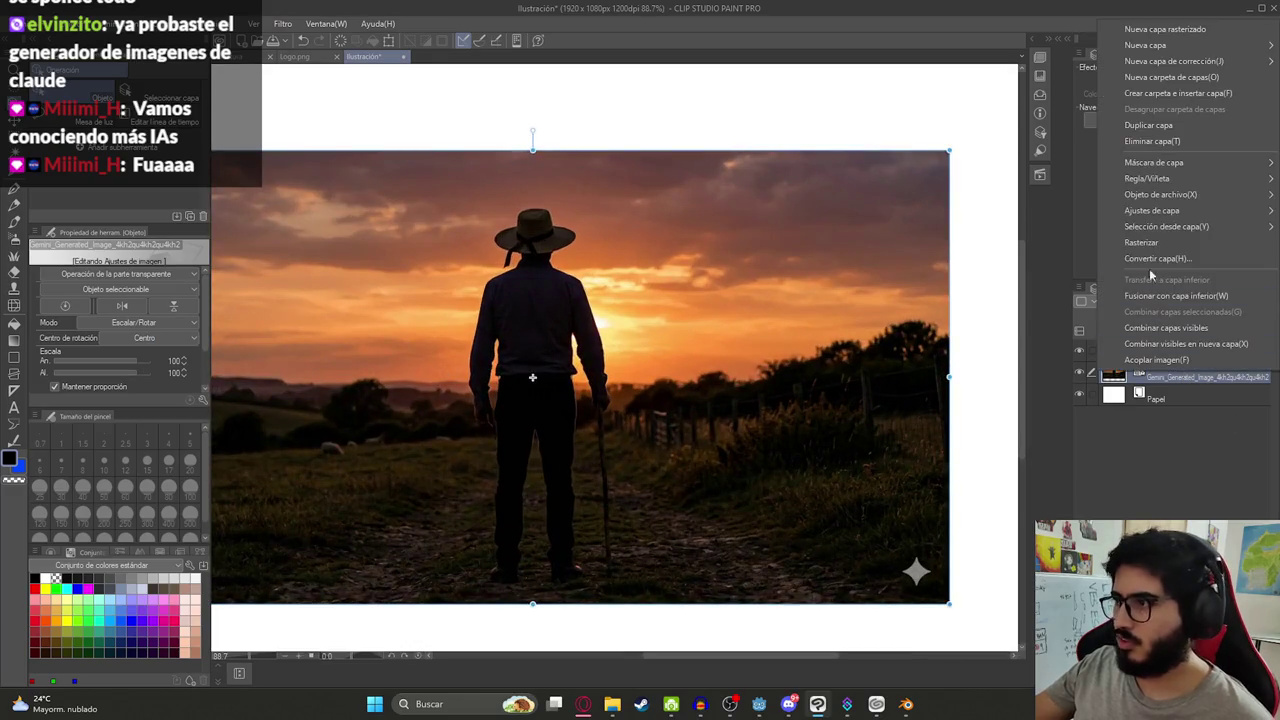
click(1150, 250)
scroll(460, 370, up, 3)
scroll(460, 370, down, 6)
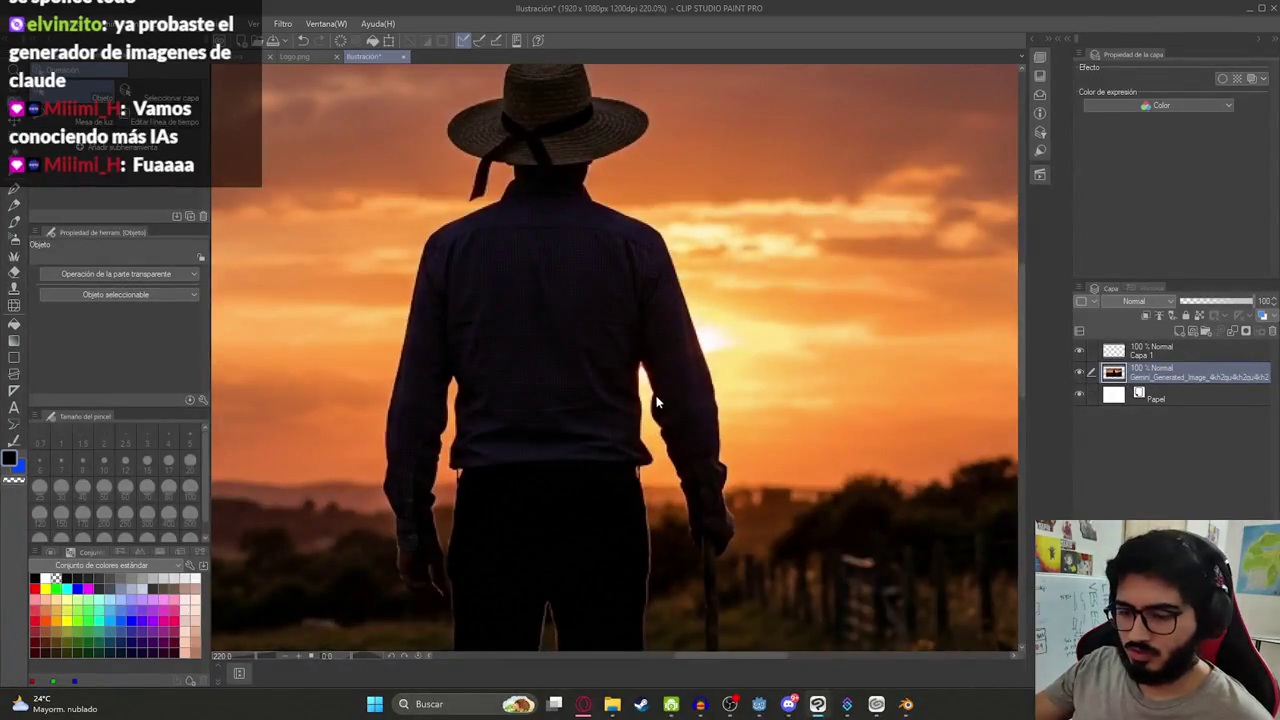
scroll(574, 434, up, 4)
key(m)
scroll(574, 434, up, 2)
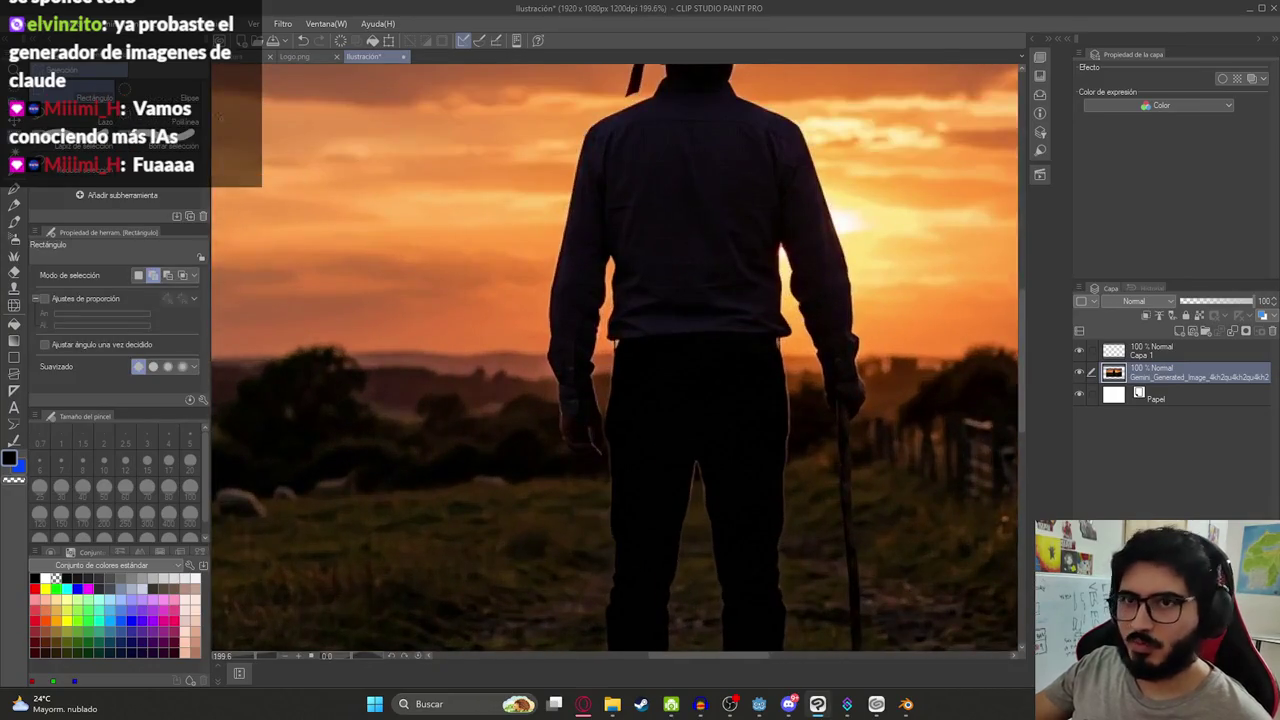
click(583, 704)
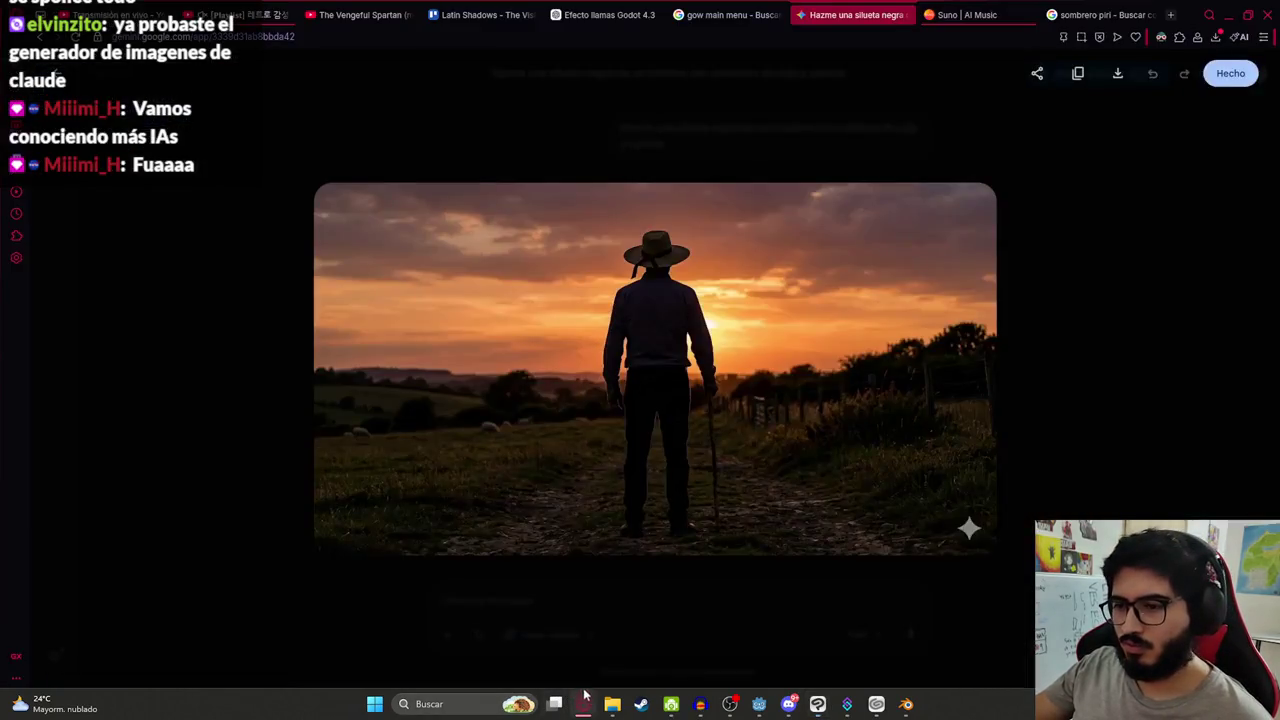
Send Gemini the follow-up 'sin fondo' asking for a background-free version
click(620, 606)
text(sin)
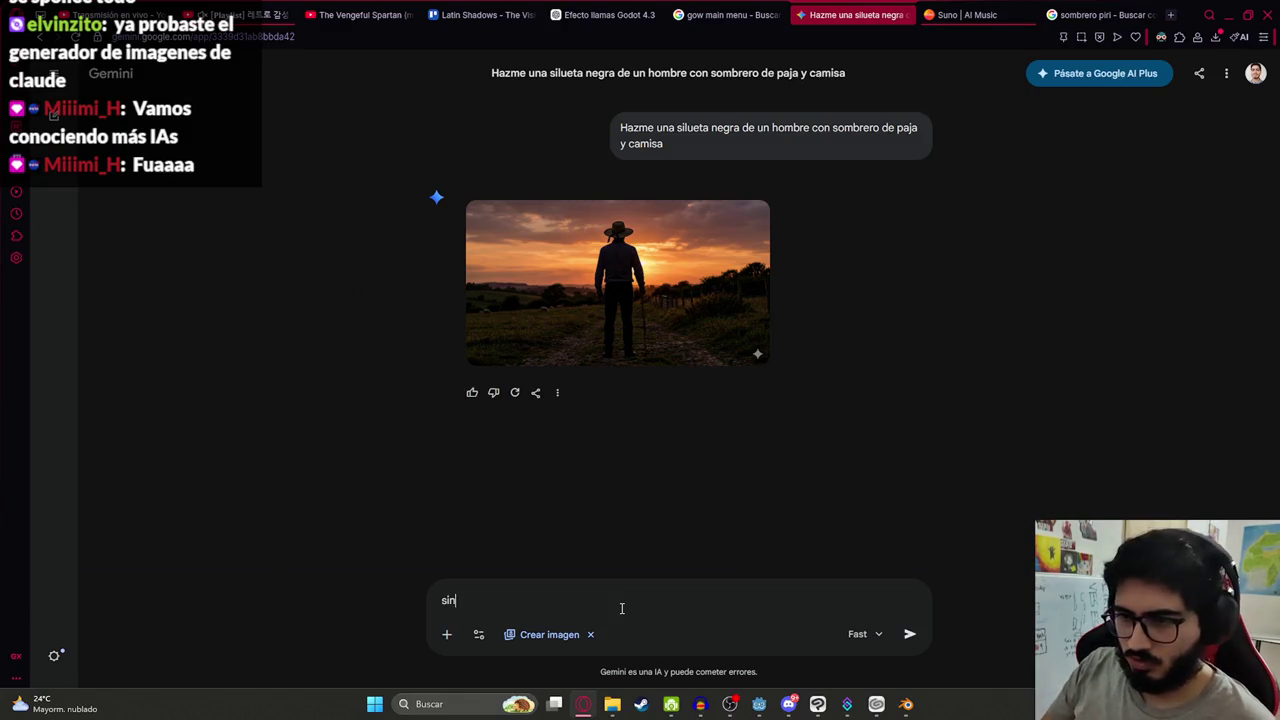
text( fond)
key(Return)
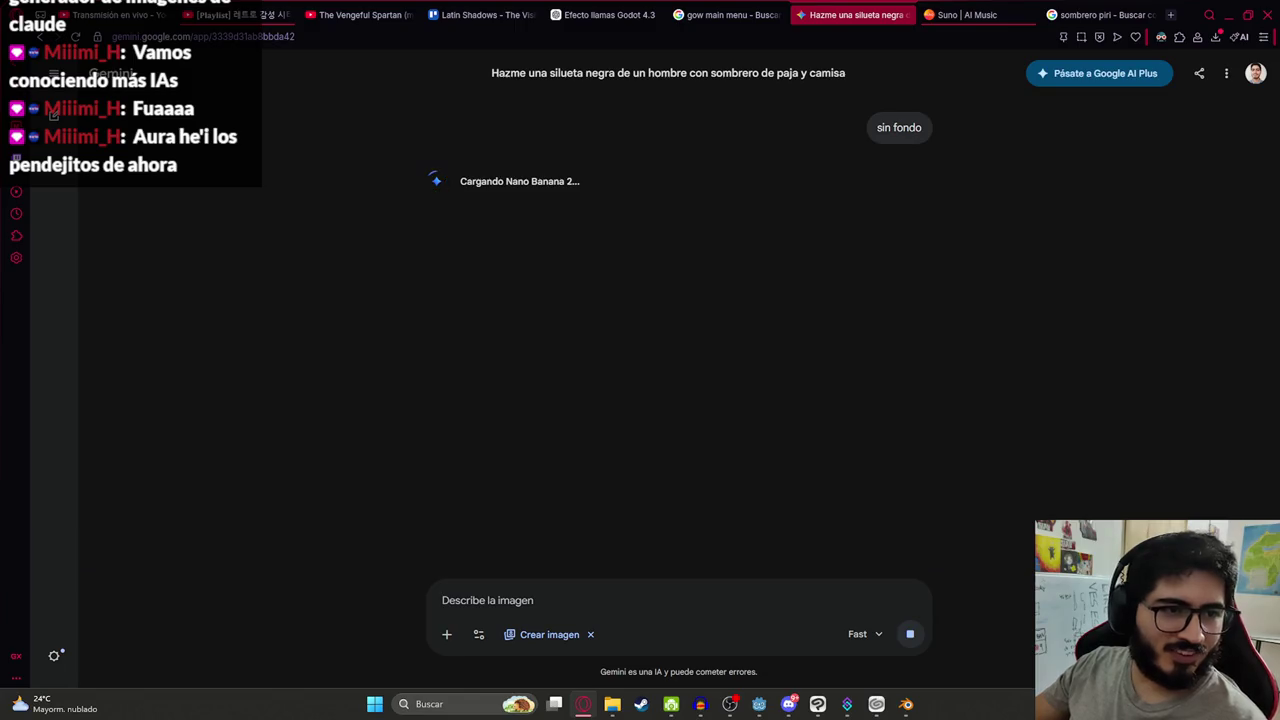
scroll(760, 315, up, 3)
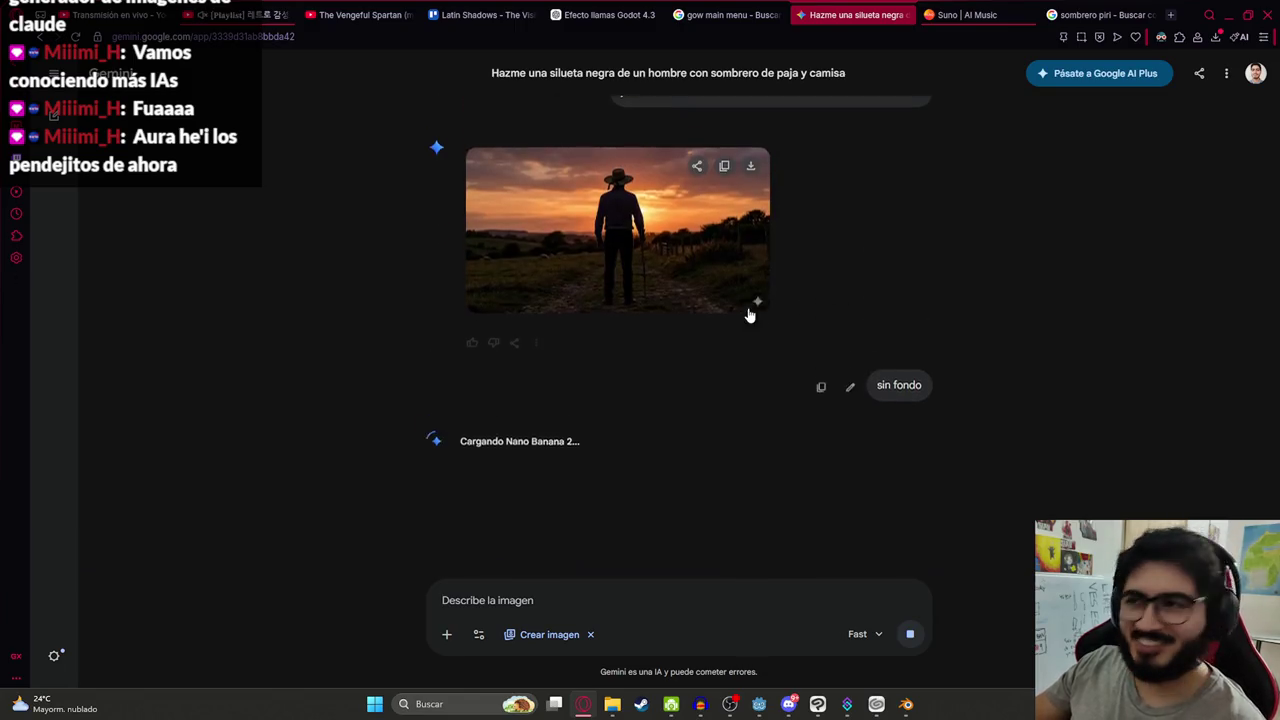
scroll(756, 520, down, 3)
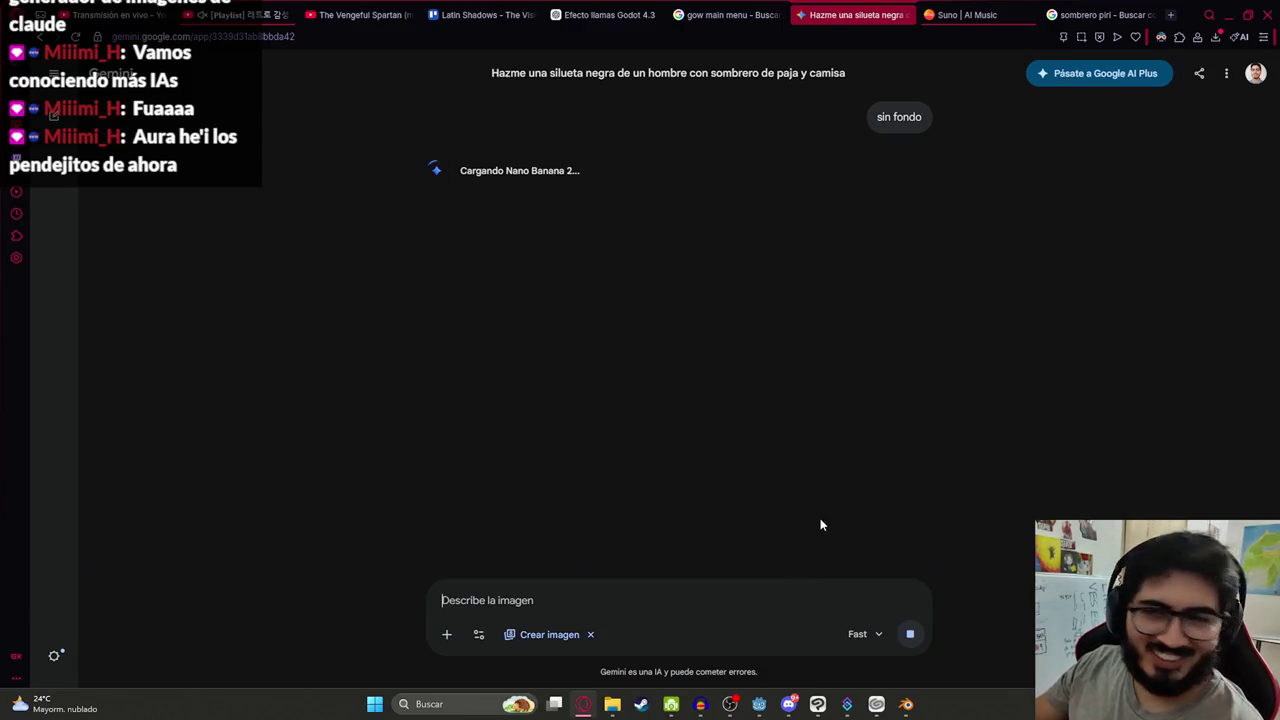
click(955, 14)
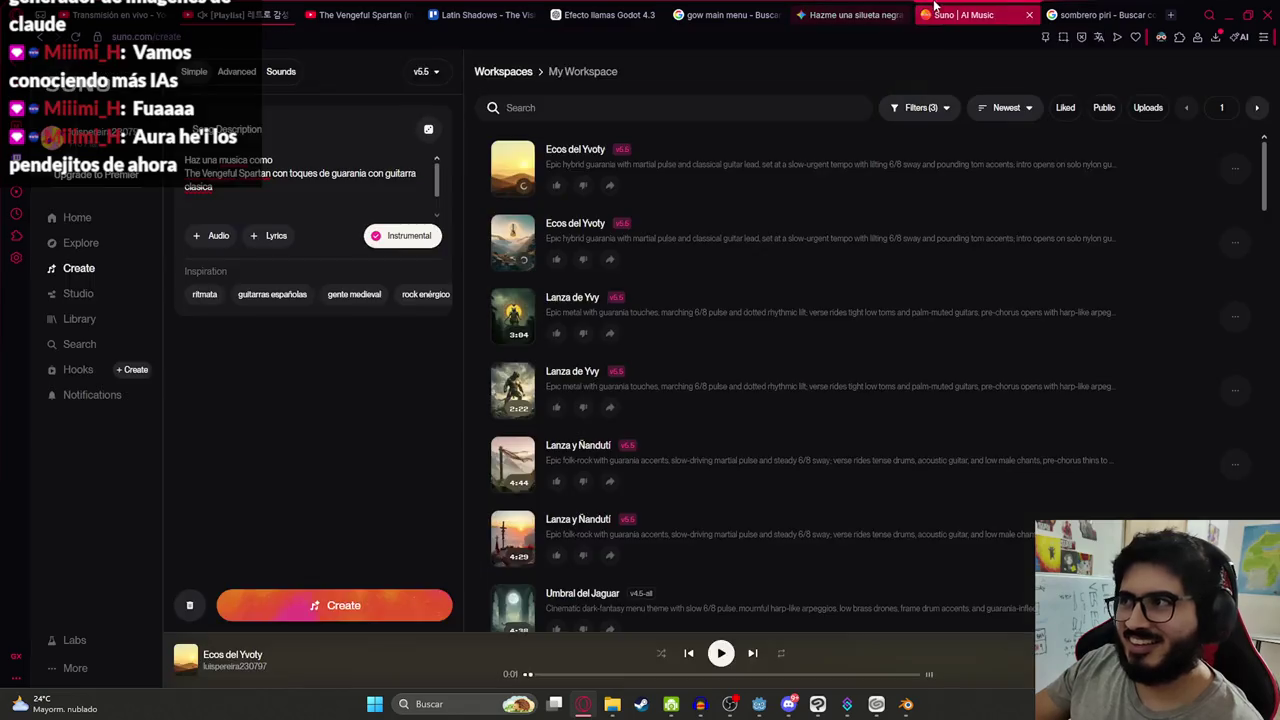
Open and close a song menu, briefly play and pause Lanza de Yvy, then return to Gemini
click(1238, 178)
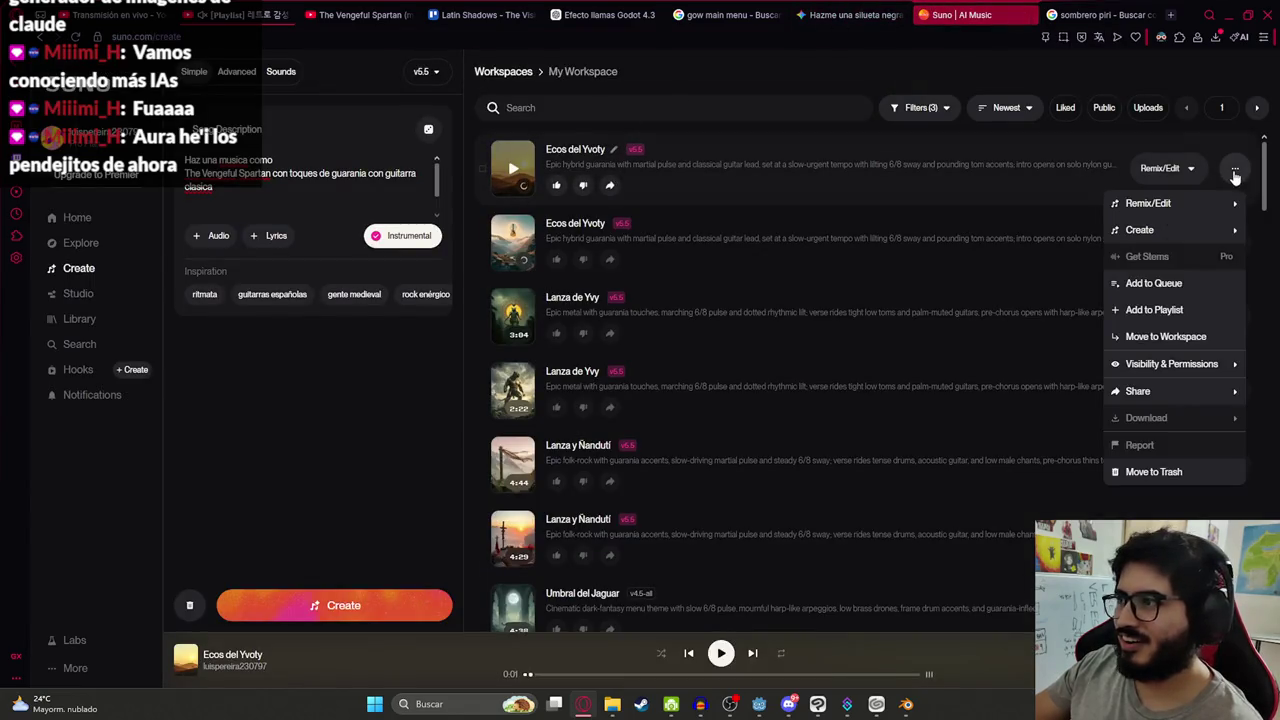
click(455, 393)
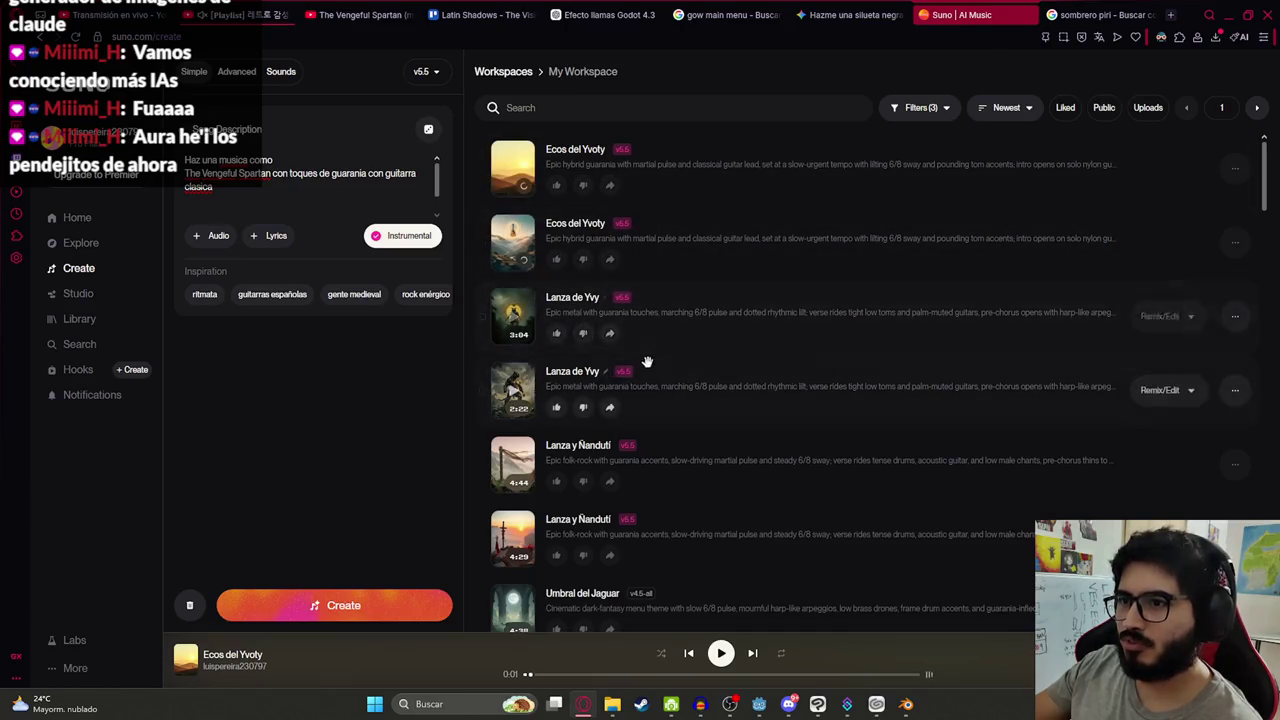
click(514, 318)
click(514, 318)
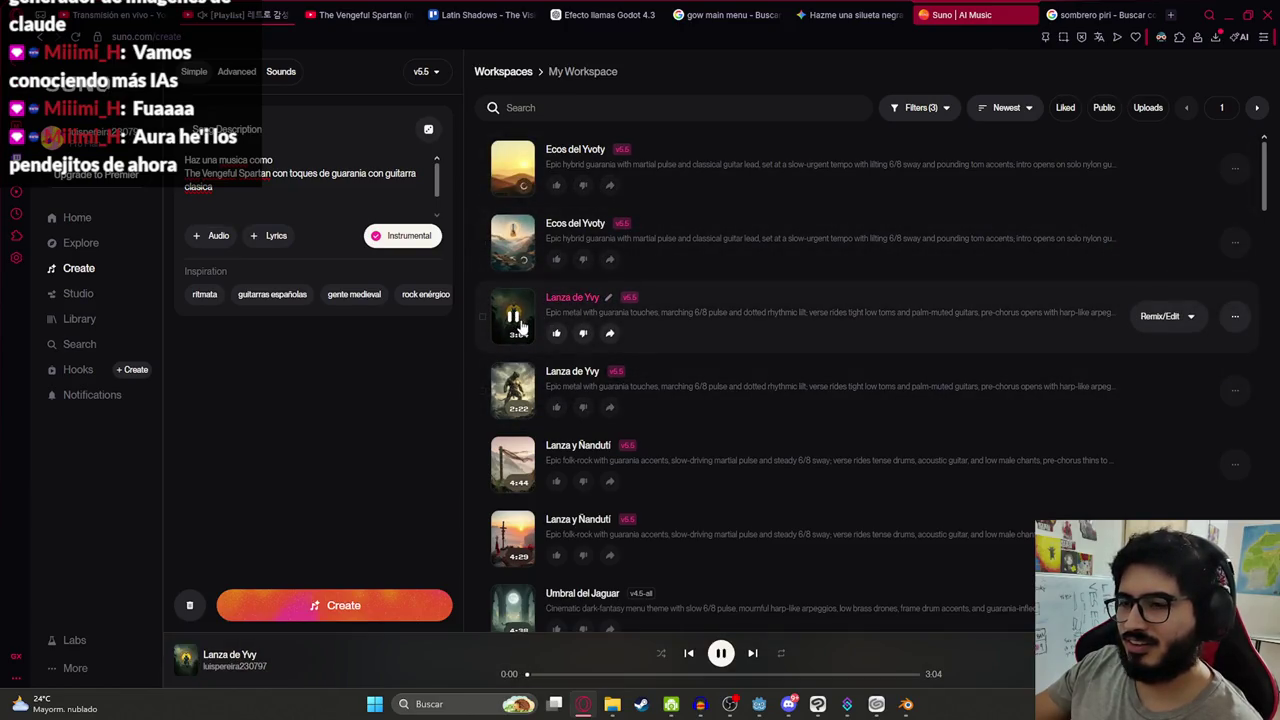
click(870, 5)
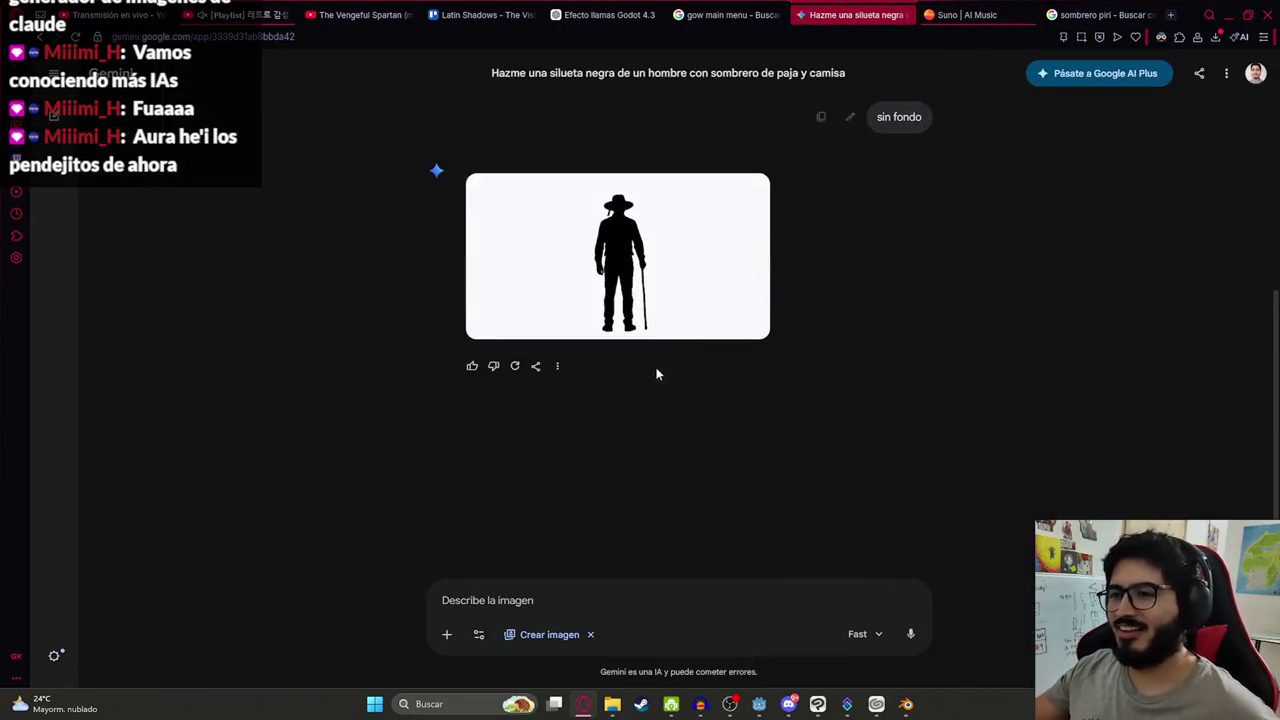
Download Gemini's white-background black silhouette at full size and drop it onto the canvas as a layer
click(694, 191)
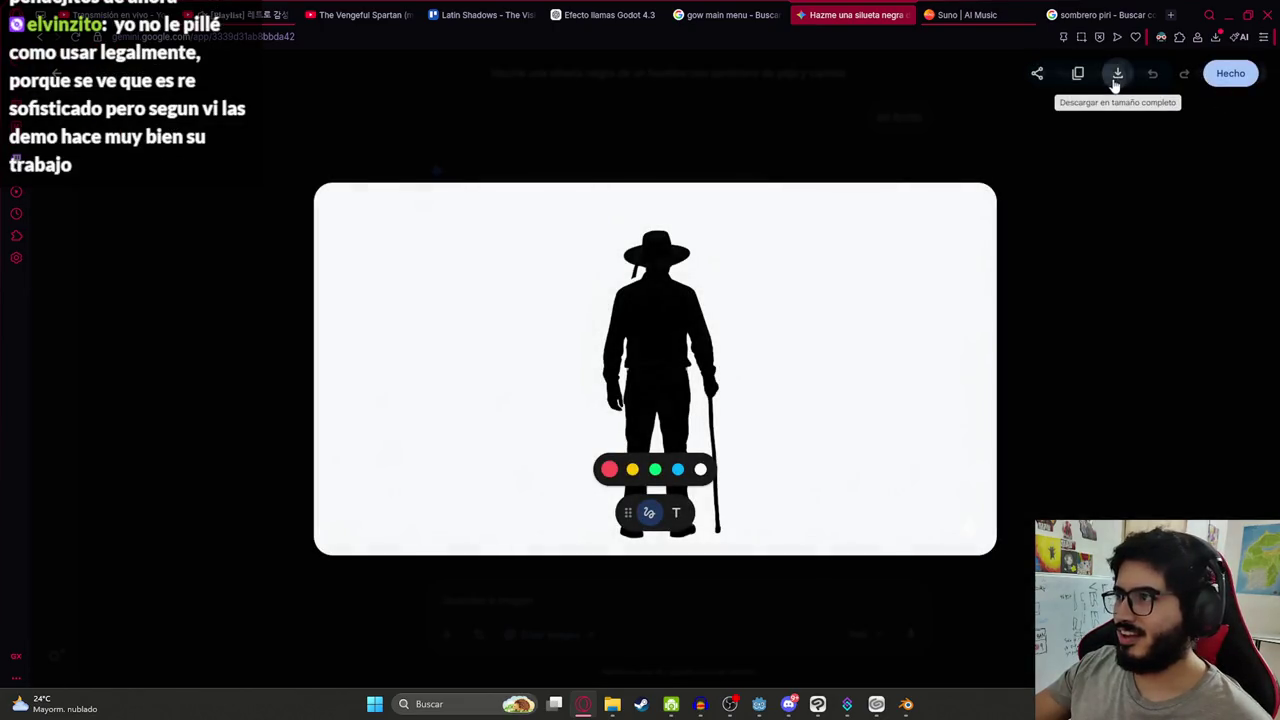
click(1117, 74)
mouse_move(1094, 99)
mouse_down()
mouse_move(951, 534)
mouse_move(870, 680)
mouse_move(826, 705)
mouse_move(1163, 370)
mouse_up()
key(ctrl+0)
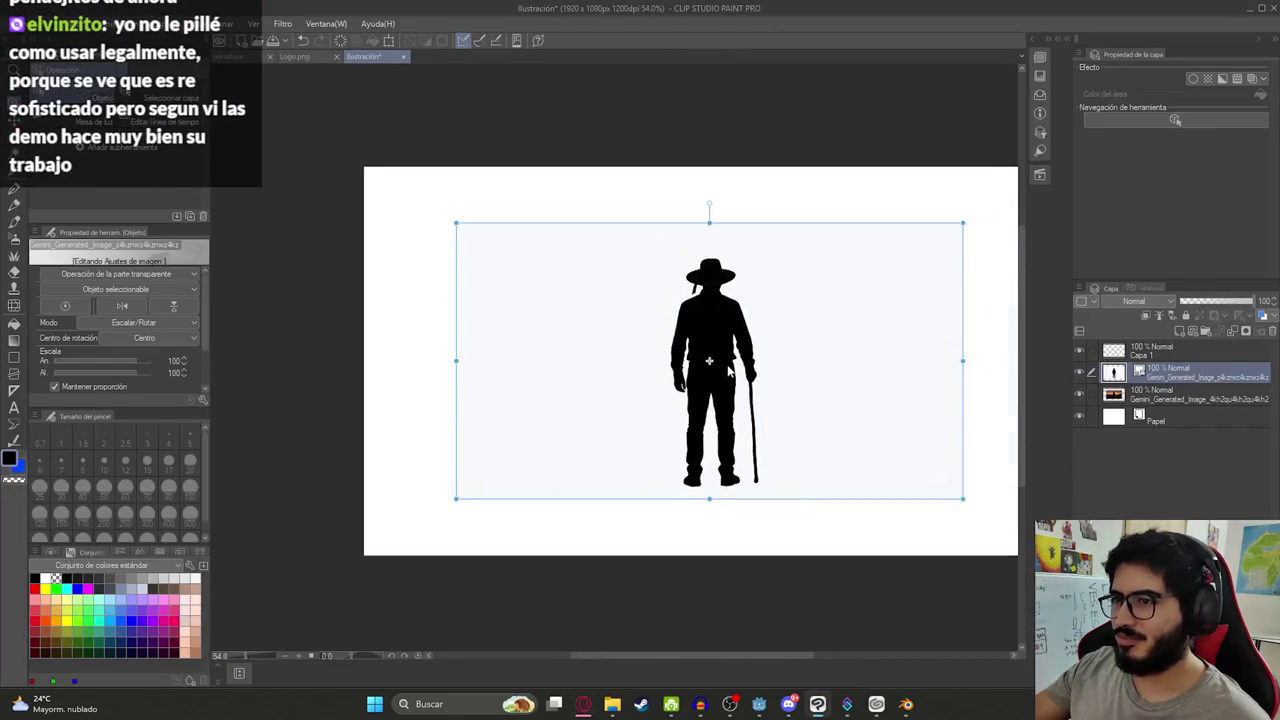
Select the figure by picking the white background with Color Range and inverting the selection
key(w)
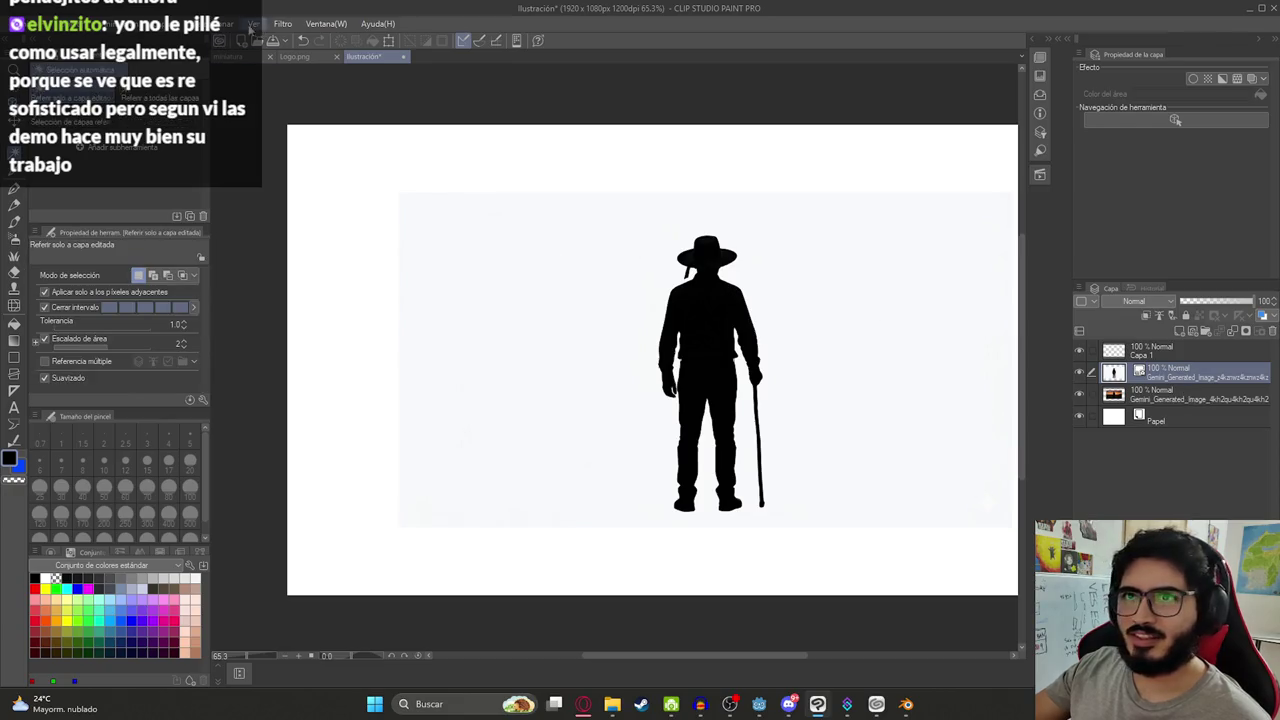
click(236, 23)
click(291, 163)
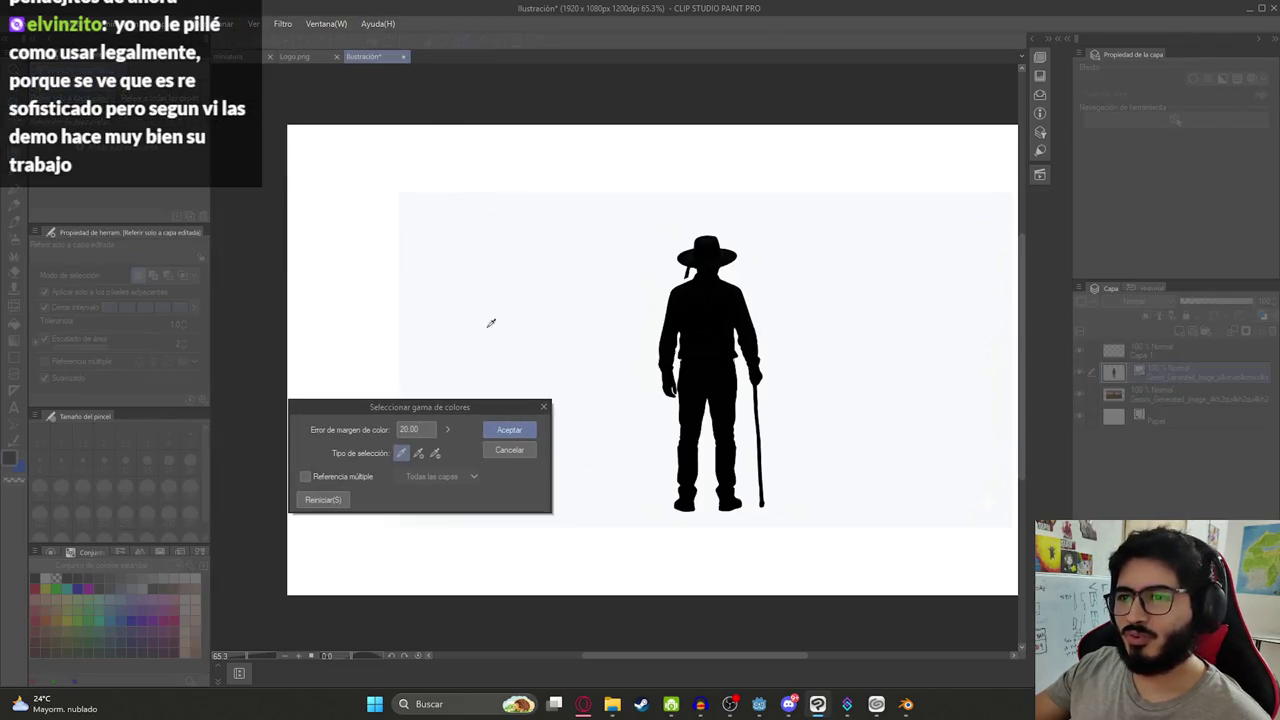
click(523, 317)
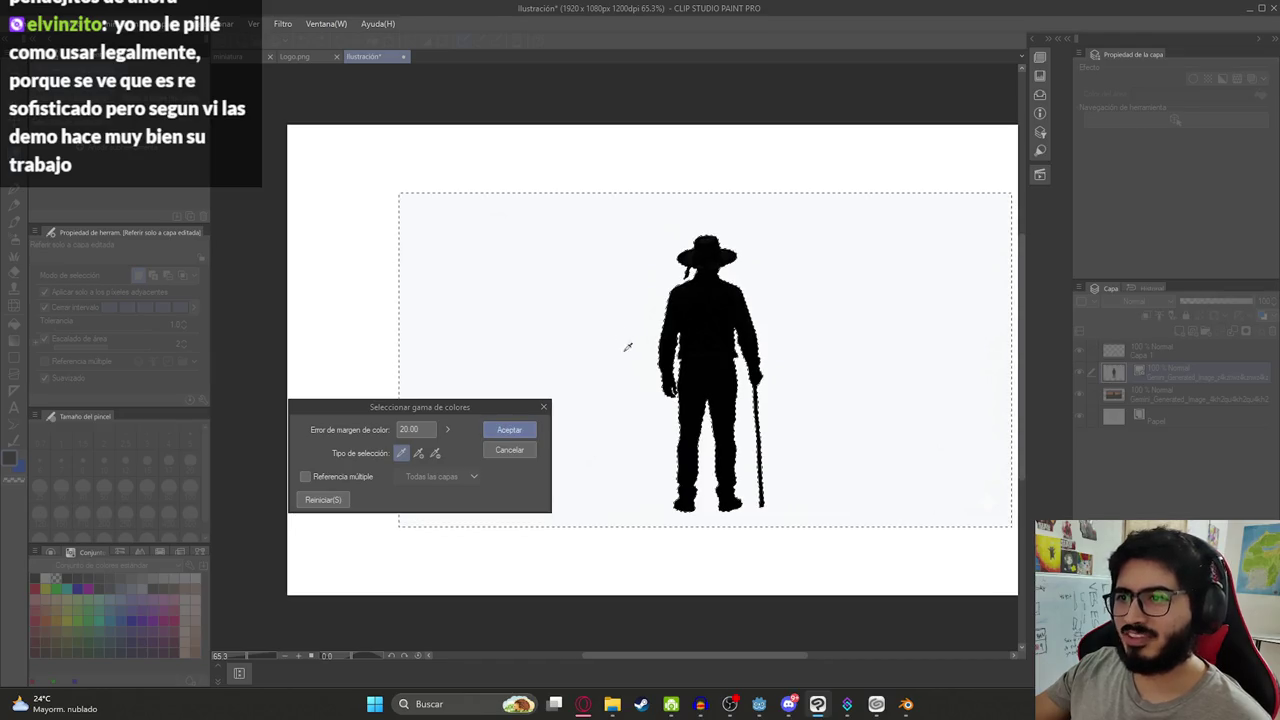
click(512, 428)
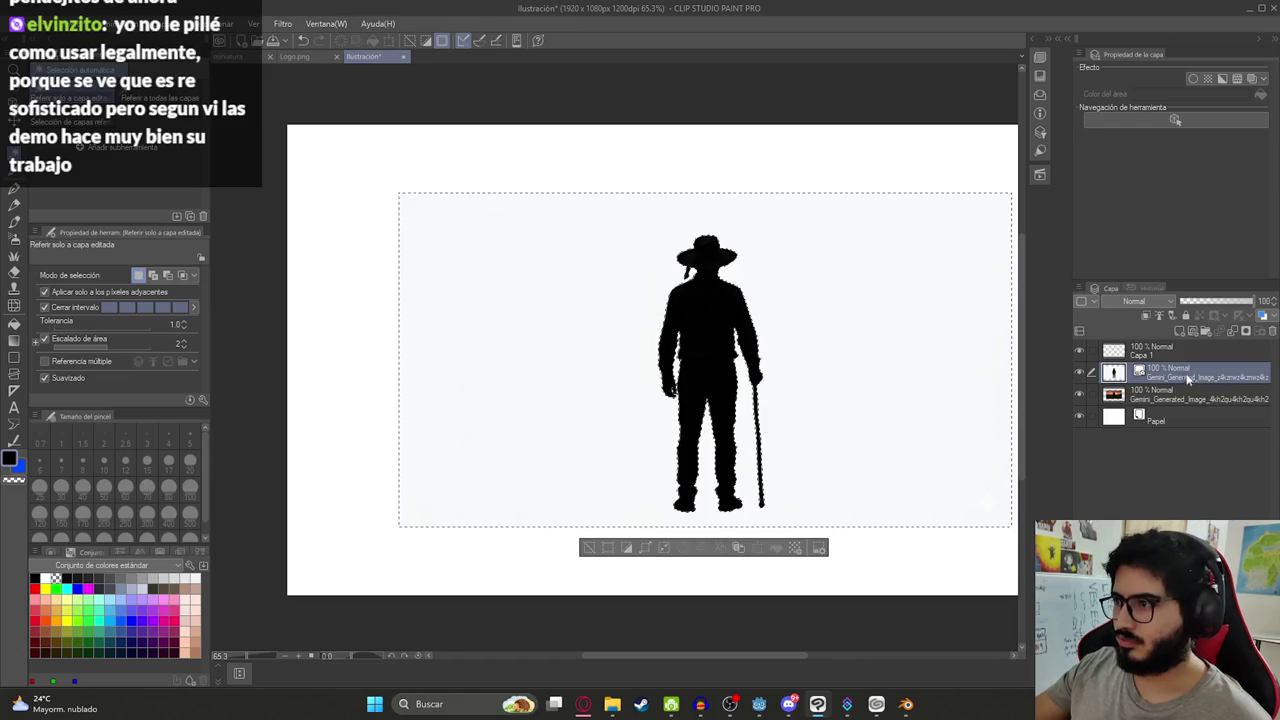
click(626, 547)
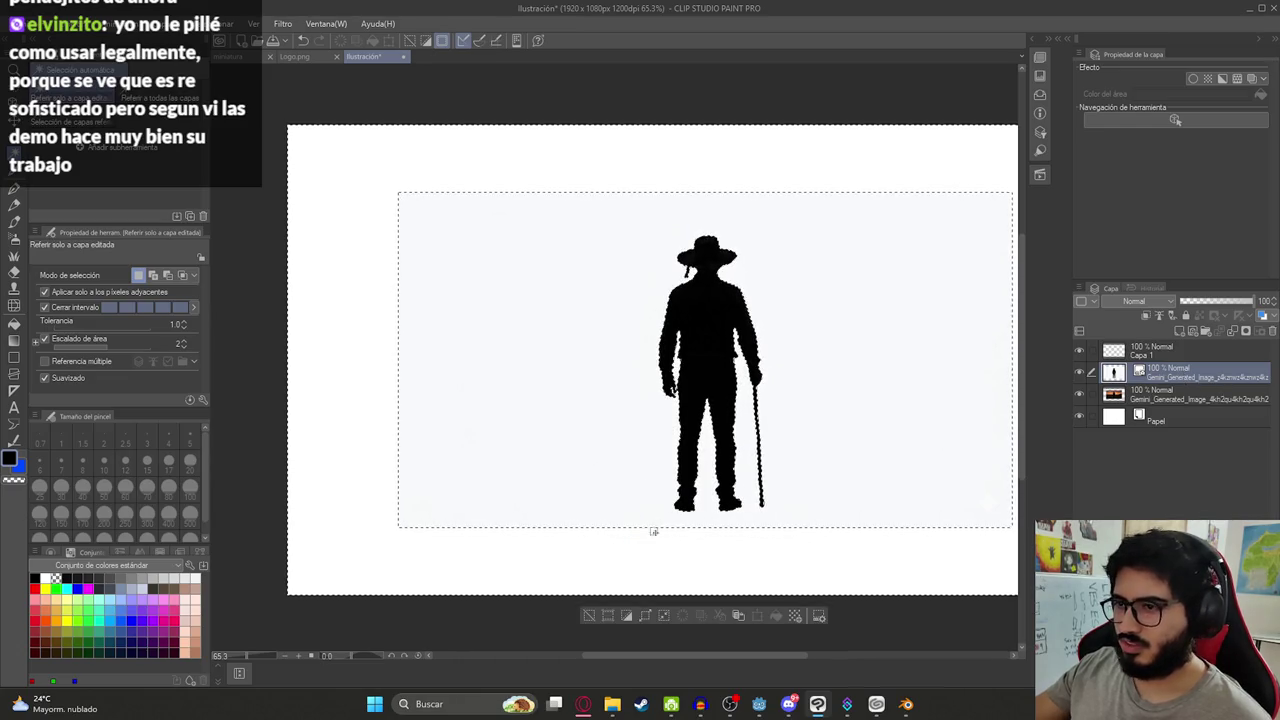
Rasterize the silhouette layer and copy-paste the selected figure onto a new layer
right_click(1170, 398)
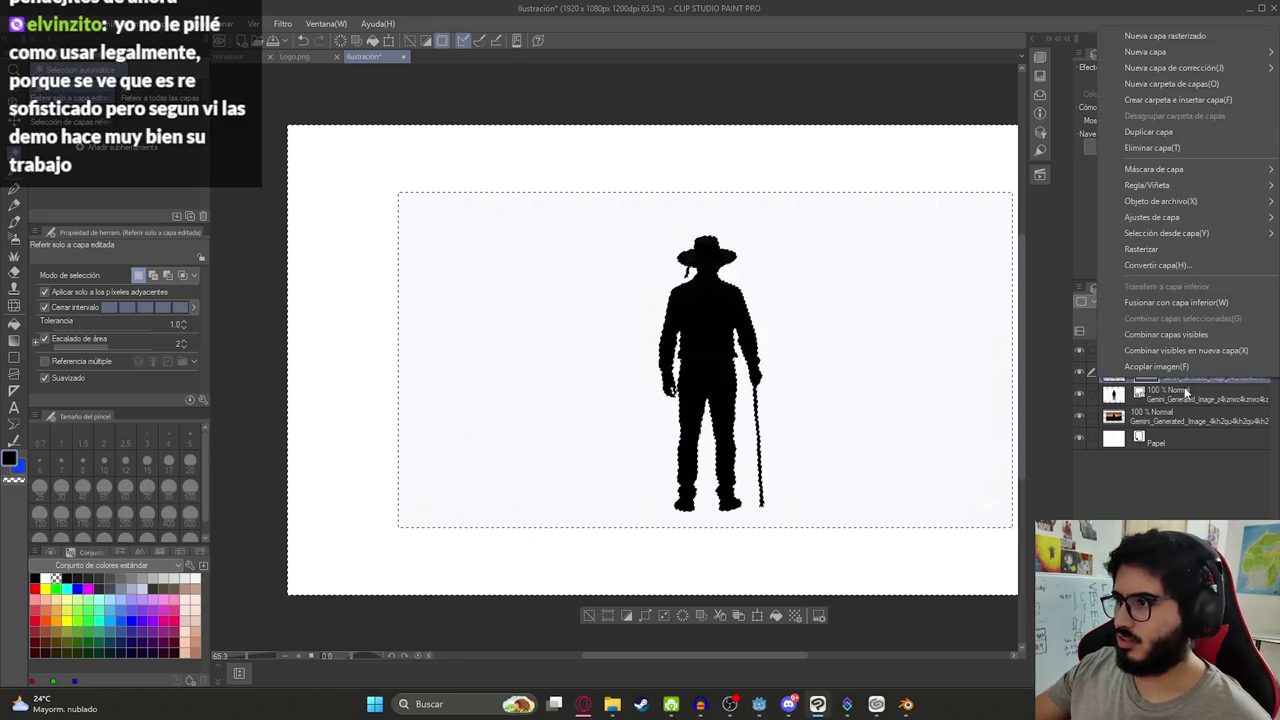
key(Escape)
right_click(1178, 384)
click(1130, 253)
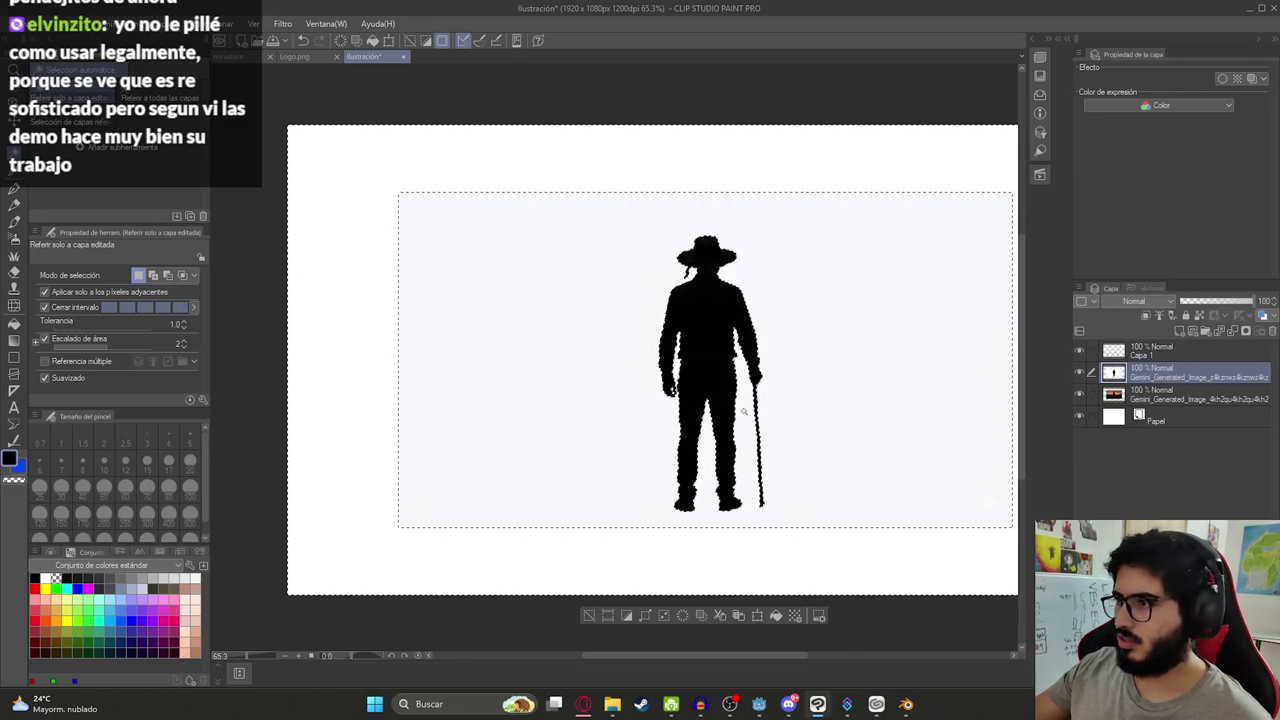
key(ctrl+c)
key(ctrl+v)
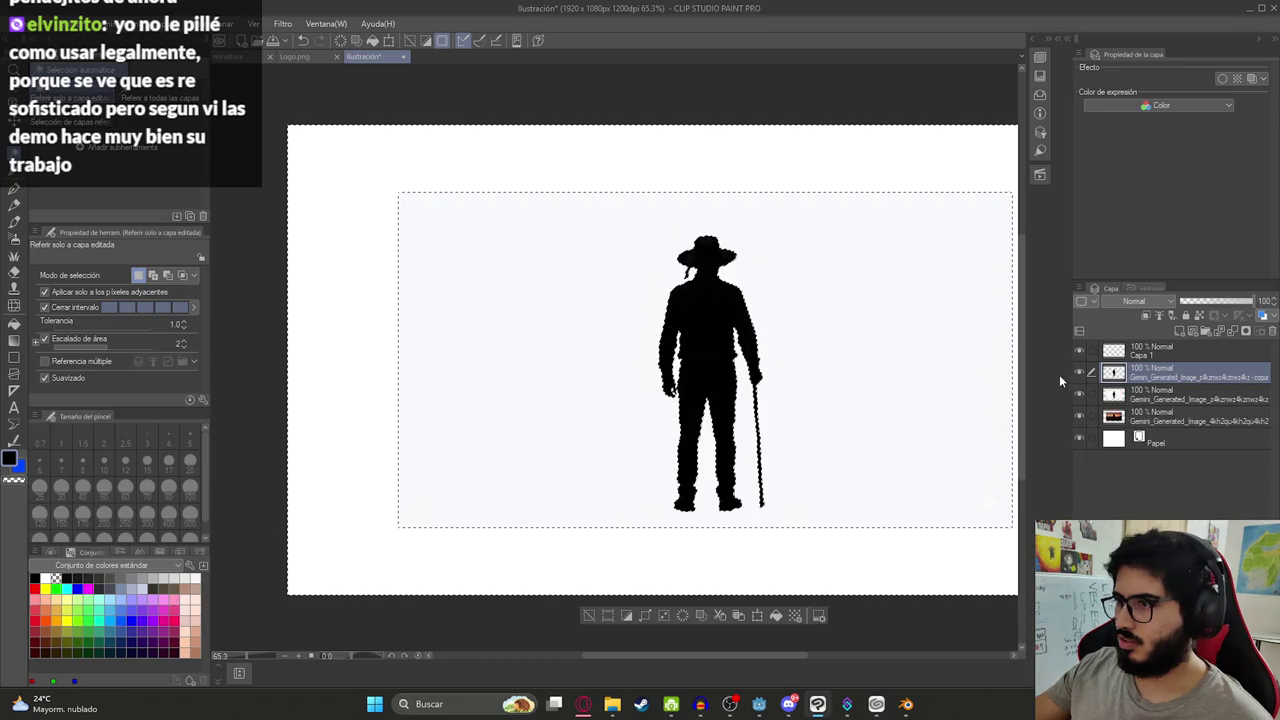
Hide the sunset photo layer, deselect the figure, and add an empty layer Capa 2
click(1079, 395)
click(1180, 395)
click(1079, 416)
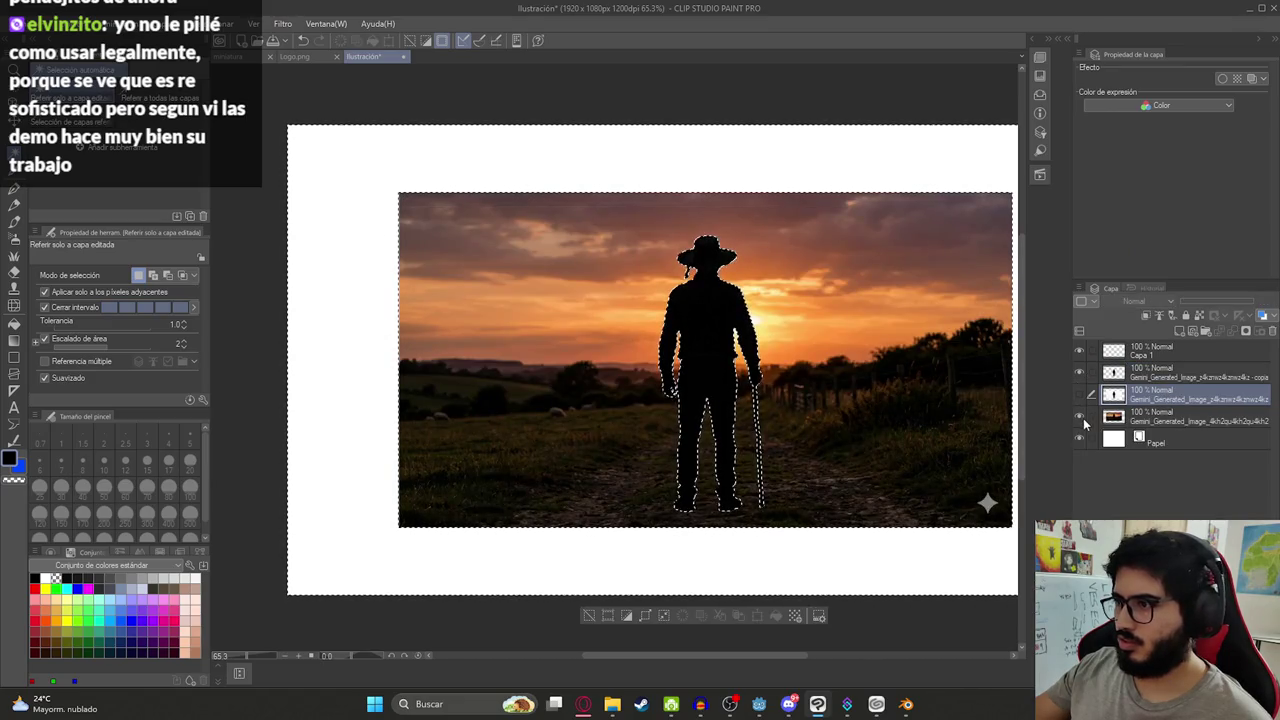
key(ctrl+d)
key(ctrl+shift+n)
key(k)
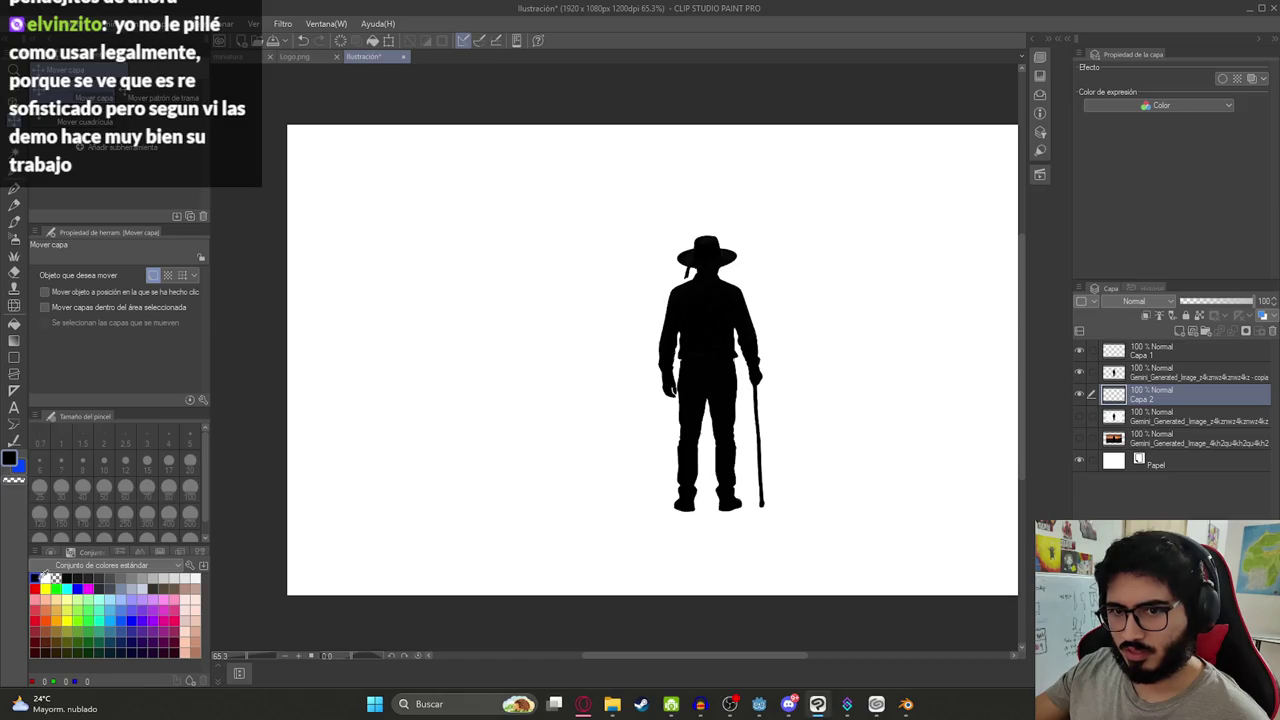
Fill Capa 2 with a red rectangle across the whole canvas
click(35, 588)
scroll(439, 437, down, 2)
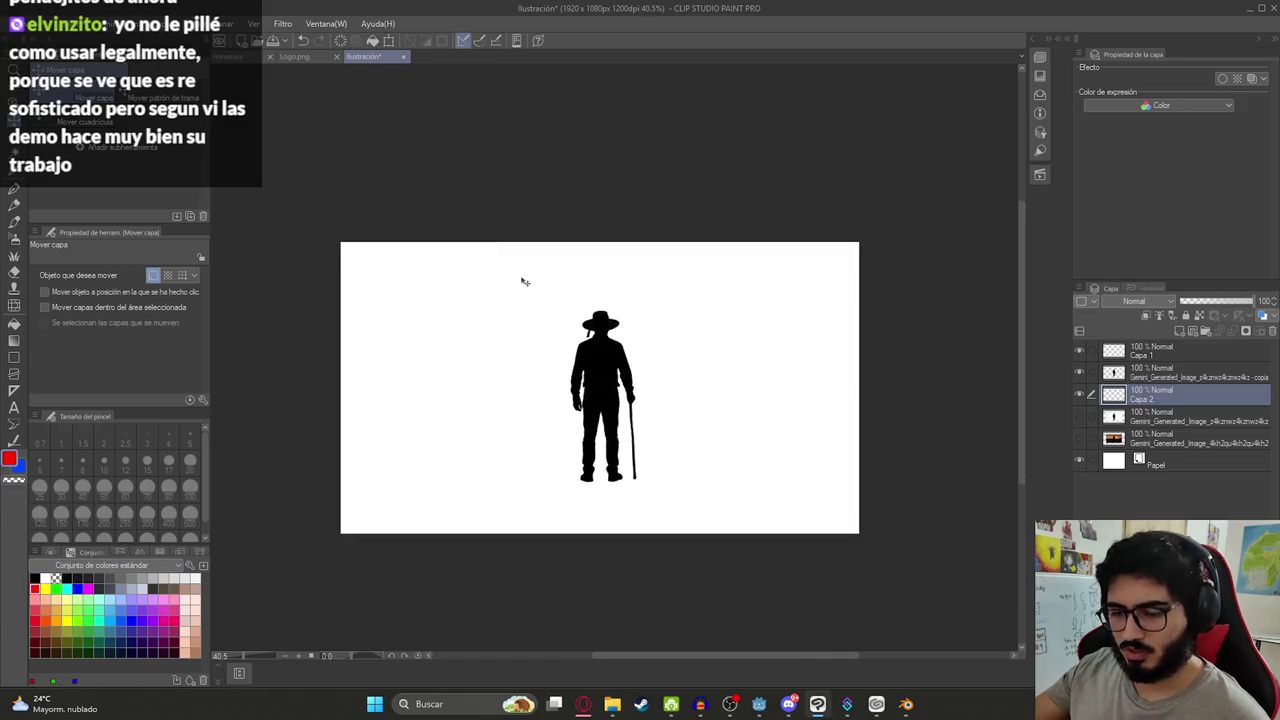
key(u)
drag(238, 186, 976, 652)
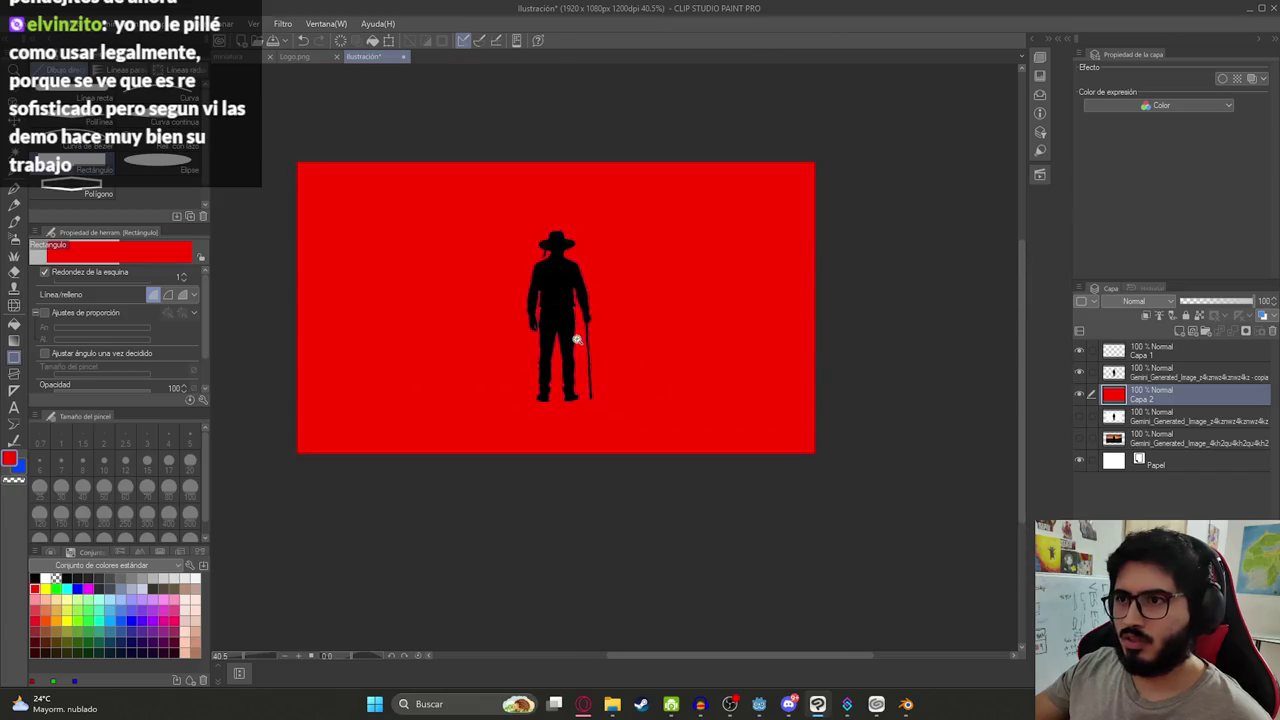
scroll(577, 340, up, 5)
Add one empty layer, Capa 3, above the figure copy layer, keeping Normal blending
click(1166, 373)
scroll(684, 316, down, 2)
key(k)
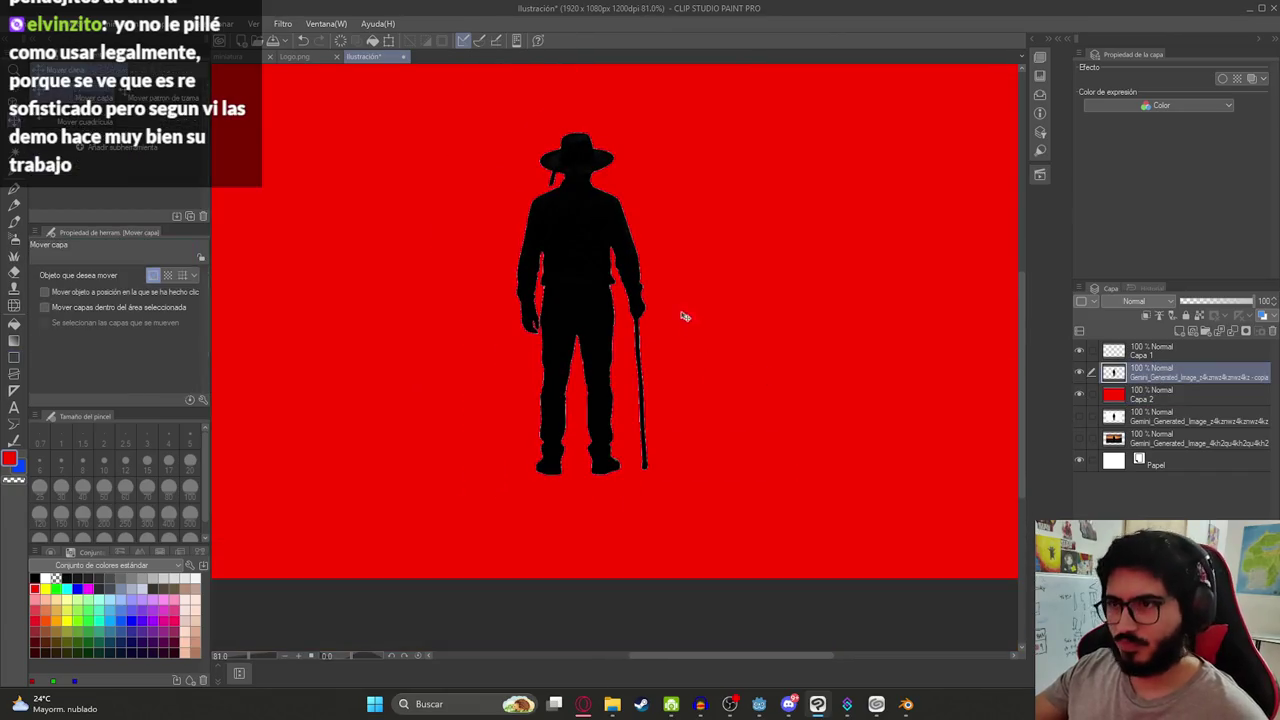
click(1179, 332)
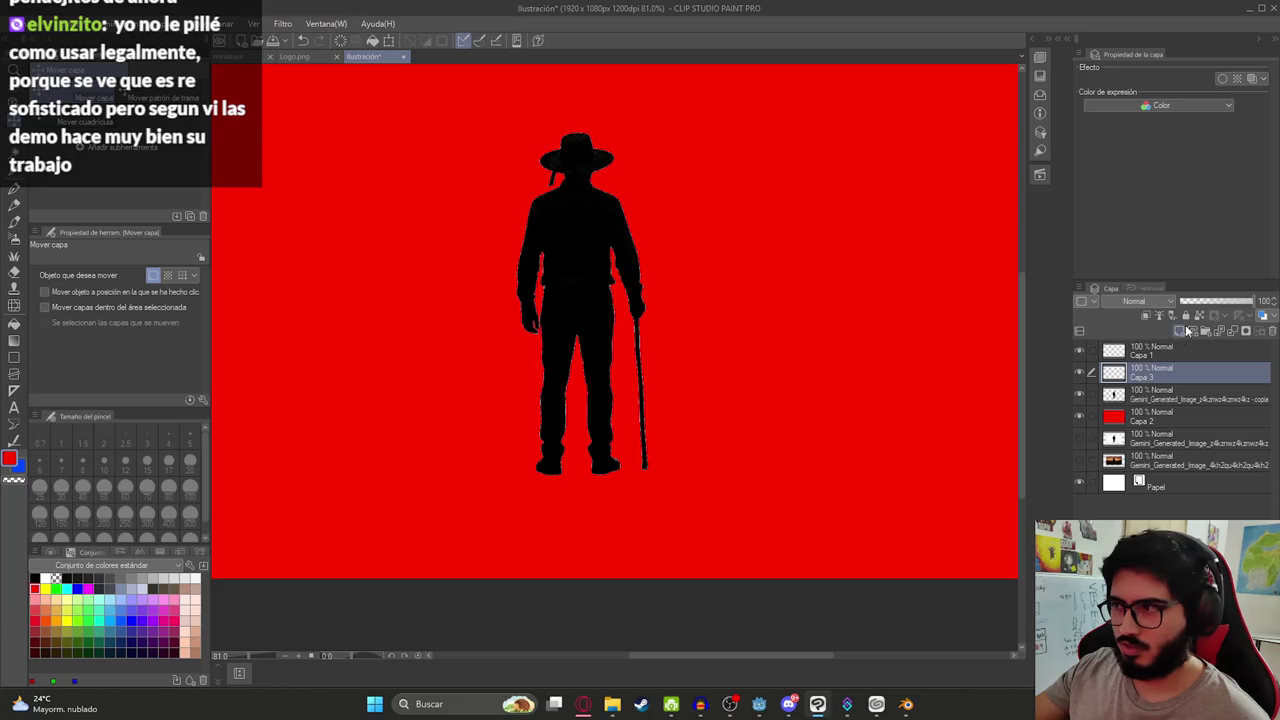
click(1175, 331)
key(ctrl+z)
click(1141, 307)
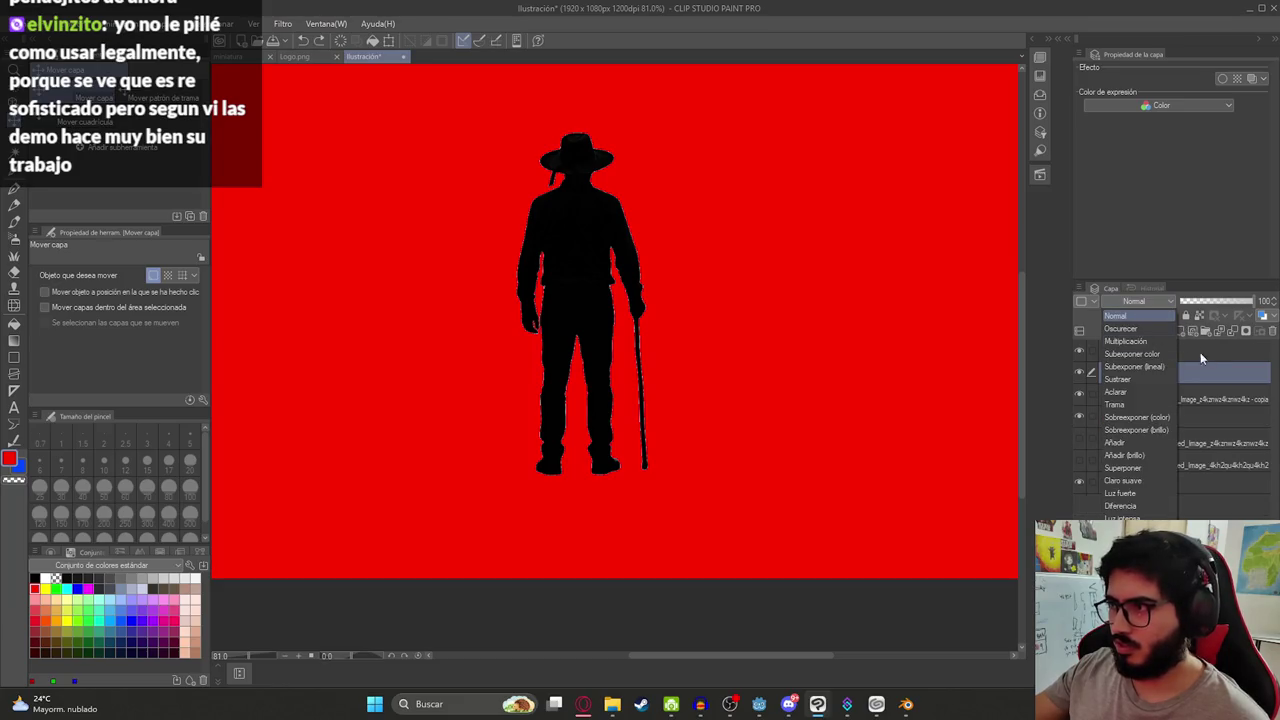
click(1205, 358)
Fill Capa 3 with a black rectangle and merge the figure layer into it
scroll(745, 365, down, 2)
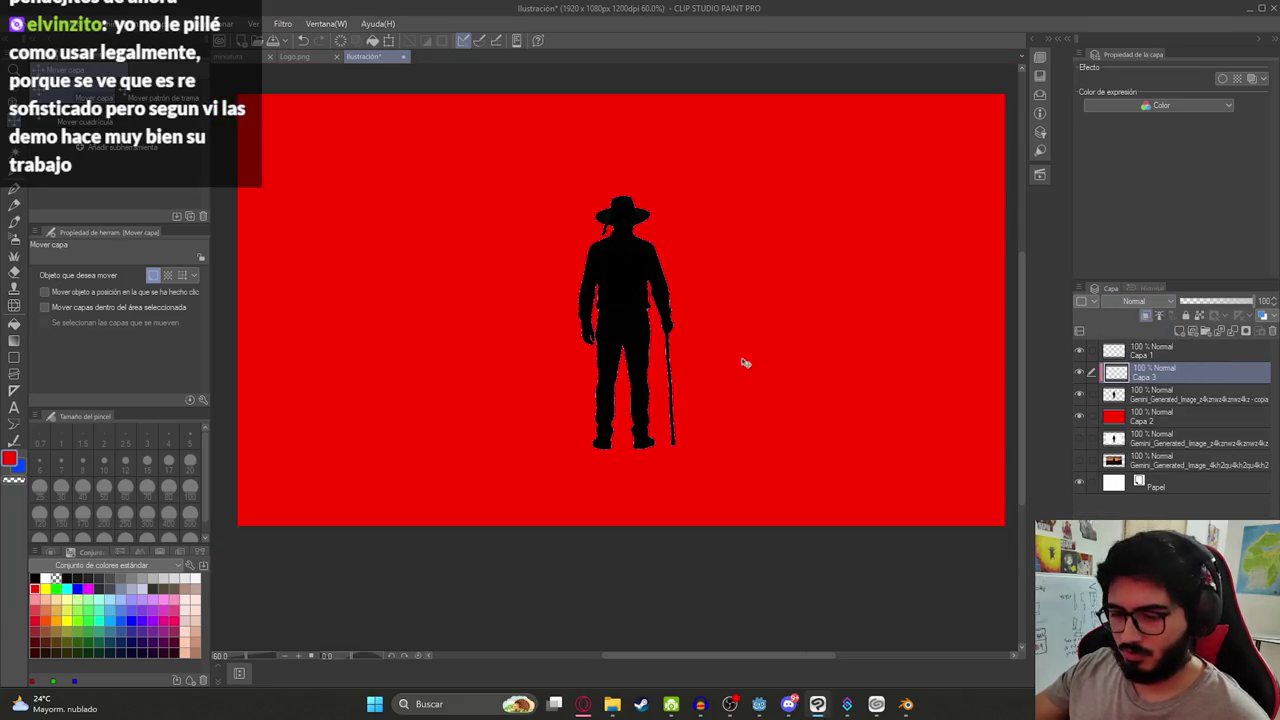
key(u)
alt+click(632, 281)
drag(457, 152, 776, 494)
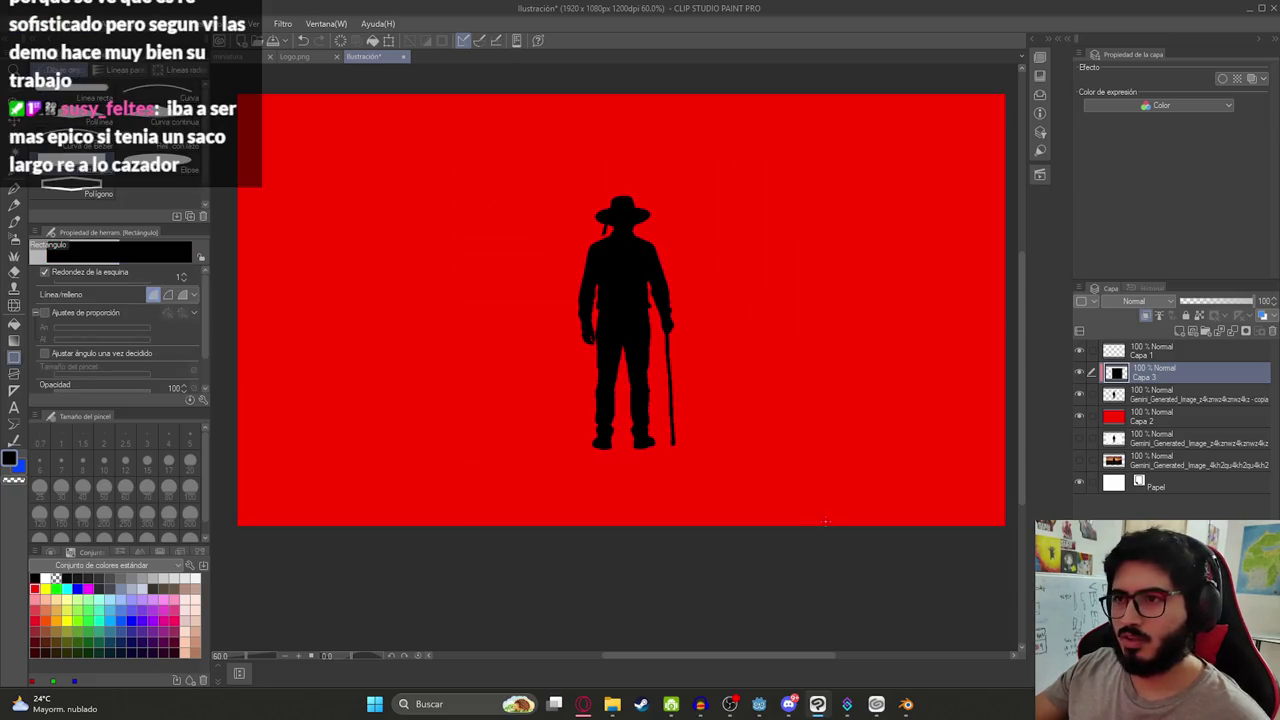
right_click(1152, 398)
click(1174, 342)
scroll(645, 330, down, 3)
Scale the silhouette up to 355% and move it against the canvas's right edge
key(ctrl+t)
mouse_move(646, 261)
mouse_down()
mouse_move(629, 89)
mouse_move(641, 64)
mouse_up()
mouse_move(632, 238)
mouse_down()
mouse_move(834, 347)
mouse_move(797, 395)
mouse_move(800, 420)
mouse_move(813, 296)
mouse_move(800, 366)
mouse_move(820, 380)
mouse_up()
scroll(820, 380, down, 1)
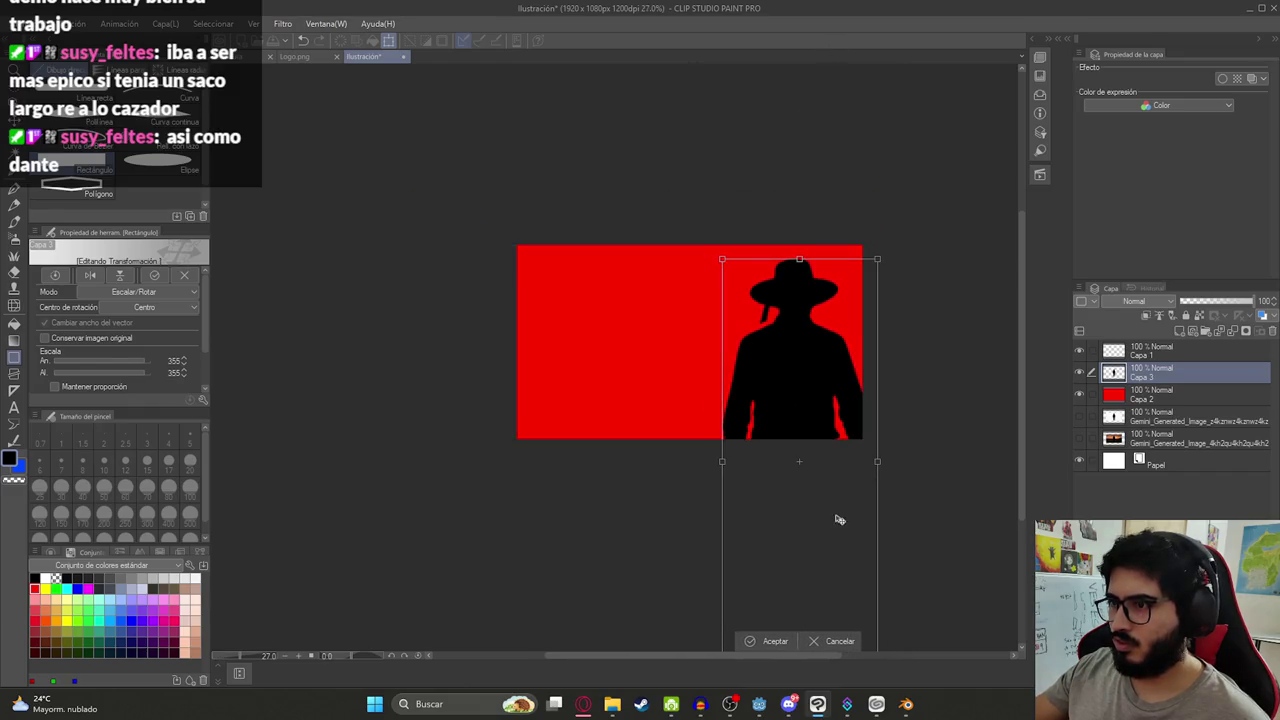
mouse_move(745, 588)
mouse_down()
mouse_move(749, 409)
mouse_move(771, 482)
mouse_up()
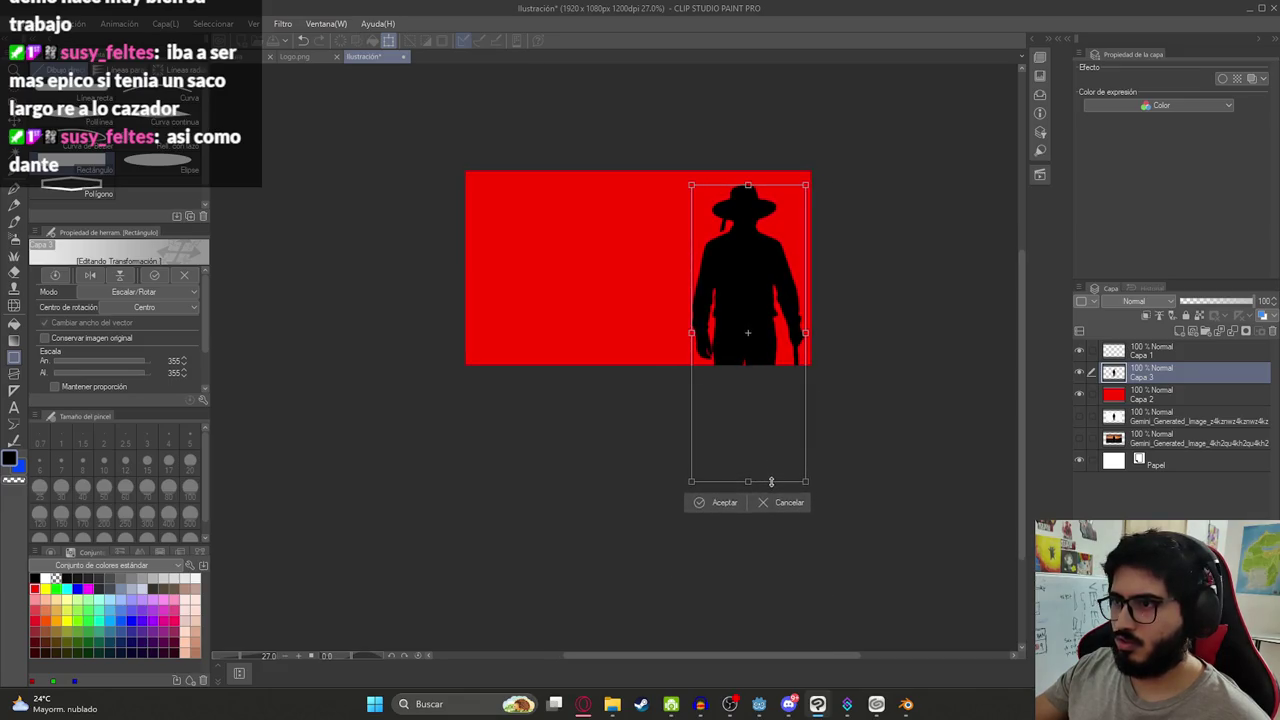
drag(776, 374, 791, 299)
key(Return)
Hide the red background and Paper layers, then start saving the illustration
scroll(805, 280, up, 2)
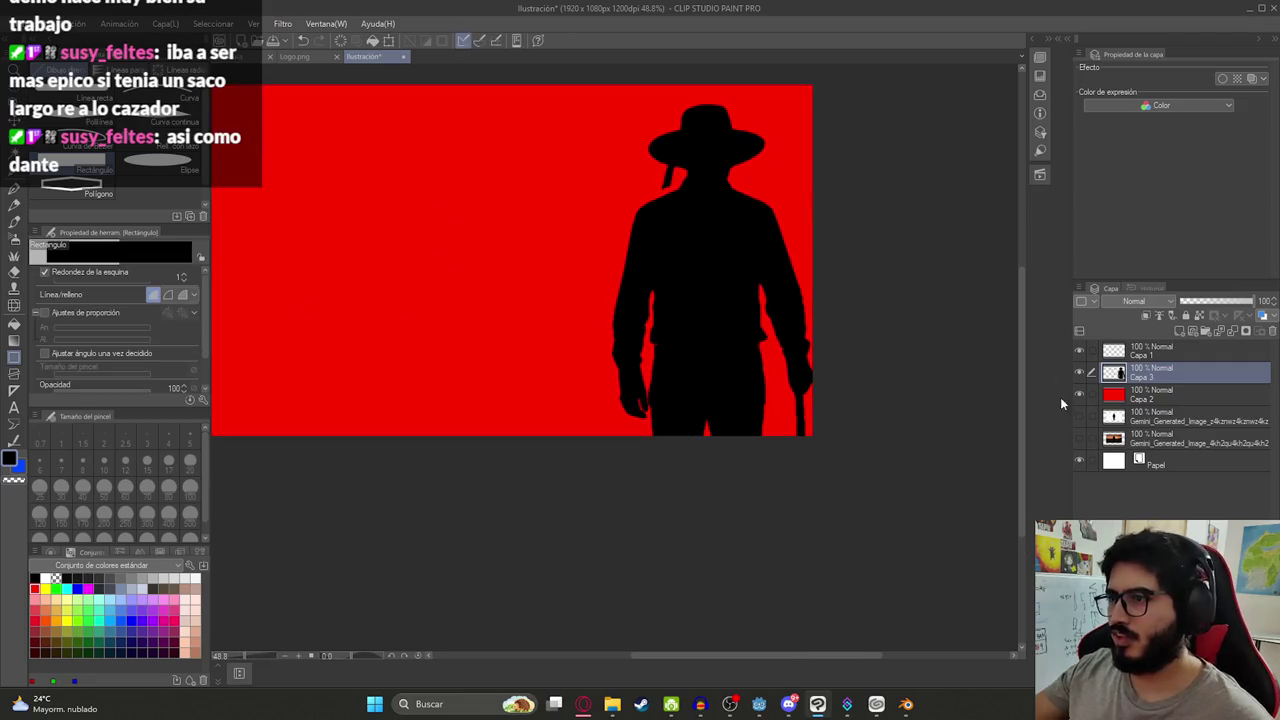
click(1079, 394)
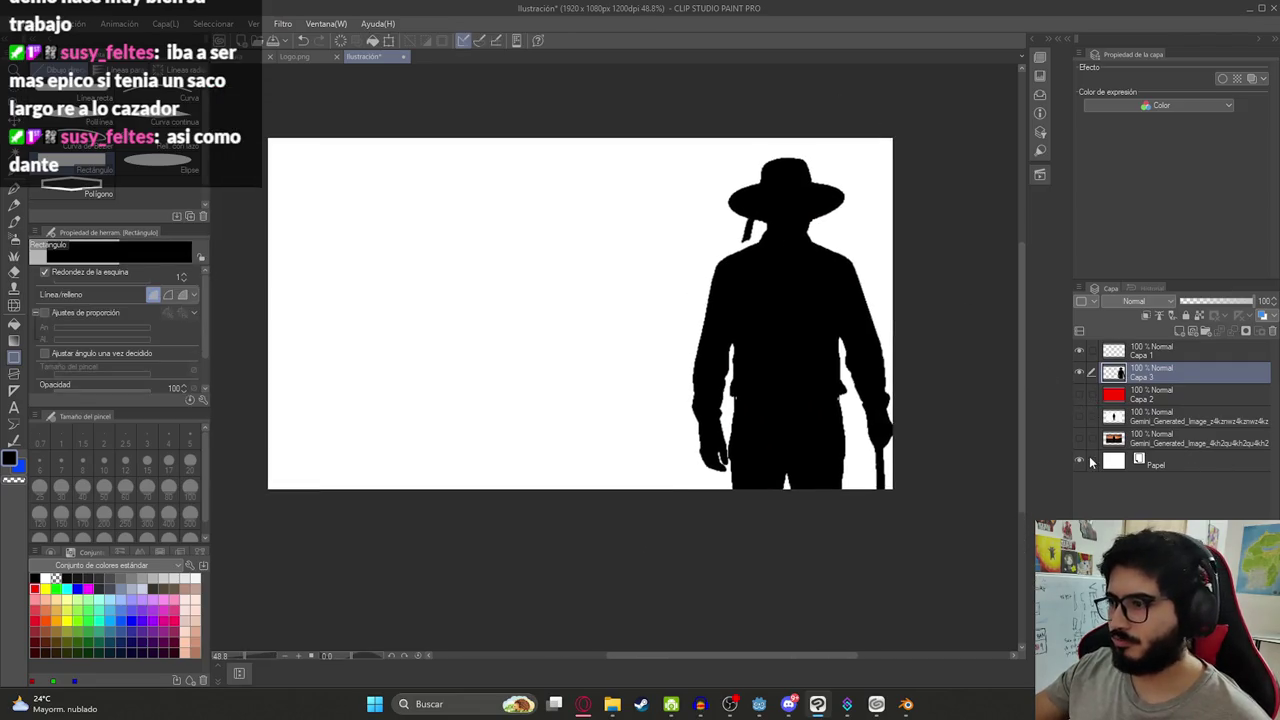
click(1079, 460)
key(ctrl+s)
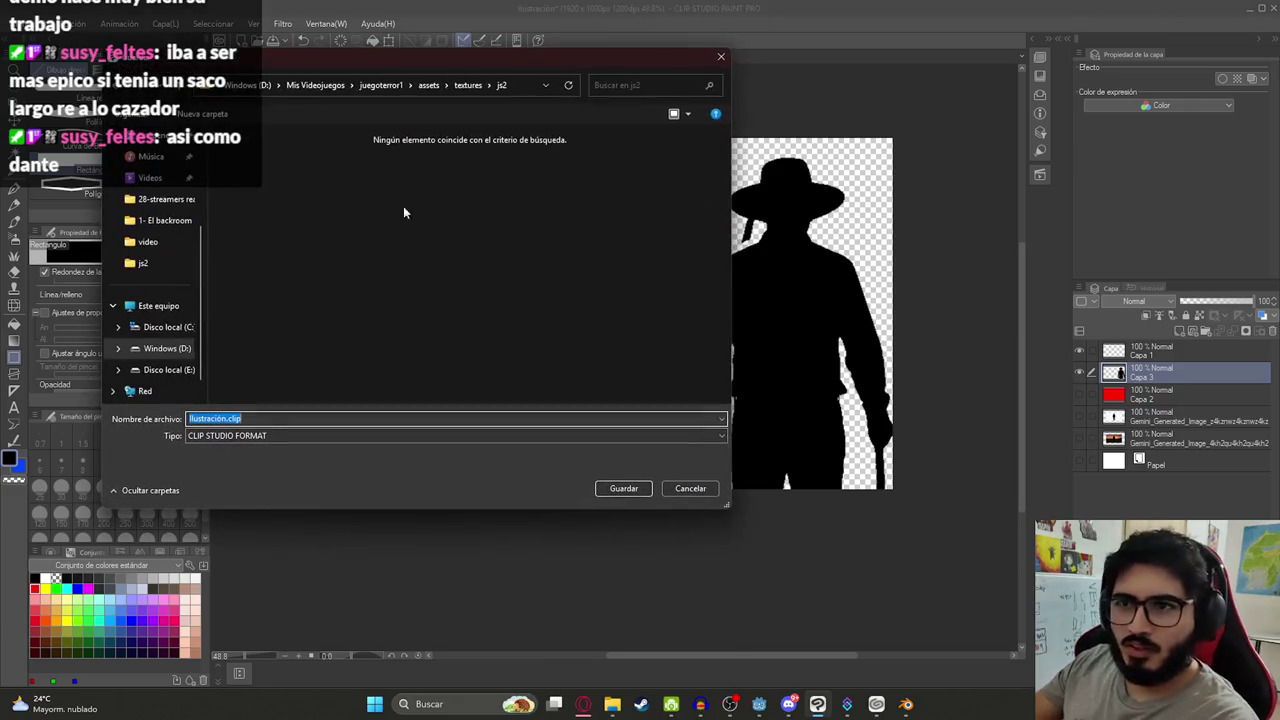
Cancel the save dialog, then erase the strip below the hat brim using a polyline selection
click(347, 86)
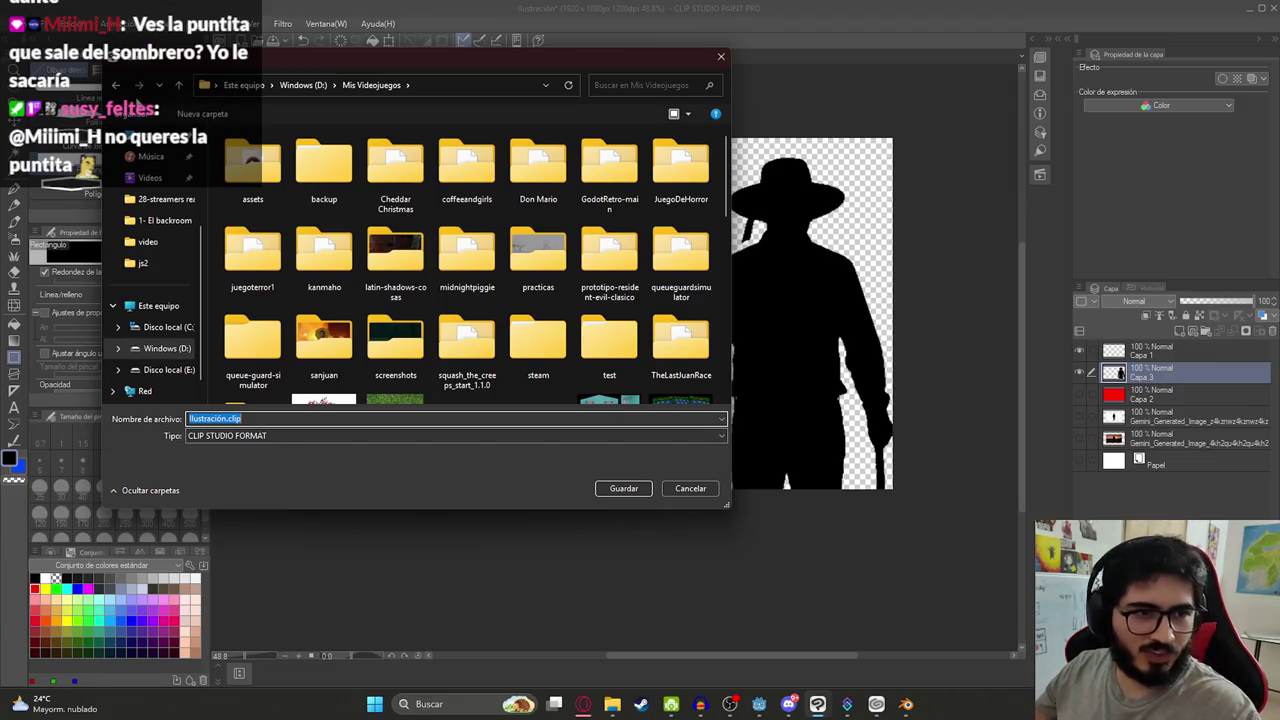
key(Escape)
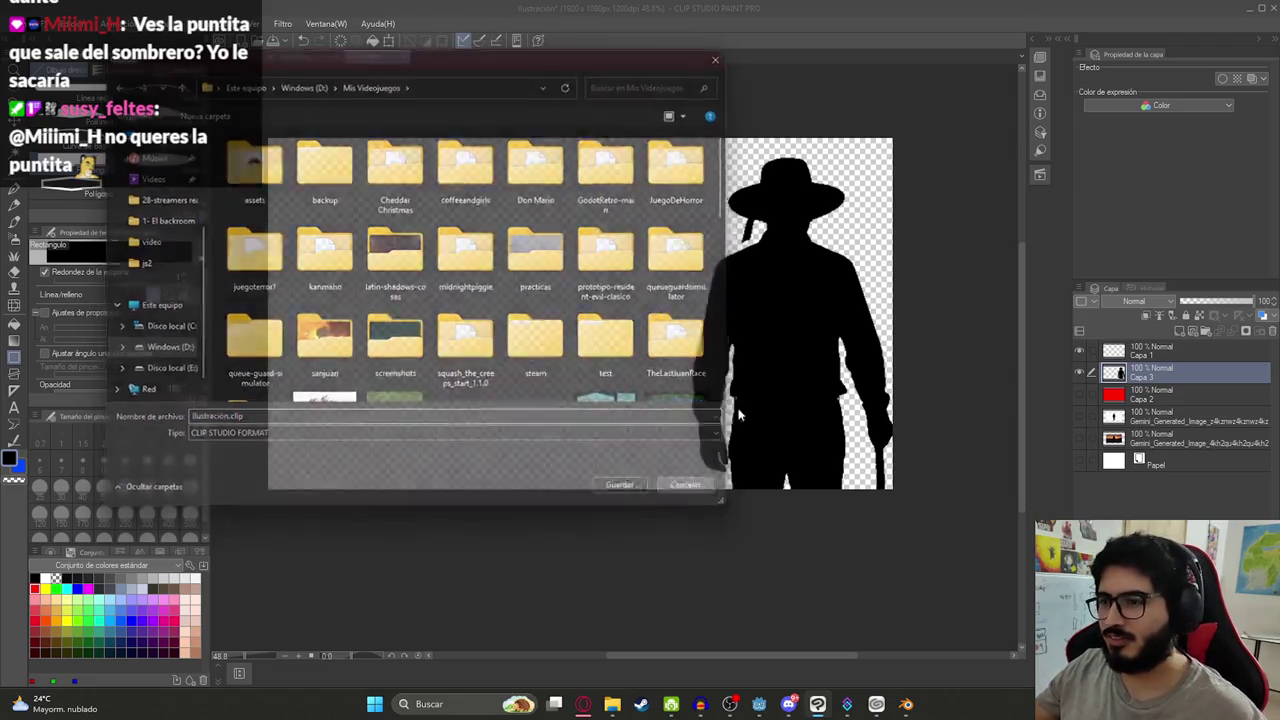
scroll(854, 335, up, 5)
key(m)
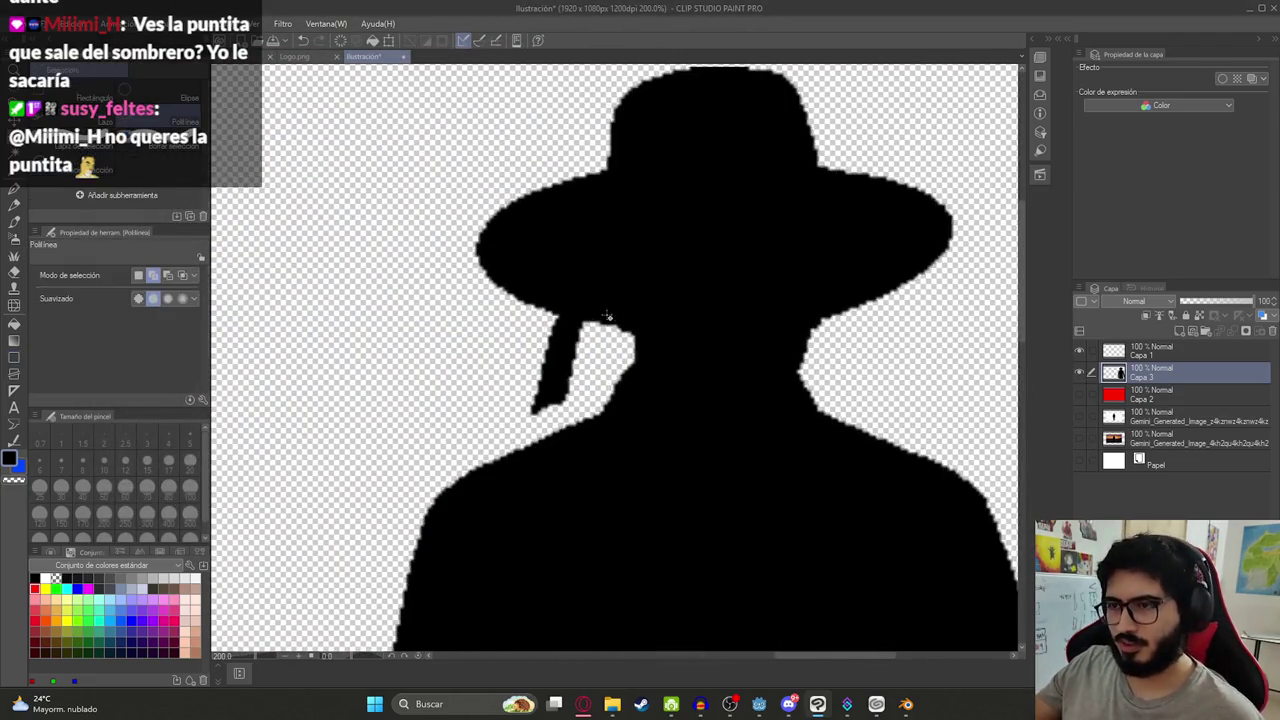
scroll(585, 333, up, 4)
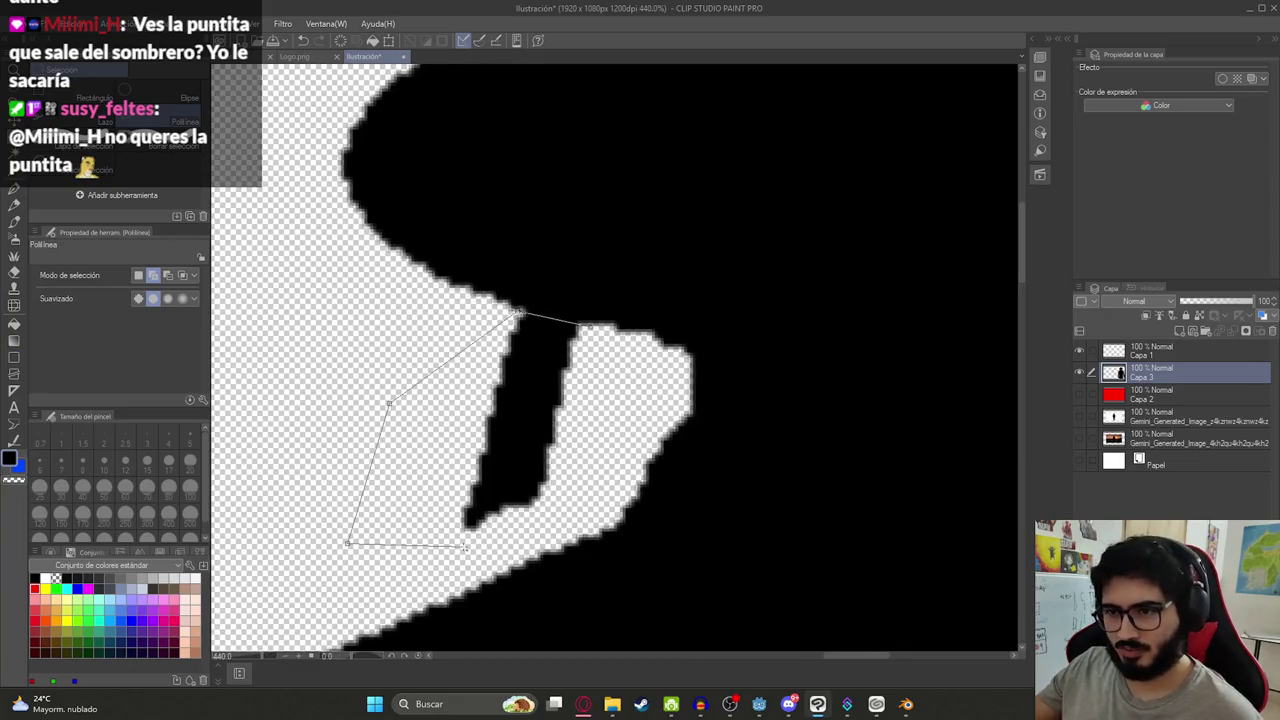
key(Delete)
key(ctrl+d)
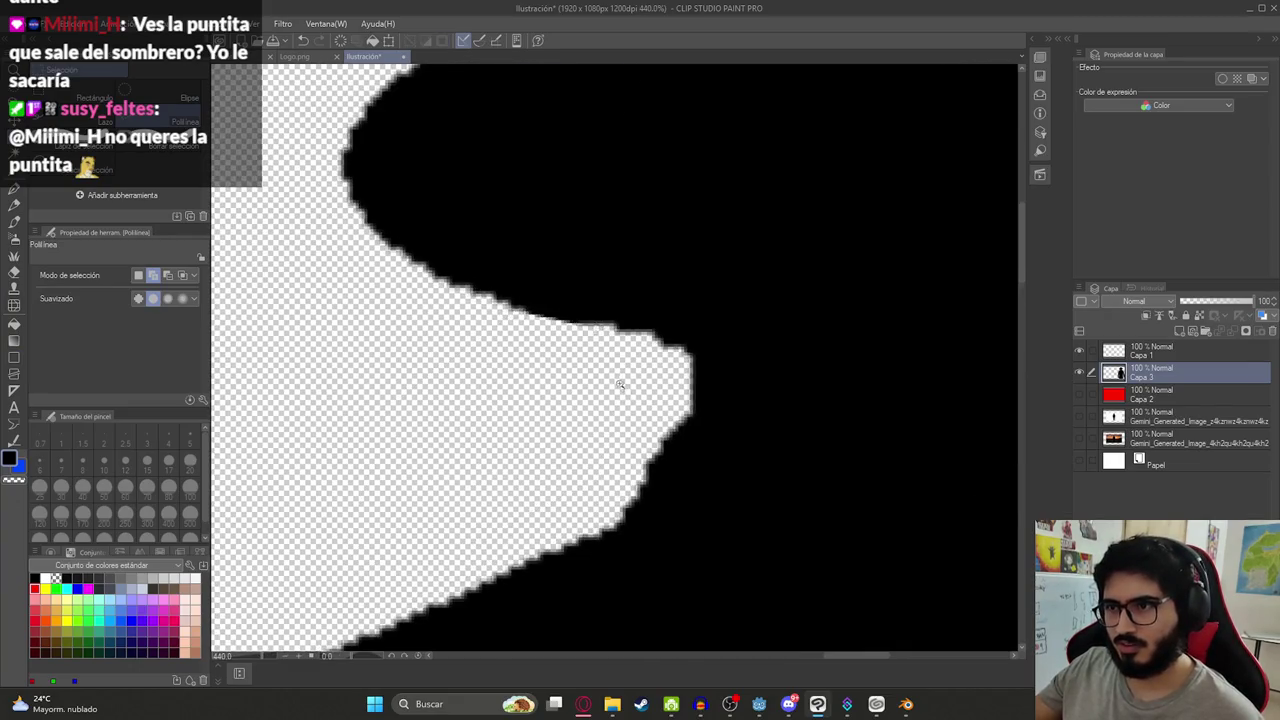
scroll(620, 383, down, 10)
Save the illustration as 'Silueta'
key(ctrl+s)
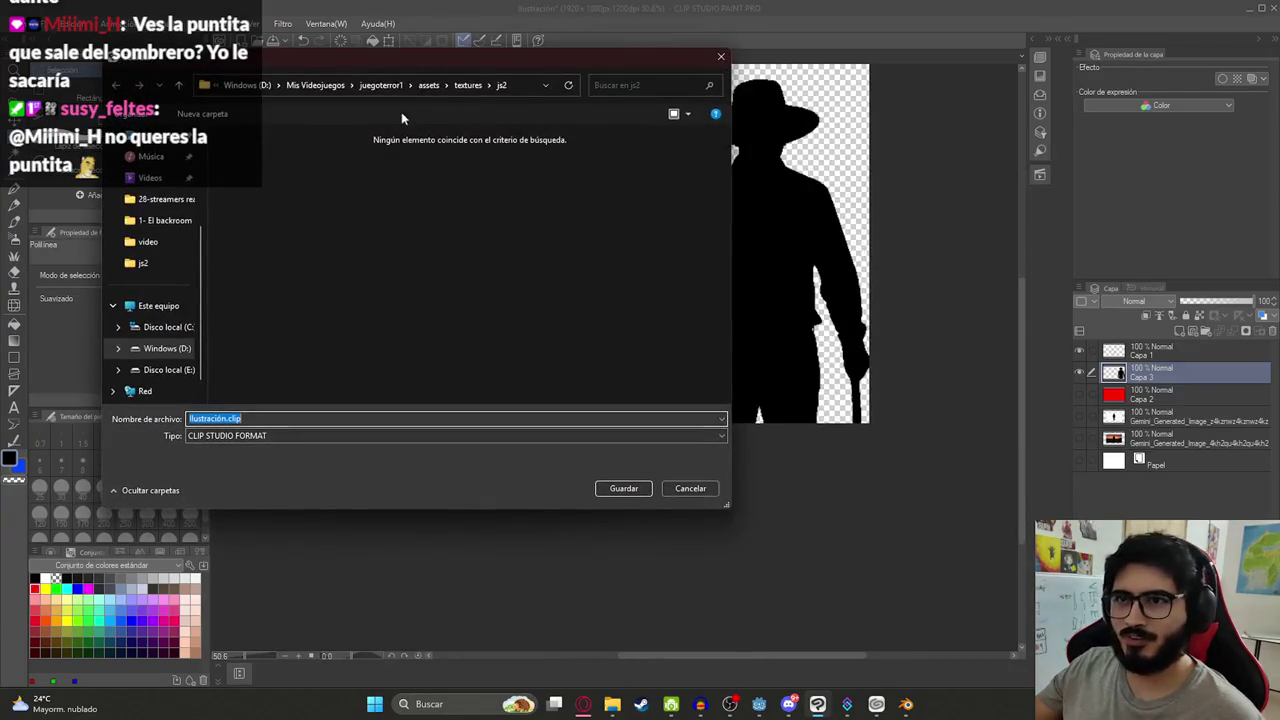
click(315, 84)
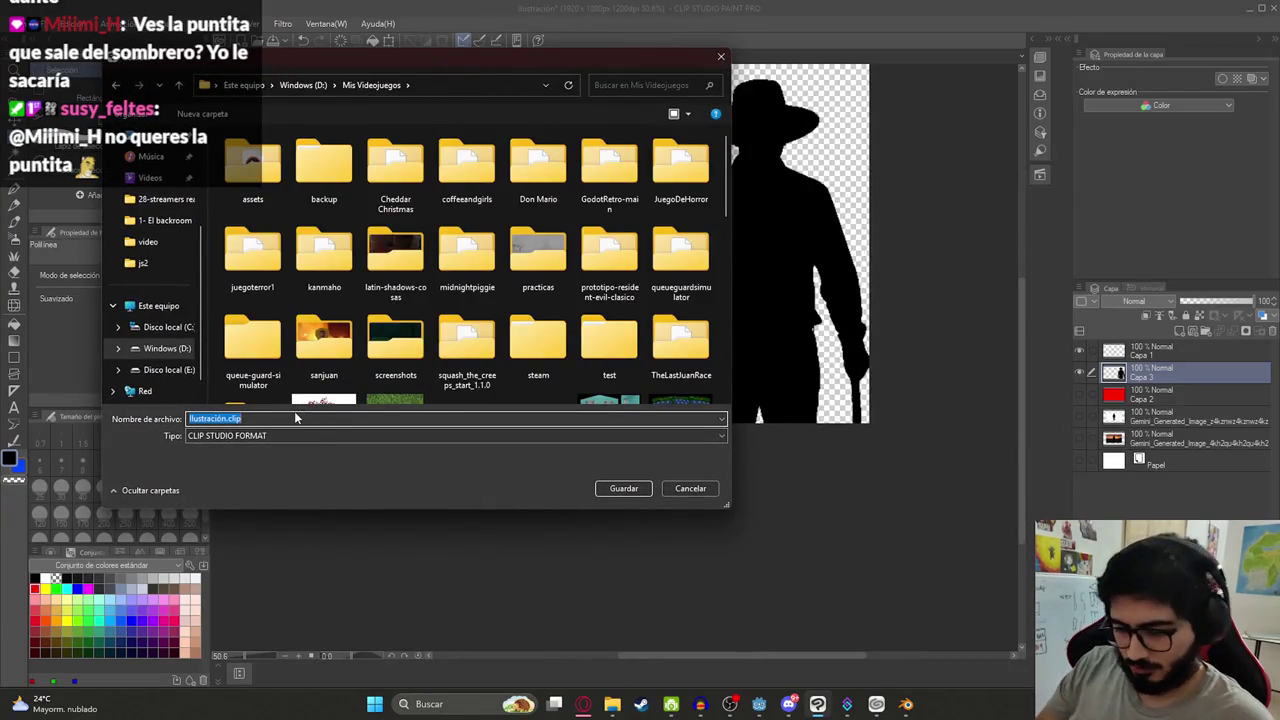
key(Escape)
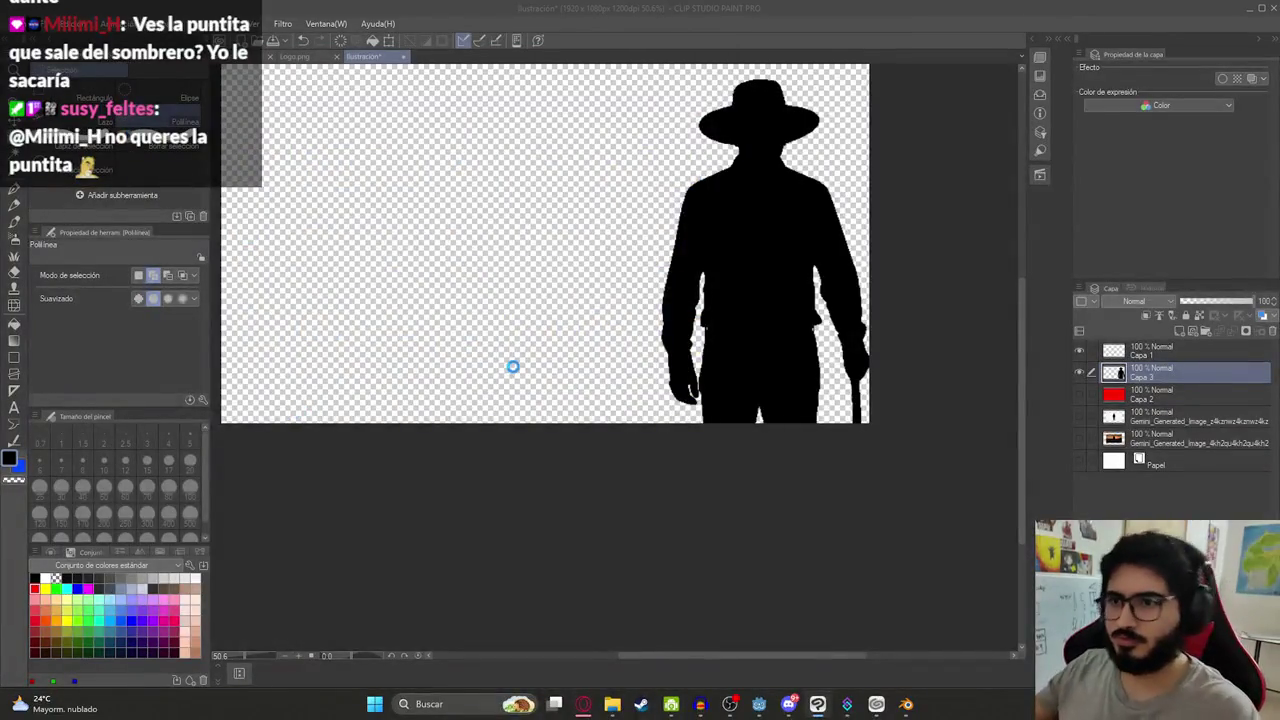
click(22, 23)
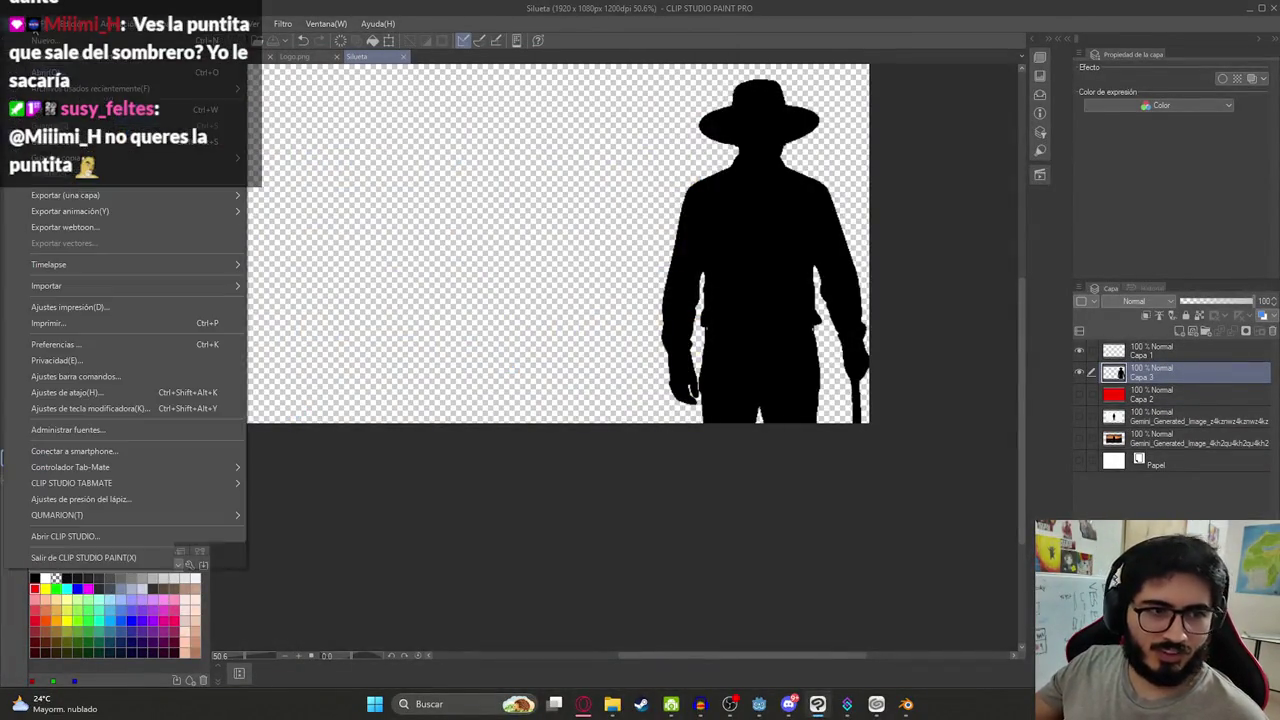
Export the layer as Silueta.png into juegoterror1\assets\textures\js2 and confirm the PNG settings
mouse_move(166, 200)
click(356, 228)
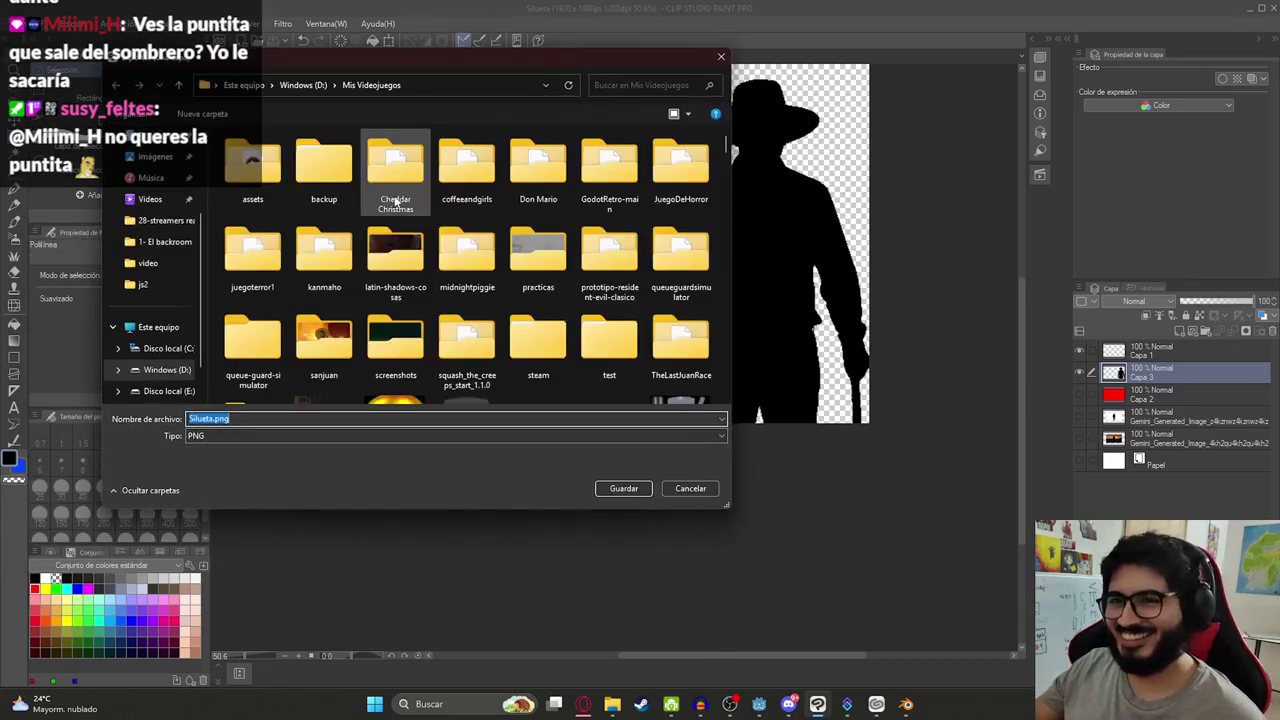
double_click(272, 262)
double_click(270, 245)
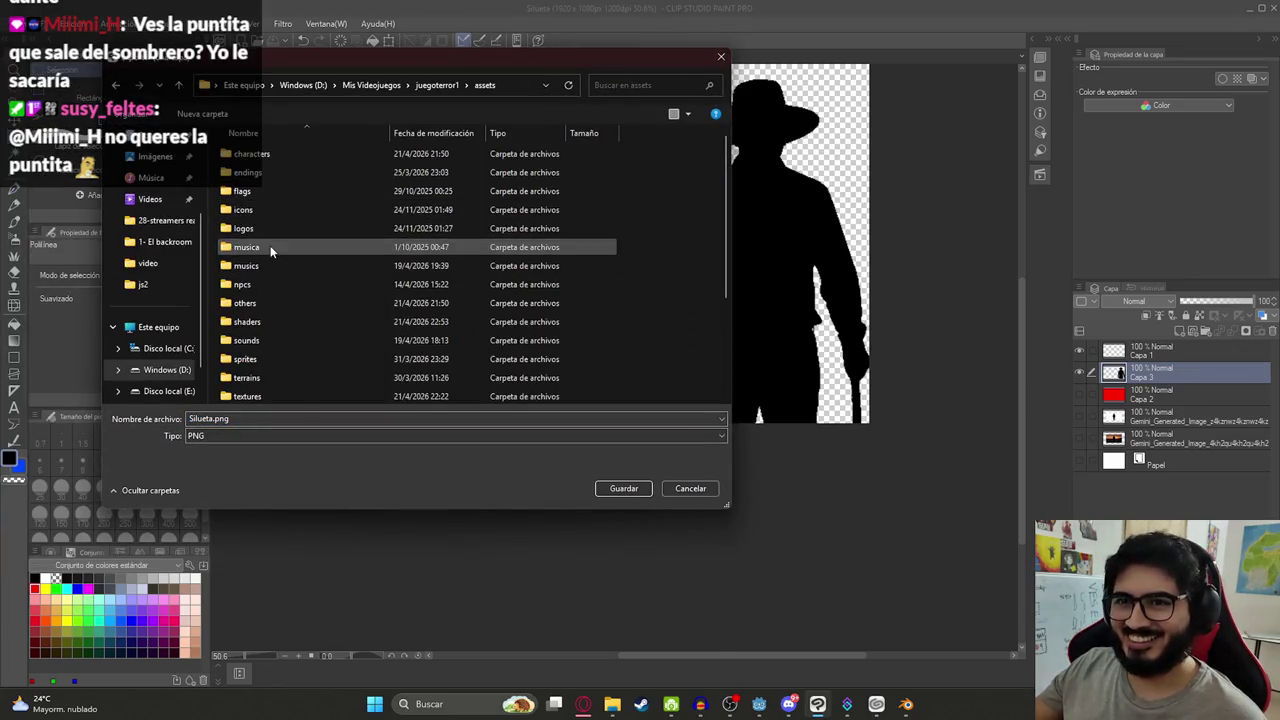
double_click(265, 358)
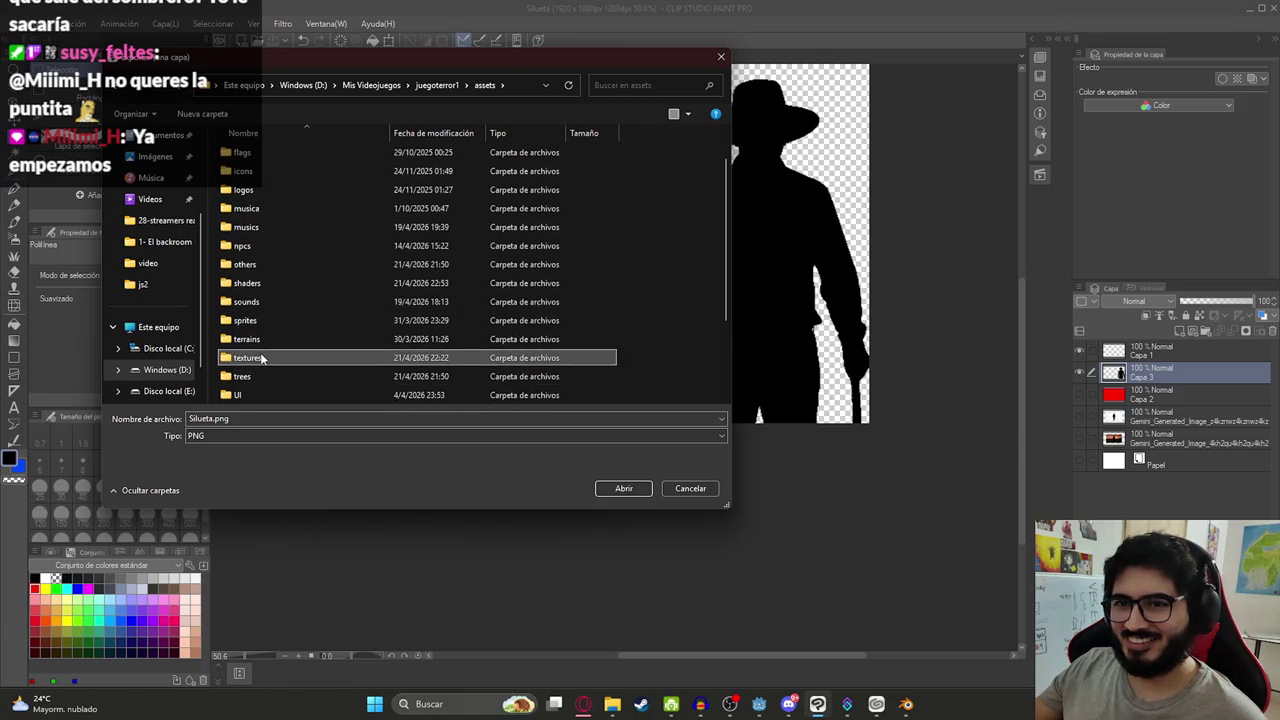
double_click(250, 170)
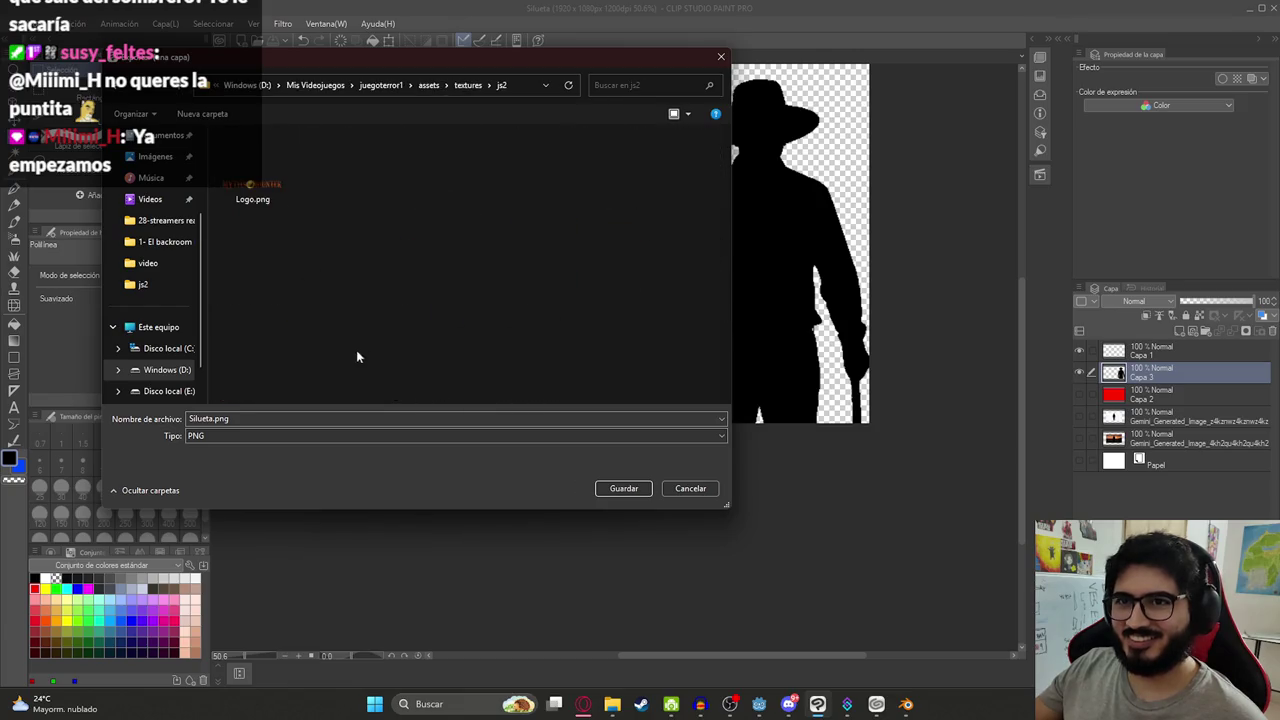
click(600, 488)
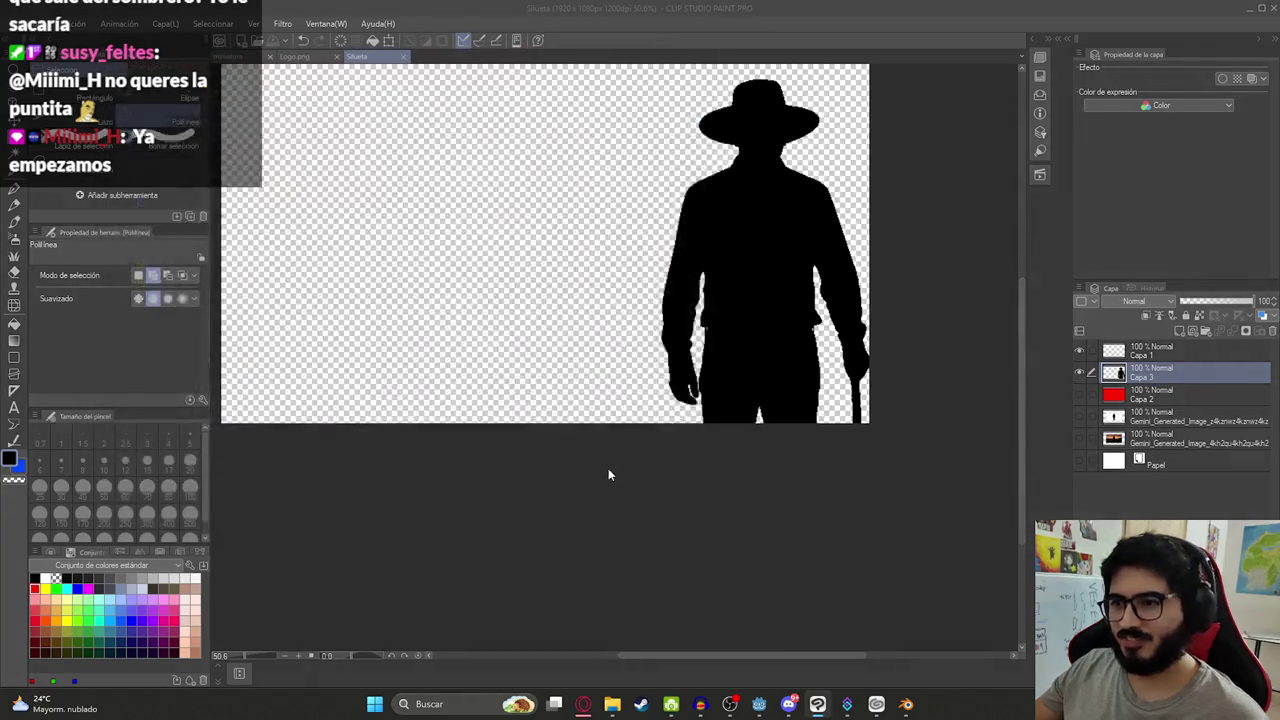
key(Return)
key(Return)
click(758, 705)
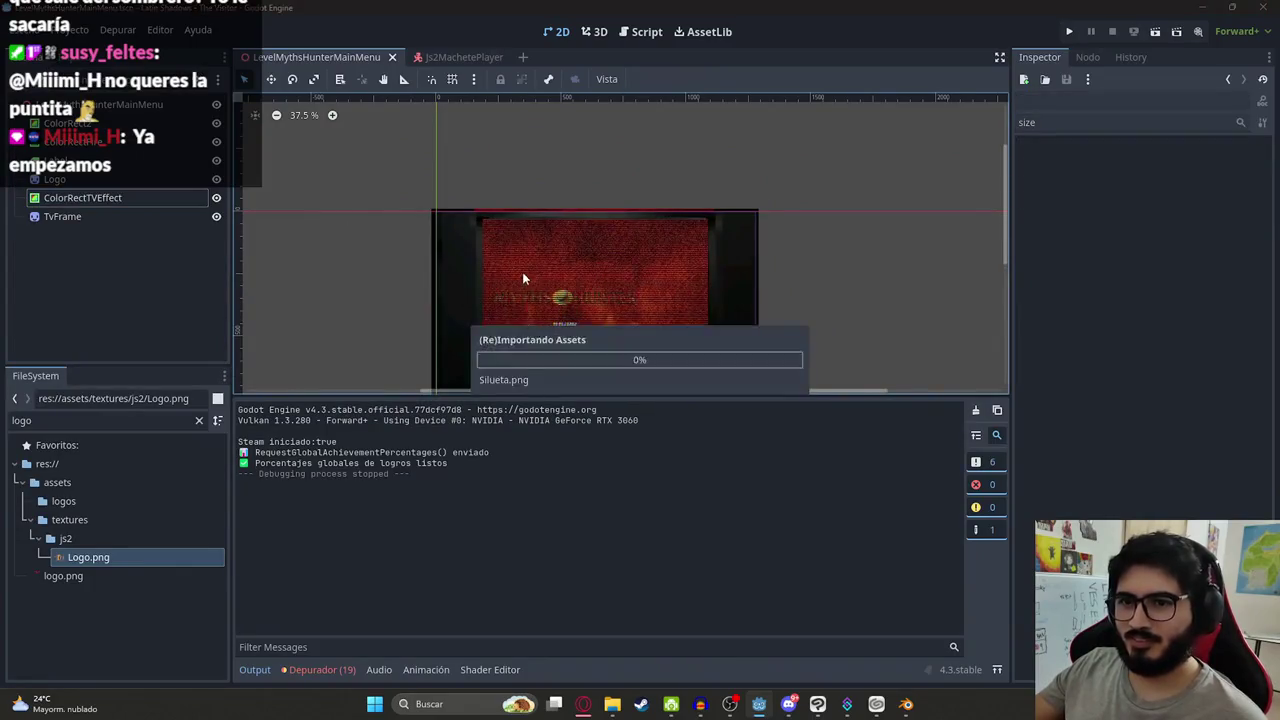
Place Silueta.png from the FileSystem dock into the main menu scene as a sprite
click(199, 420)
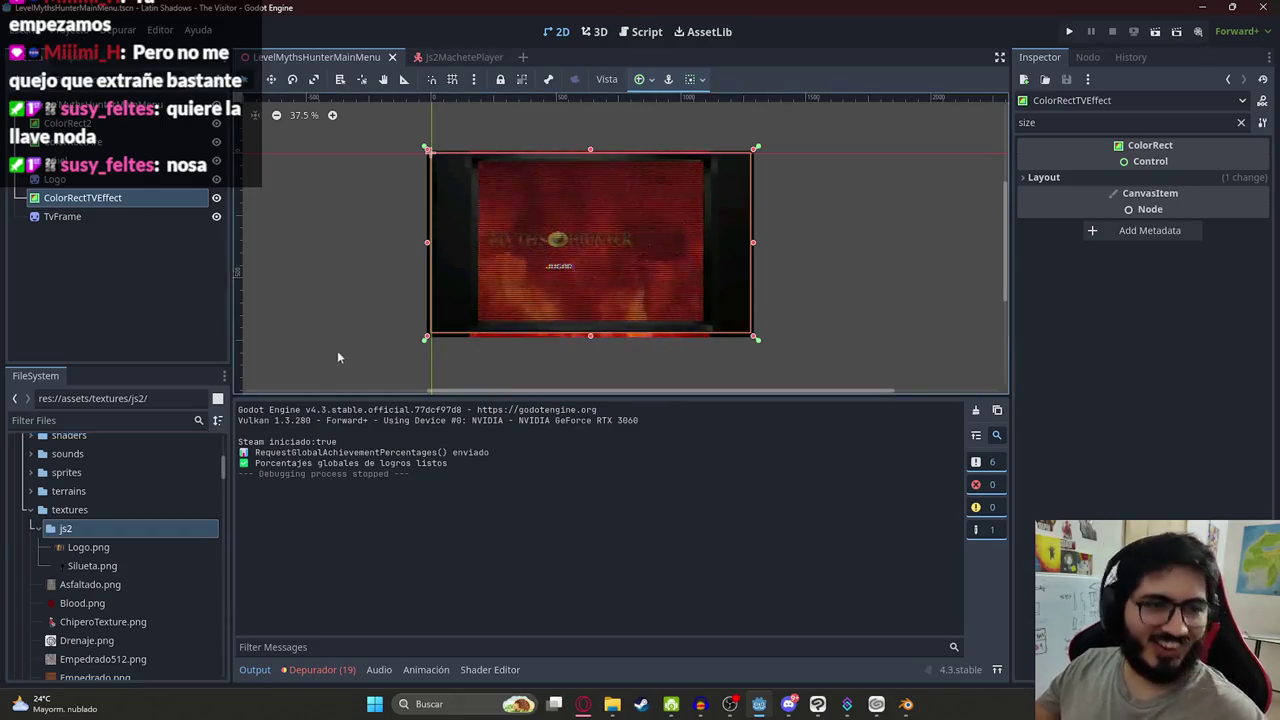
scroll(520, 290, up, 1)
click(110, 567)
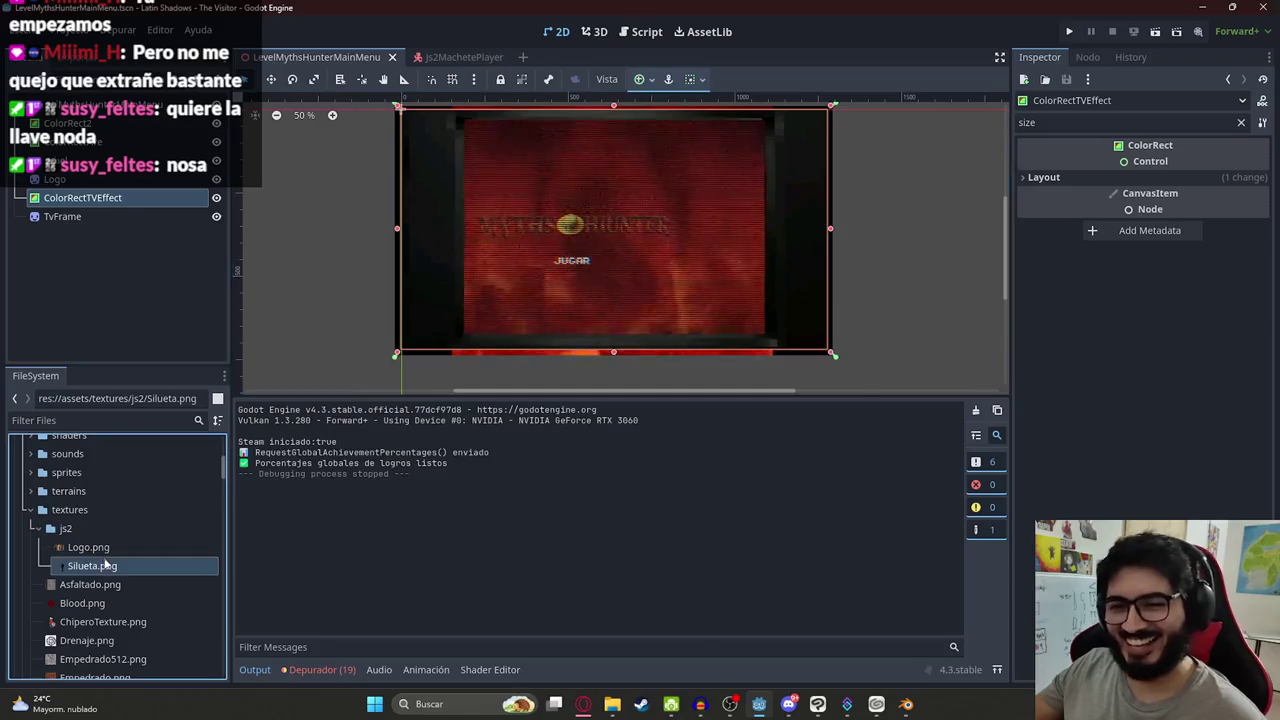
mouse_move(110, 567)
mouse_down()
mouse_move(530, 276)
mouse_move(513, 217)
mouse_up()
scroll(770, 240, down, 1)
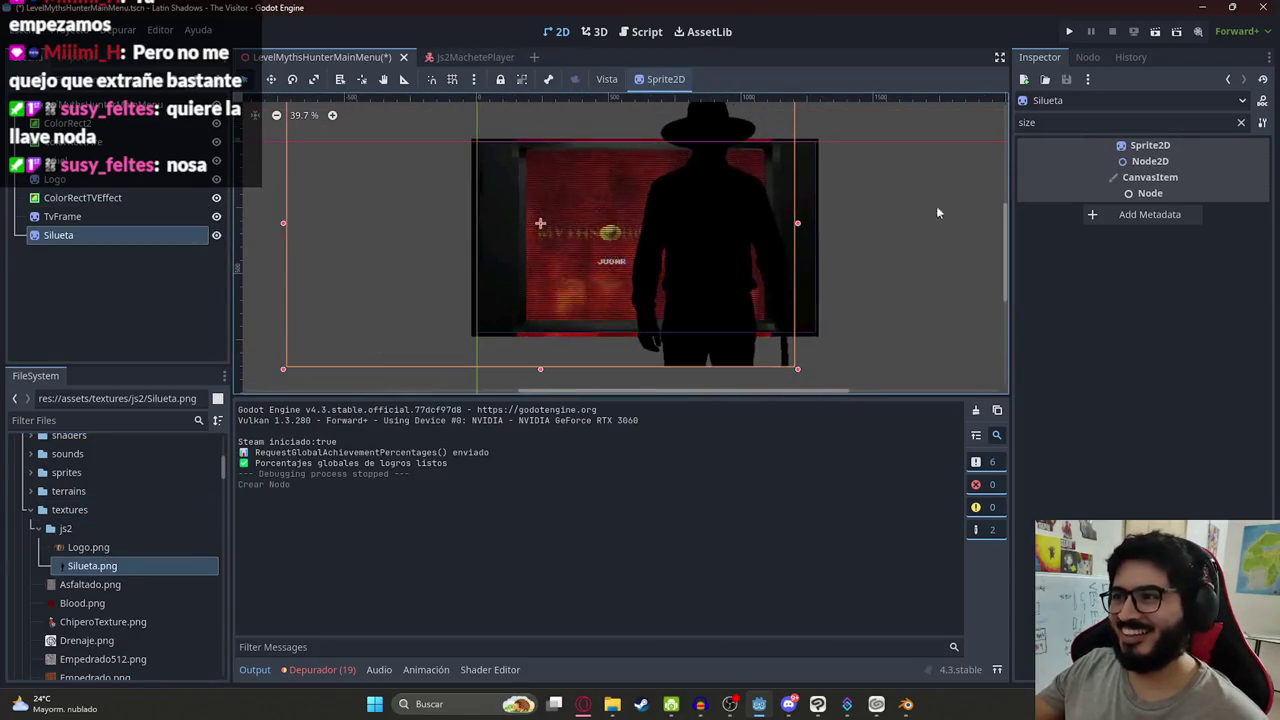
Try setting the sprite's horizontal position to 20 in Transform, then undo it
click(1241, 122)
scroll(954, 245, down, 2)
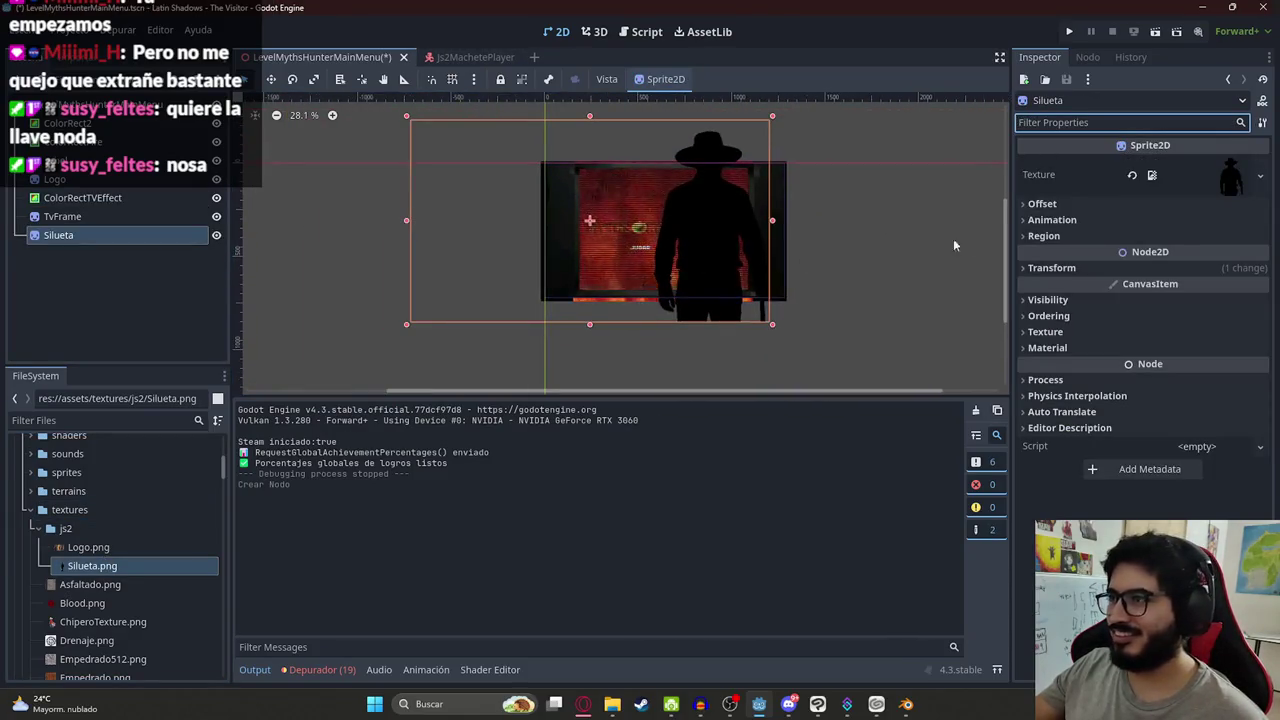
click(1052, 267)
click(1193, 287)
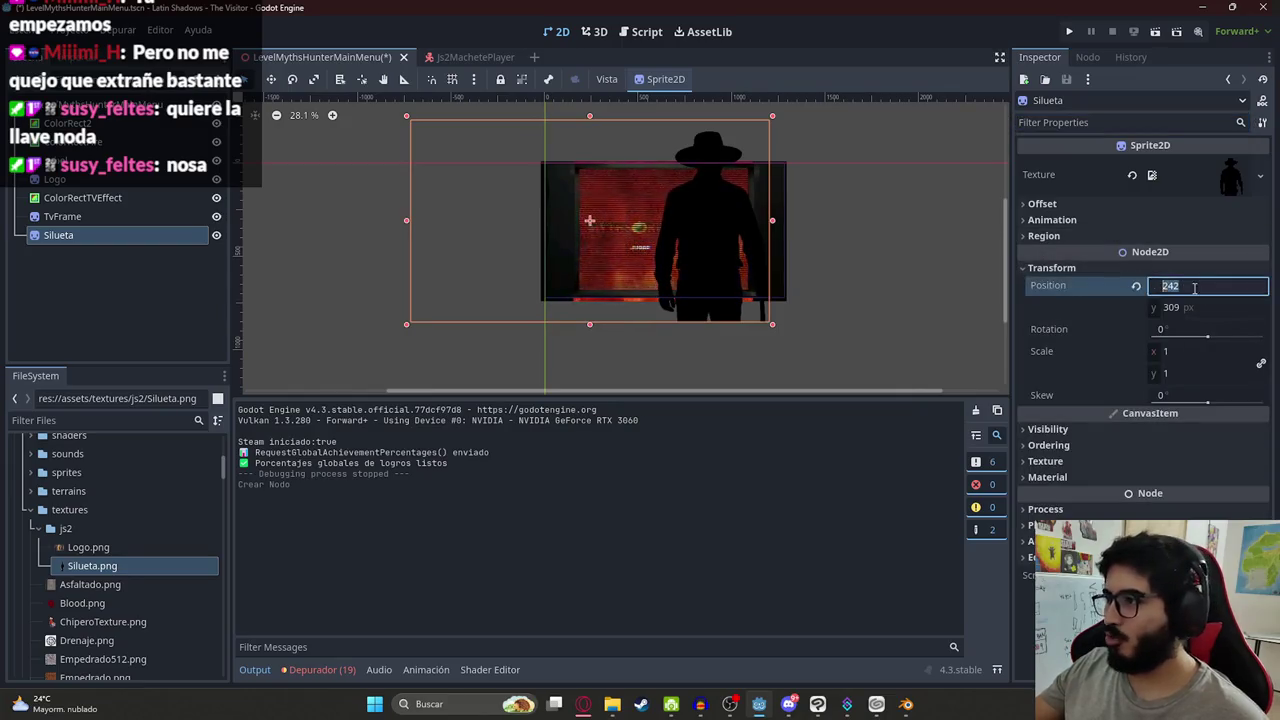
text(20)
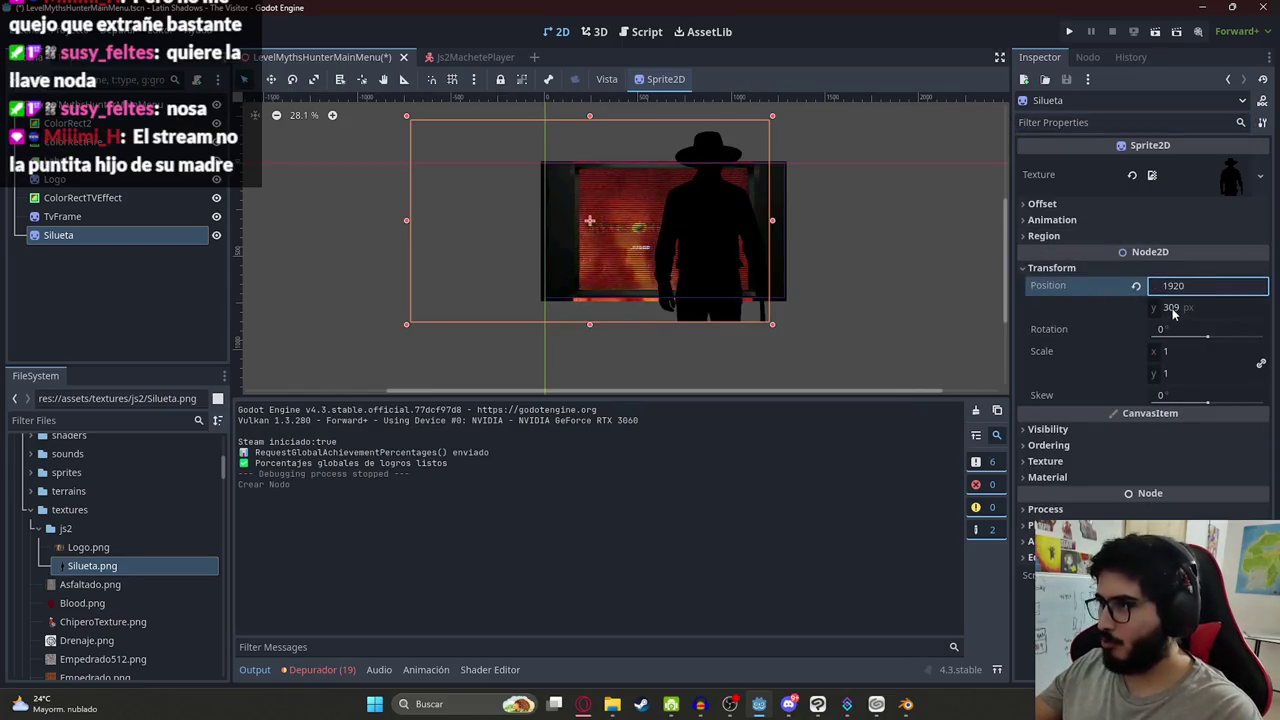
key(Return)
key(ctrl+z)
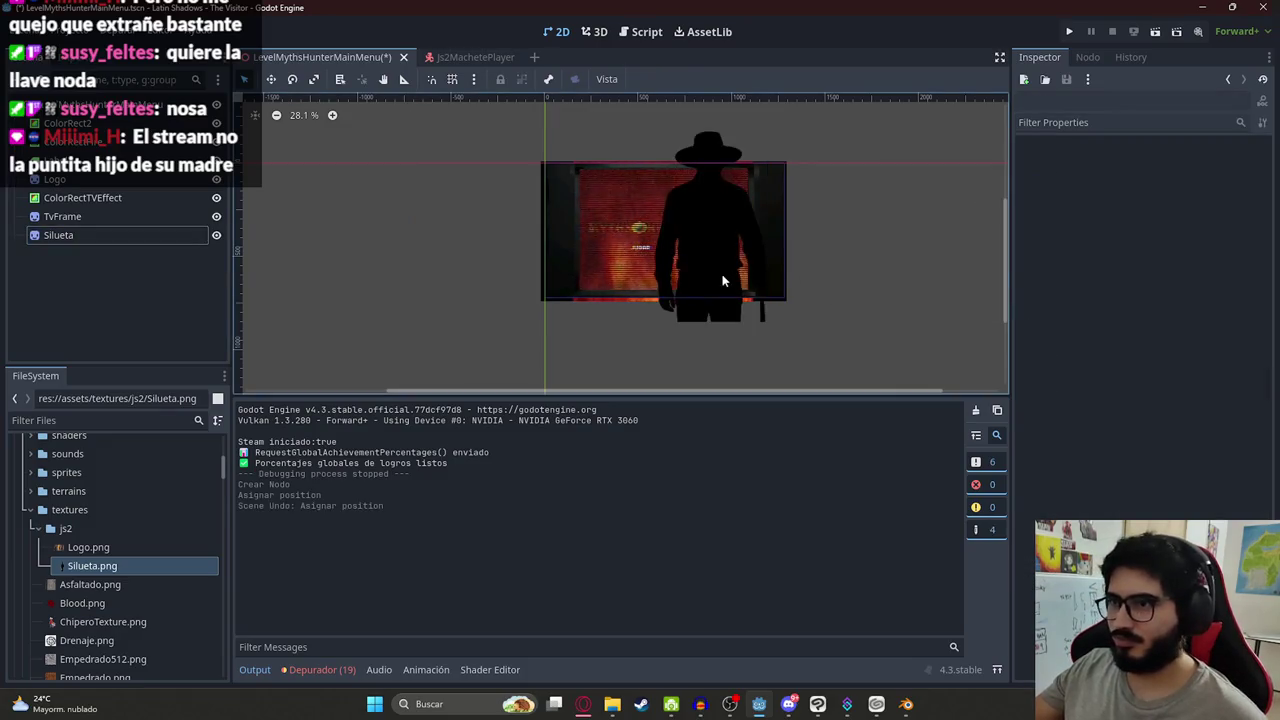
Shrink the silhouette, move it into the TV frame, then enlarge it to about 0.73 scale
mouse_move(776, 330)
mouse_down()
mouse_move(532, 190)
mouse_move(560, 204)
mouse_move(453, 247)
mouse_up()
click(270, 79)
key(ctrl+z)
mouse_move(478, 262)
mouse_down()
mouse_move(683, 266)
mouse_move(720, 243)
mouse_move(677, 237)
mouse_move(691, 229)
mouse_up()
scroll(700, 262, up, 5)
scroll(614, 257, up, 3)
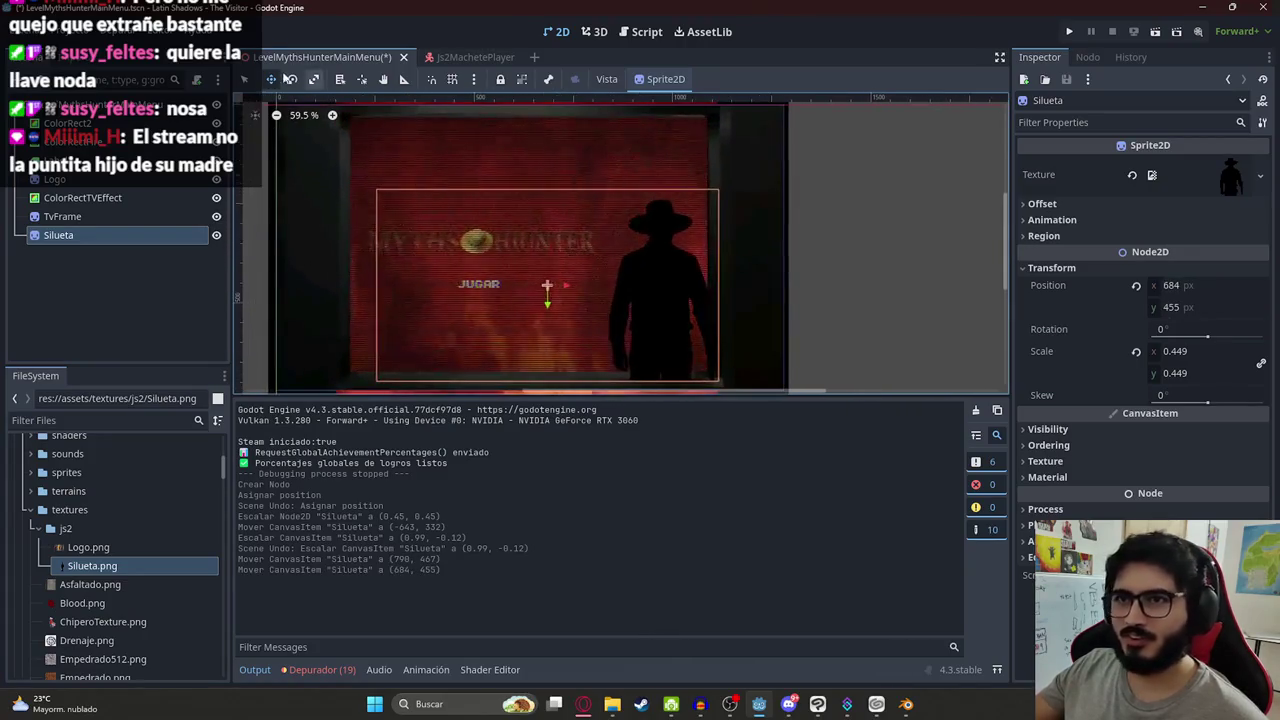
drag(568, 287, 581, 287)
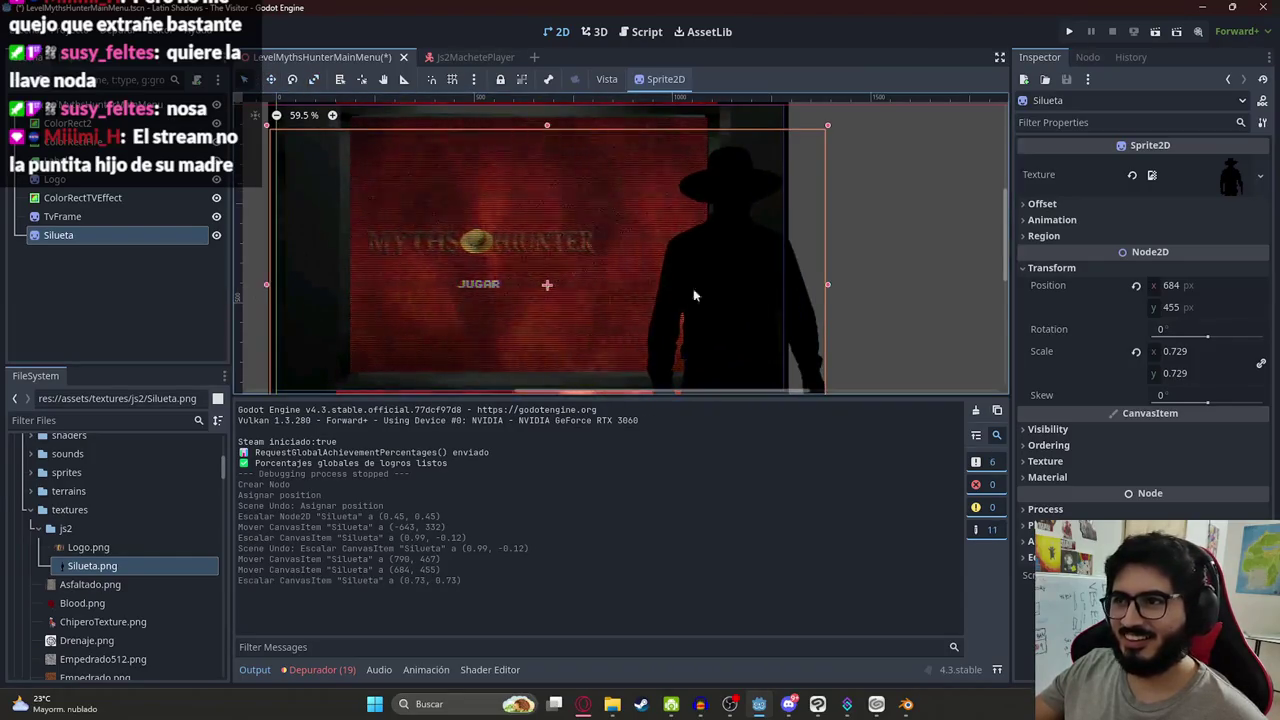
Reposition the silhouette up-left and shrink it to 0.62 scale on the right
click(750, 259)
click(813, 333)
mouse_move(813, 333)
mouse_down()
mouse_move(741, 250)
mouse_move(734, 289)
mouse_move(700, 320)
mouse_move(715, 322)
mouse_move(674, 312)
mouse_move(656, 284)
mouse_move(671, 289)
mouse_up()
scroll(674, 312, down, 2)
drag(715, 131, 665, 188)
mouse_move(549, 301)
mouse_down()
mouse_move(623, 211)
mouse_move(646, 266)
mouse_move(628, 252)
mouse_up()
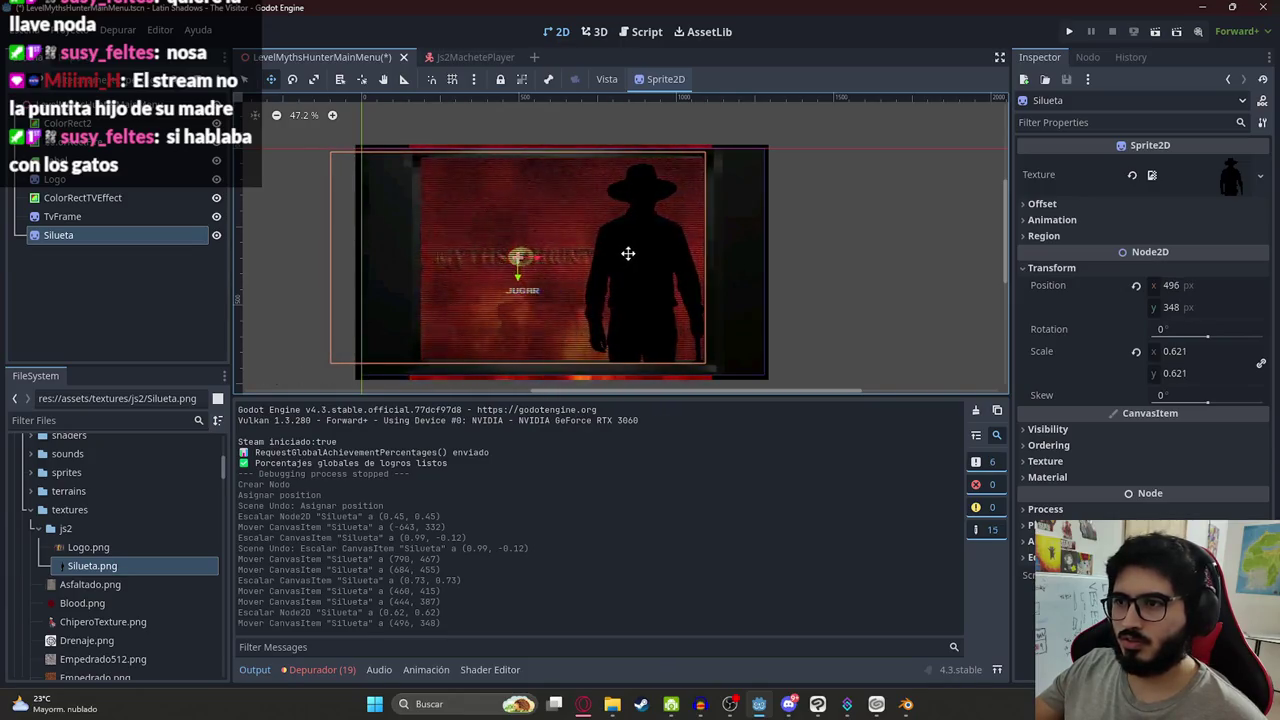
Move the Silueta node just above ColorRectTVEffect in the Scene tree
click(285, 196)
scroll(533, 303, up, 2)
drag(100, 235, 101, 196)
scroll(549, 219, down, 2)
scroll(561, 161, up, 2)
scroll(584, 272, down, 4)
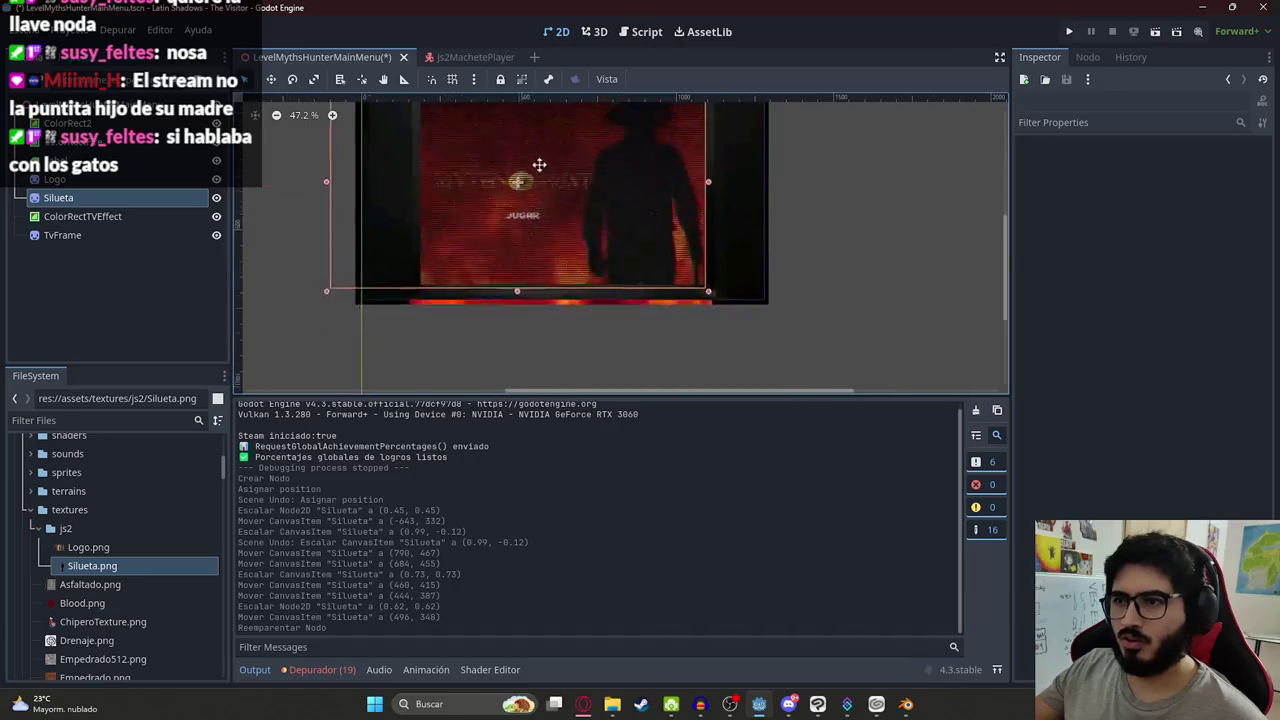
Select the ColorRectFire node to inspect its shader
click(768, 177)
scroll(768, 177, up, 5)
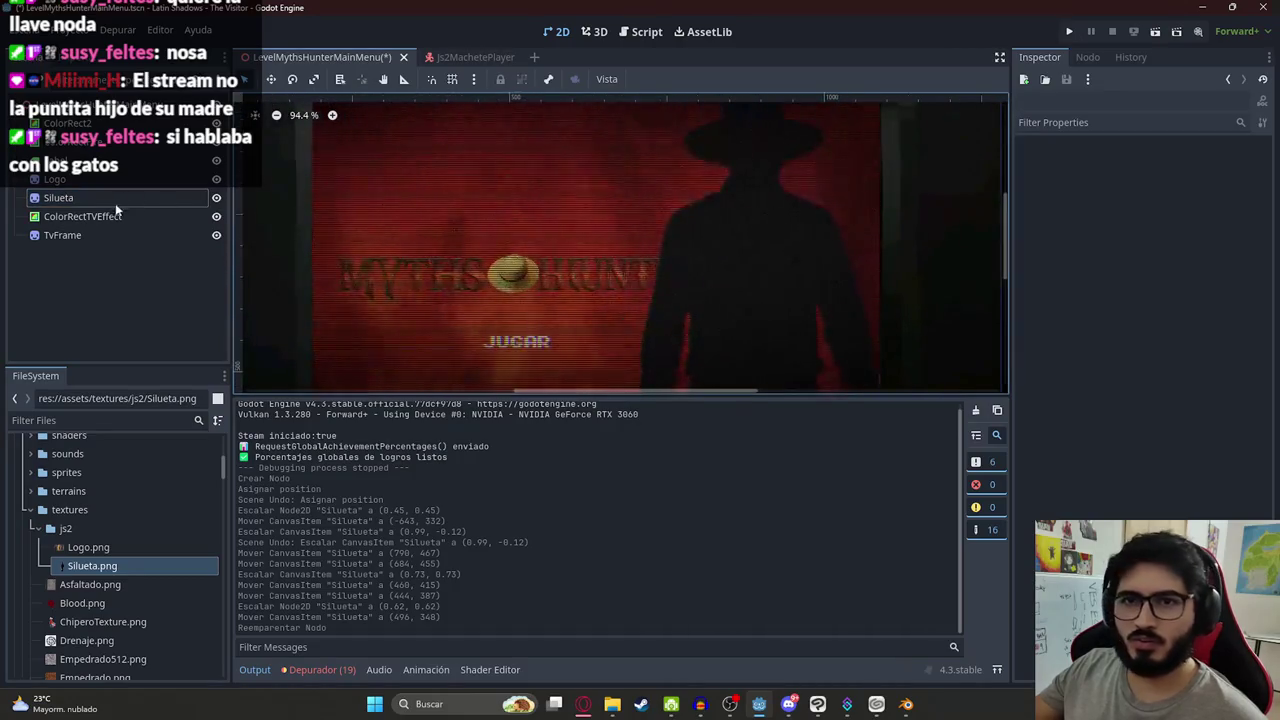
click(80, 160)
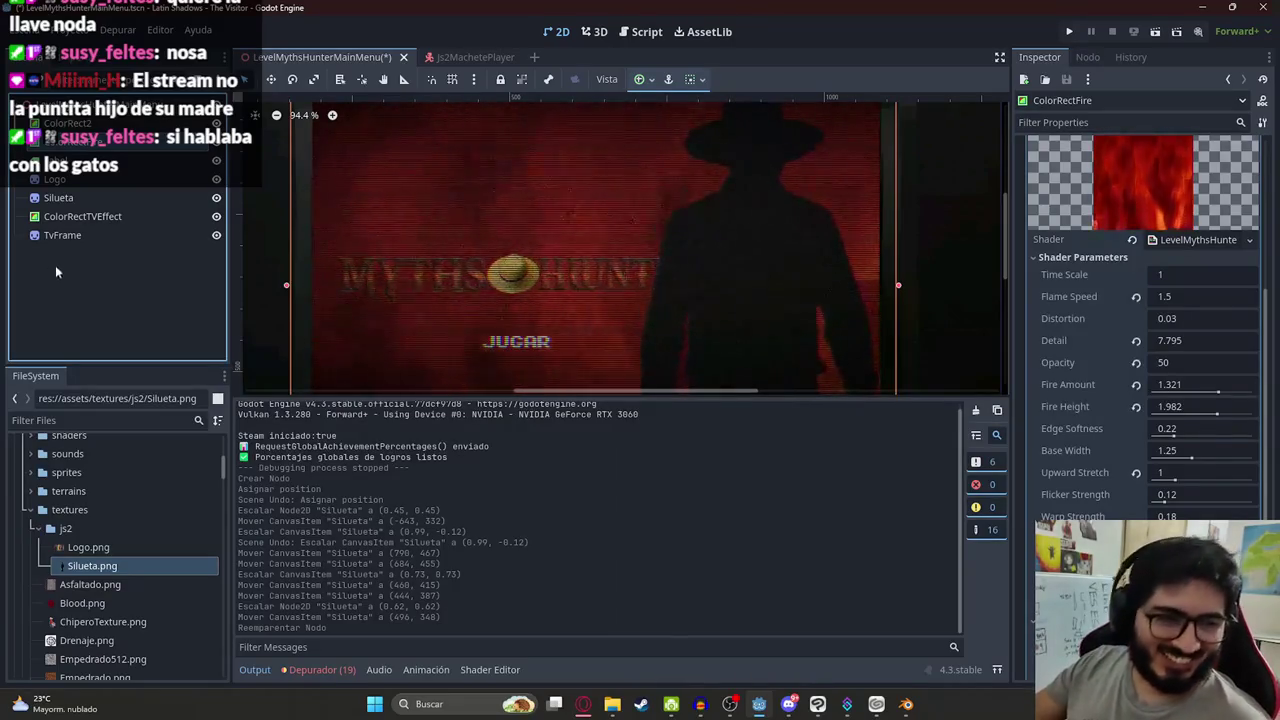
scroll(408, 263, up, 2)
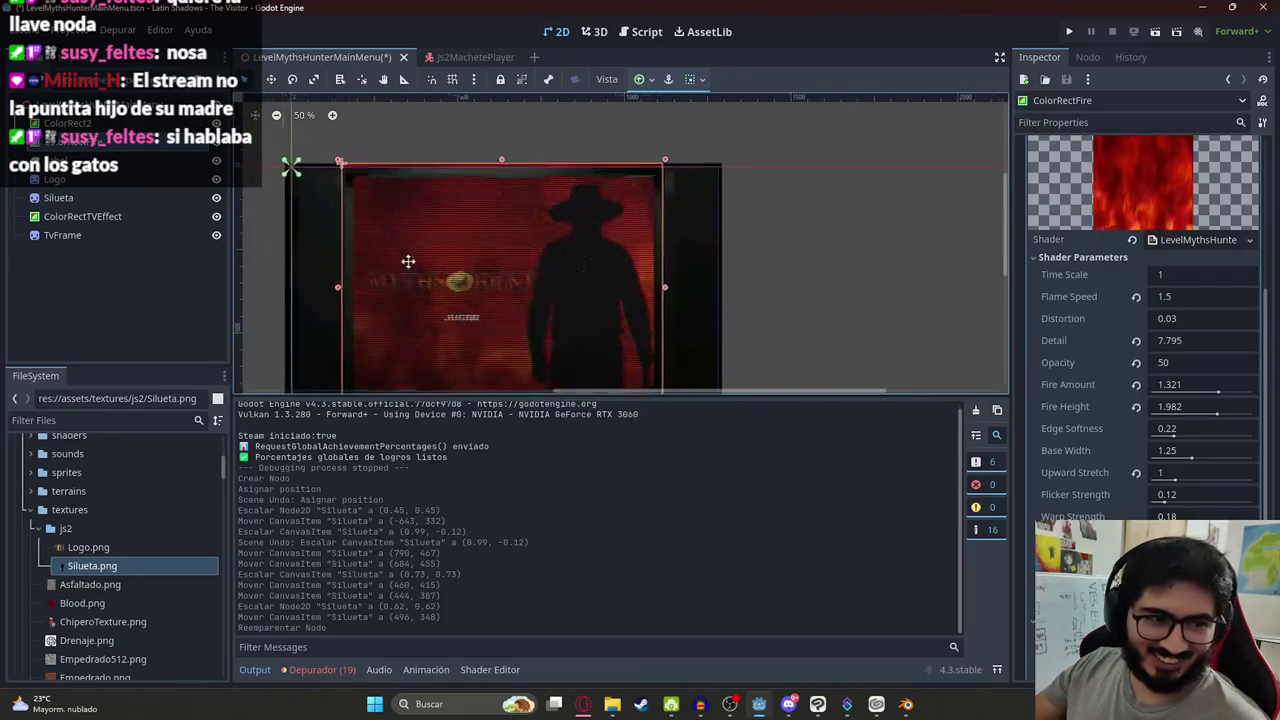
scroll(471, 209, up, 1)
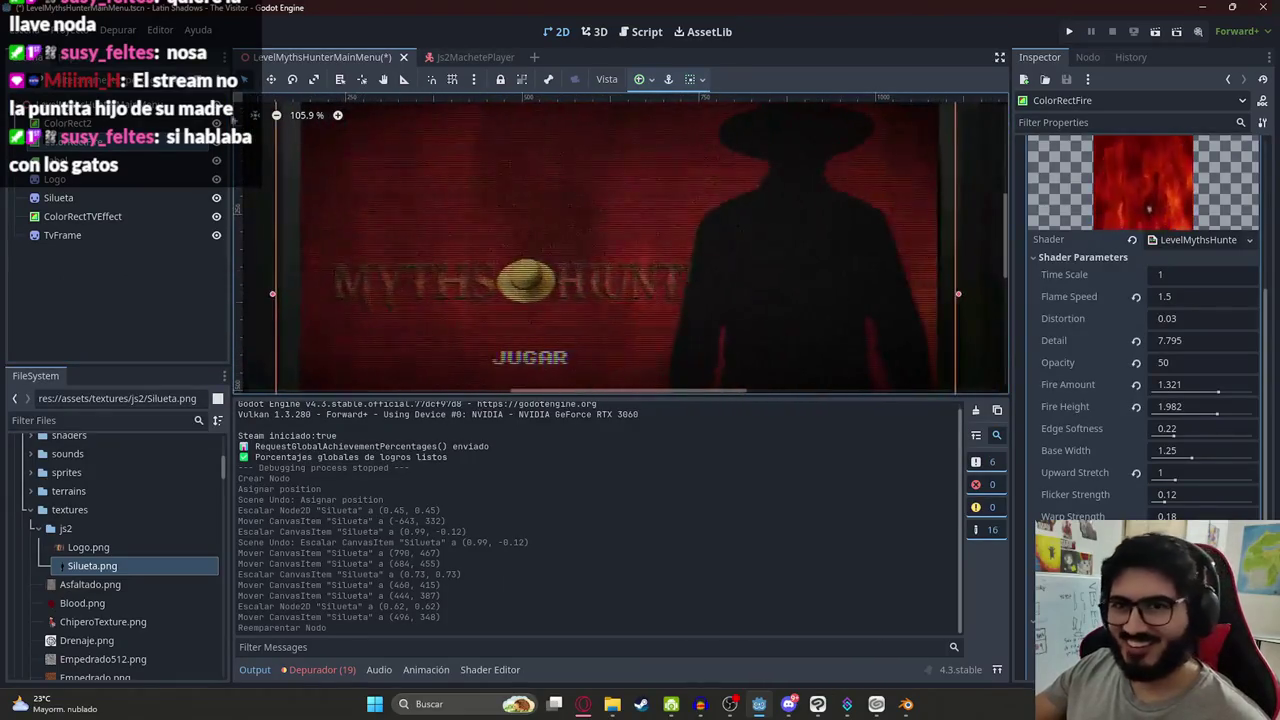
Shrink the MYTHS HUNTER logo from its right edge and nudge it into place, undoing a stray TV effect move
click(84, 179)
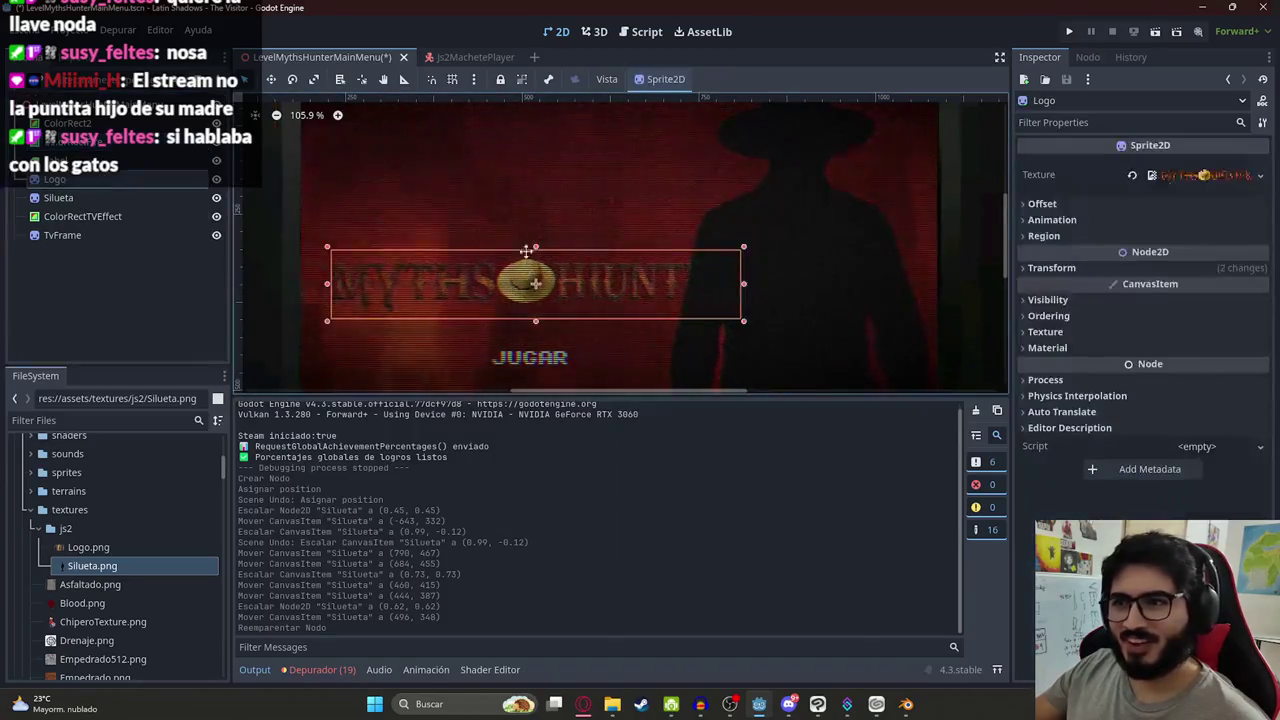
drag(581, 247, 541, 246)
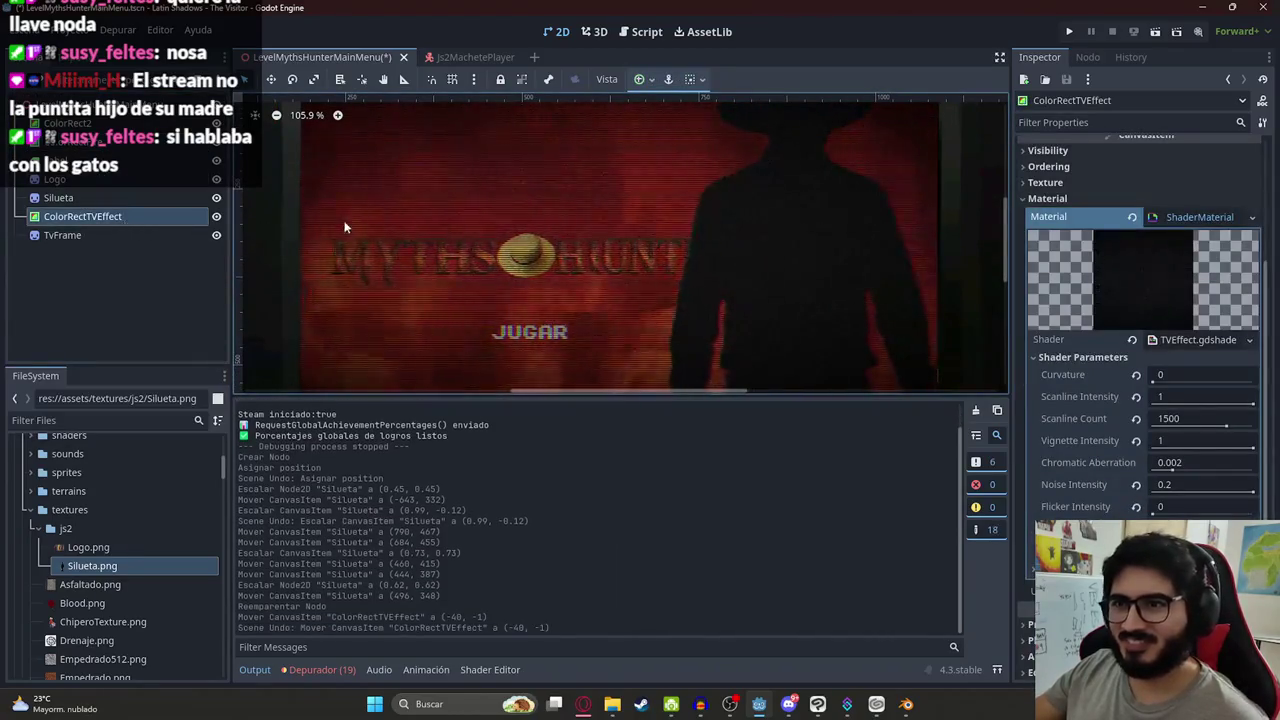
key(ctrl+z)
click(101, 183)
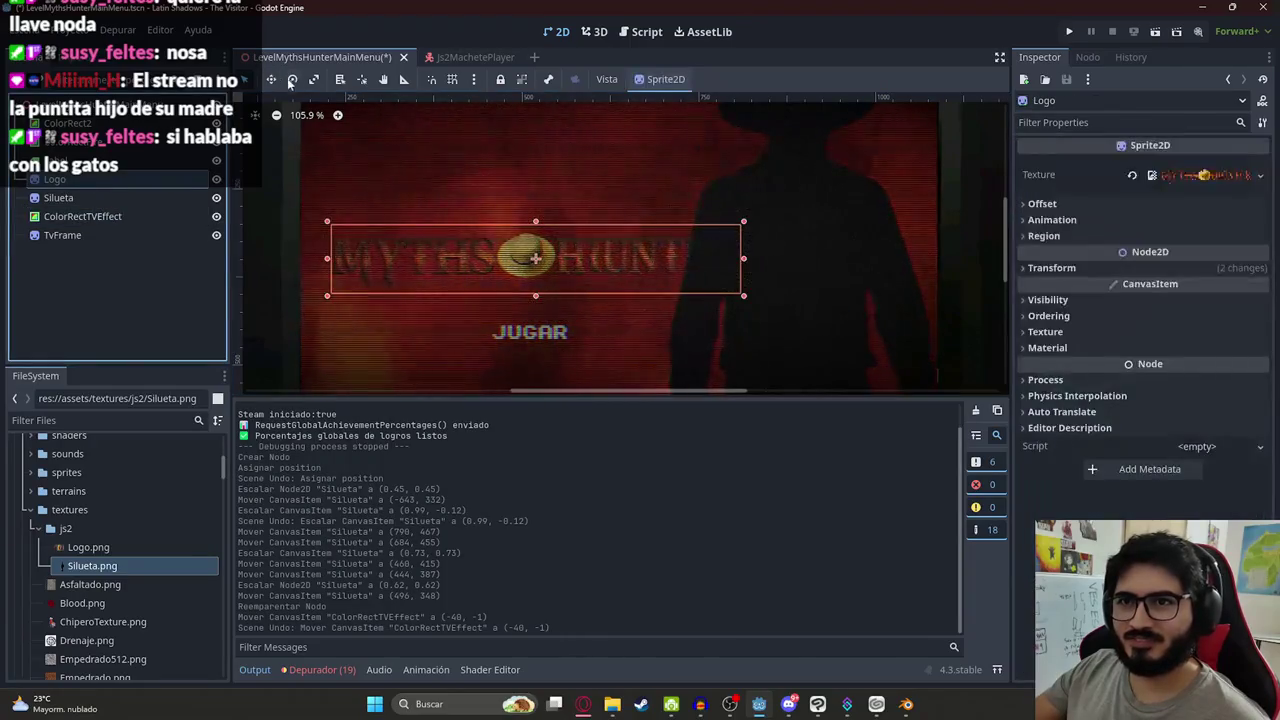
mouse_move(533, 256)
mouse_down()
mouse_move(489, 263)
mouse_move(522, 258)
mouse_up()
drag(733, 258, 677, 262)
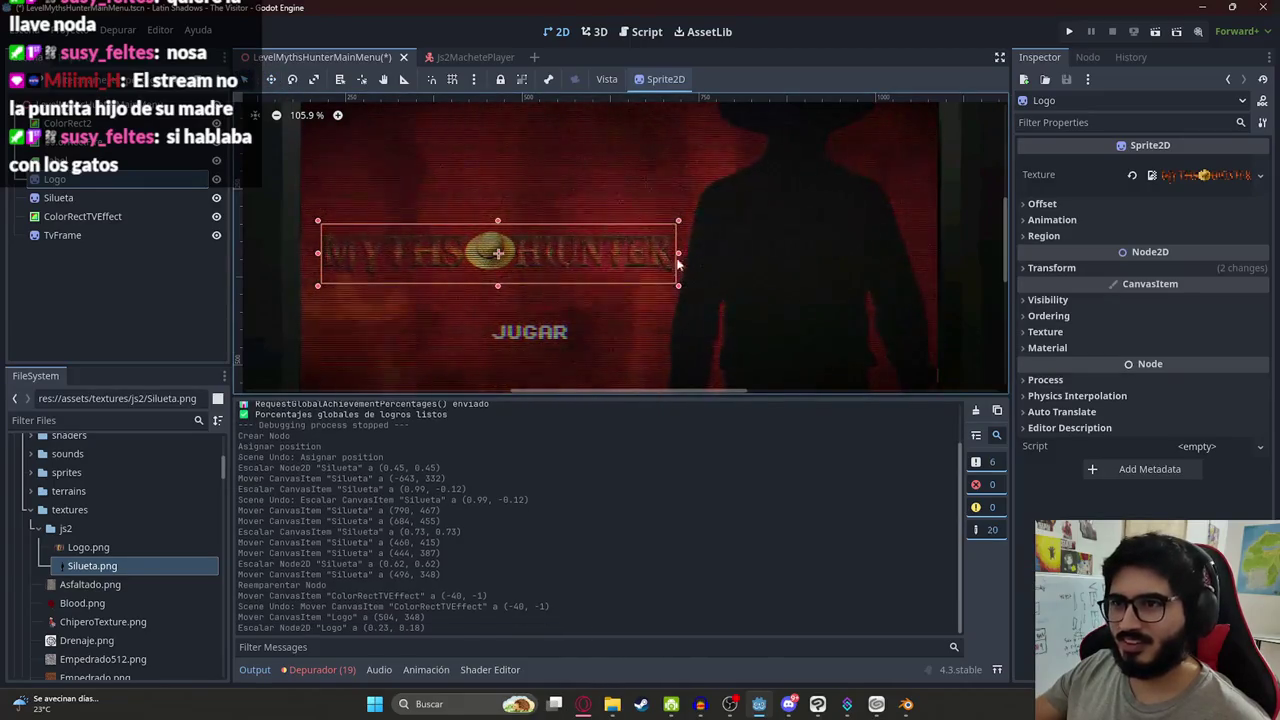
scroll(520, 256, down, 1)
key(w)
drag(532, 244, 537, 249)
Move the JUGAR label up beneath the logo and save the main menu scene
drag(553, 316, 503, 297)
scroll(505, 305, up, 2)
scroll(506, 290, down, 3)
scroll(503, 297, down, 1)
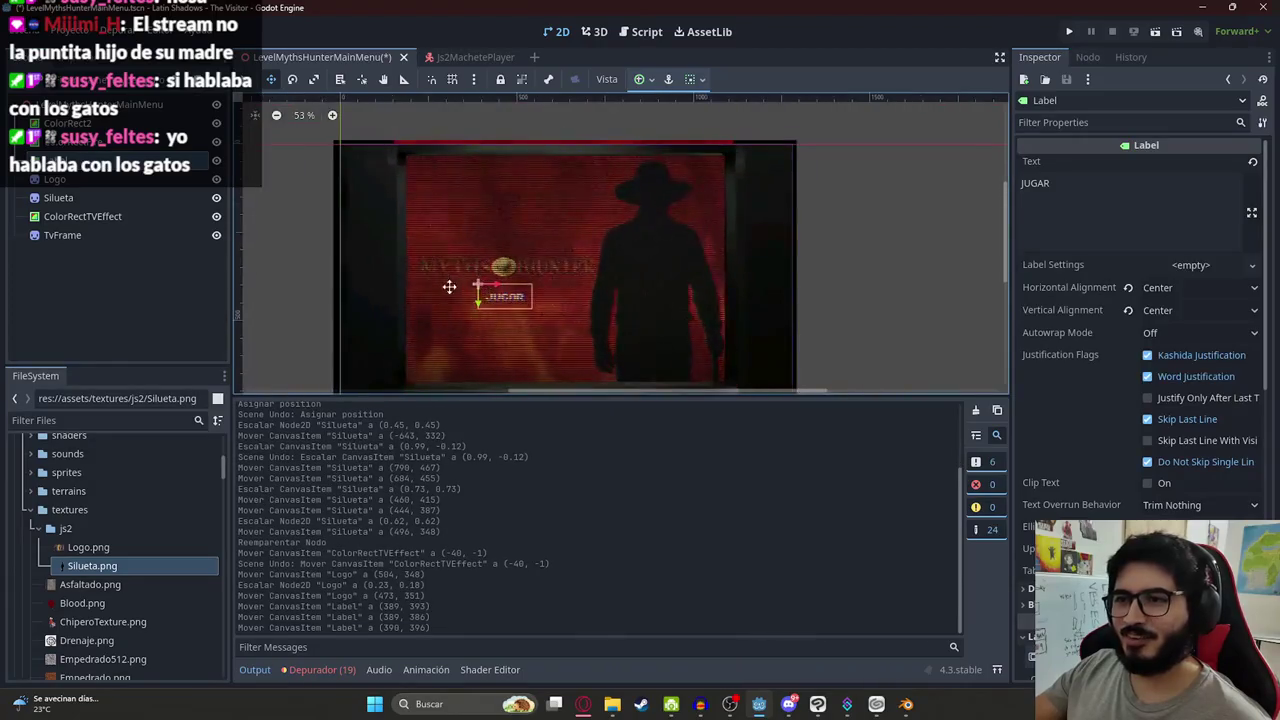
scroll(748, 283, down, 4)
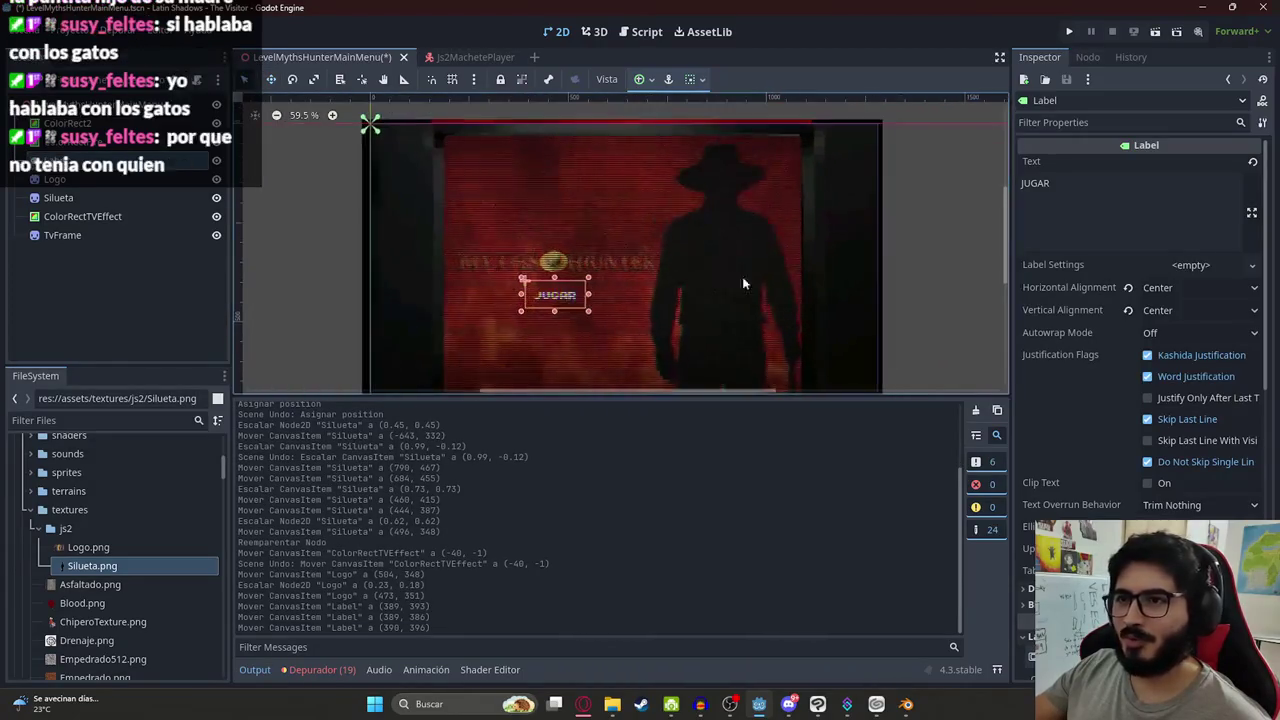
click(926, 214)
key(ctrl+s)
right_click(300, 61)
key(Escape)
click(583, 704)
Play the song Ecos del Yvoty in Suno and open its options menu
click(960, 15)
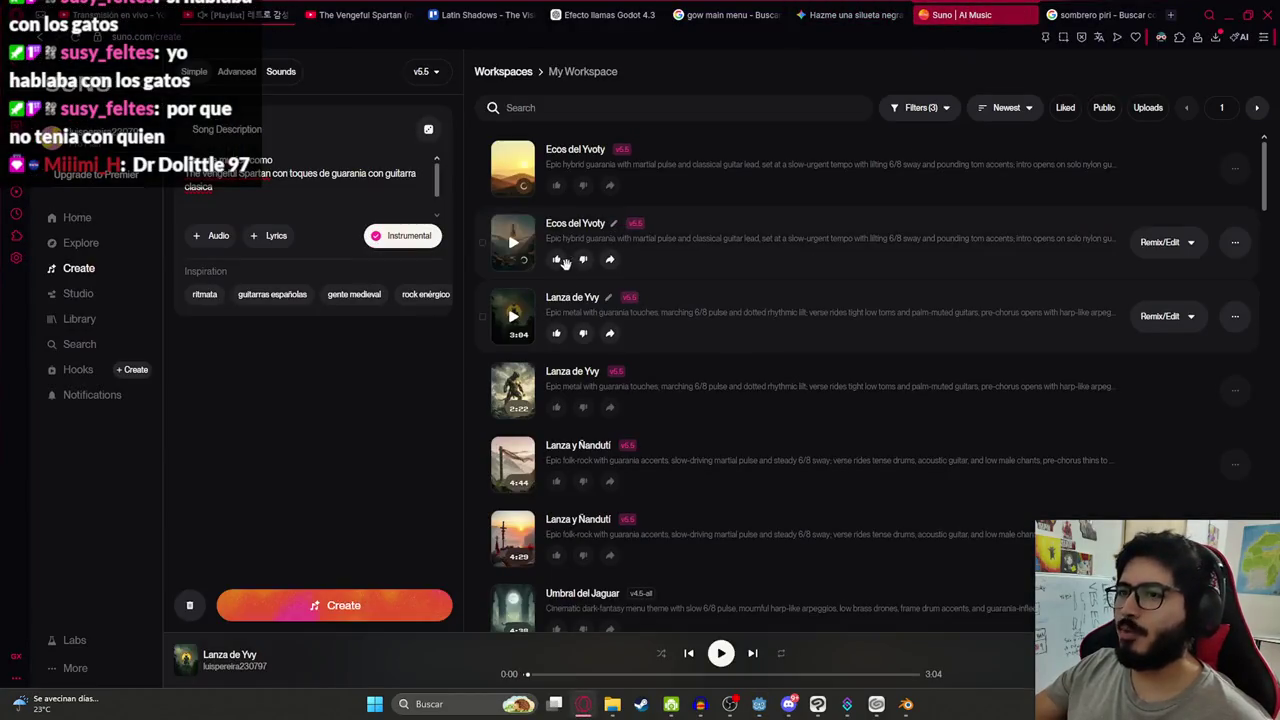
click(512, 170)
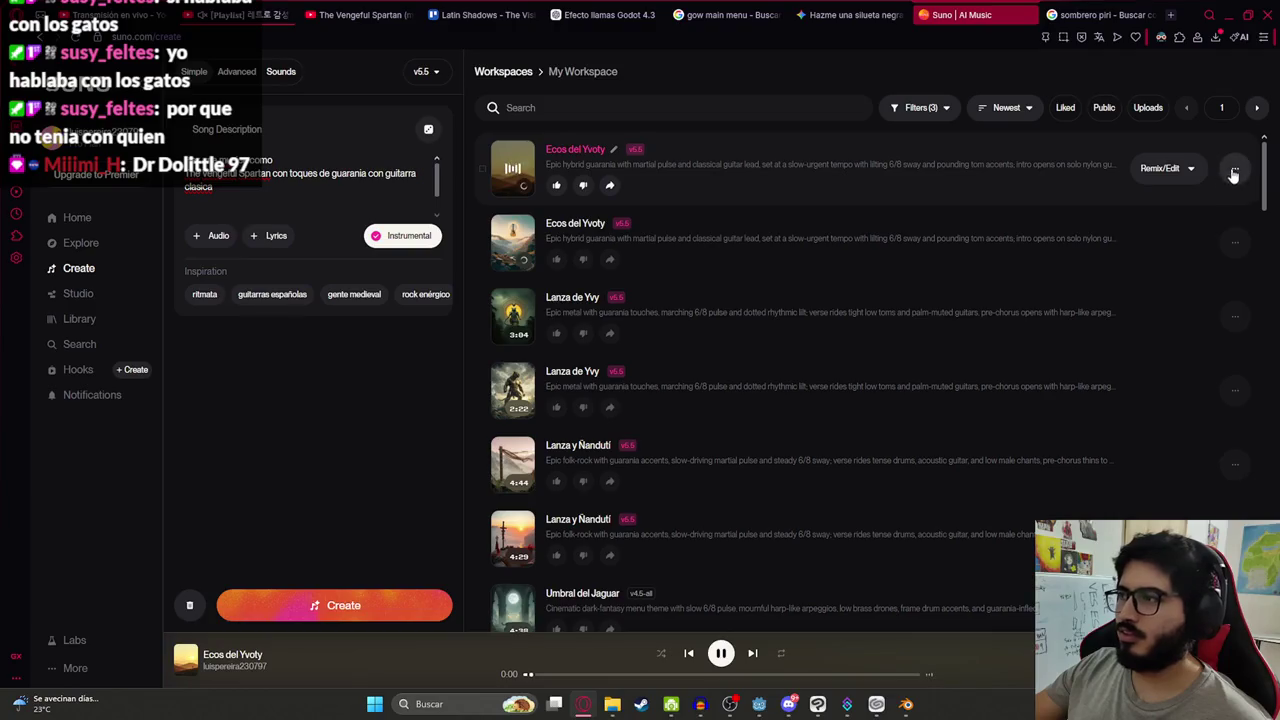
click(1234, 173)
mouse_move(1146, 418)
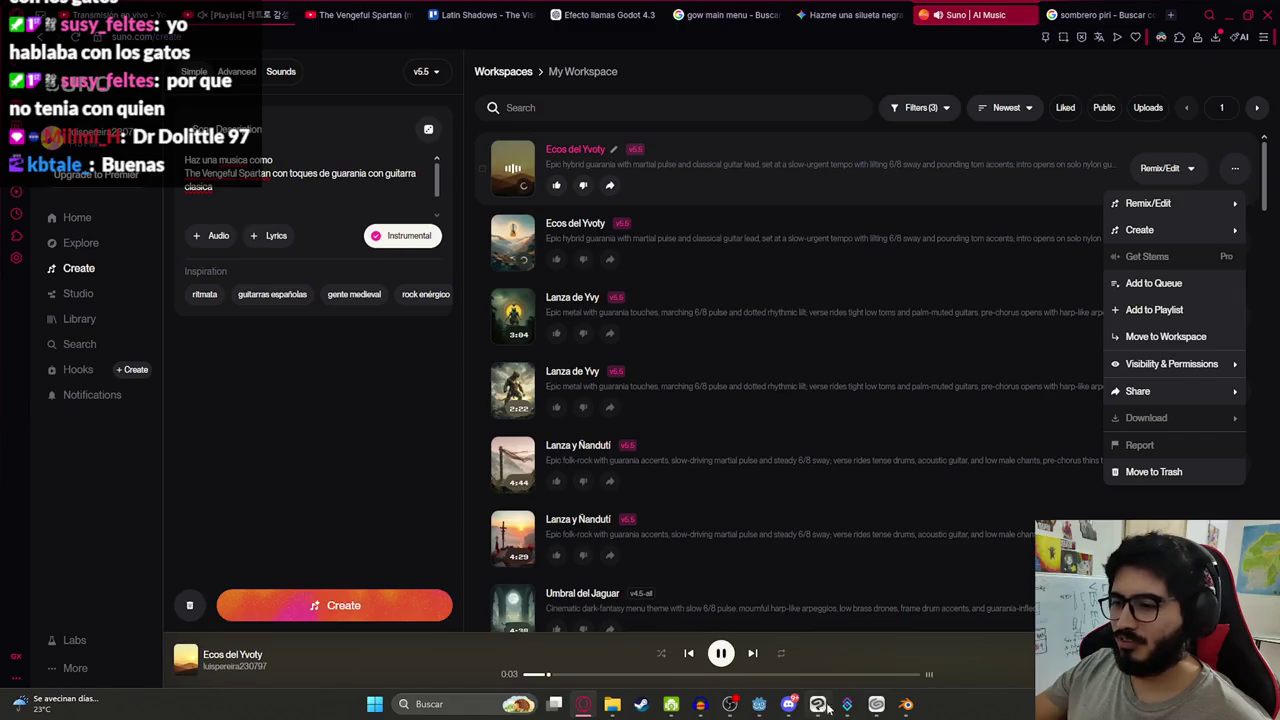
Return to the Godot editor and use the scene tab's options menu
click(757, 704)
right_click(390, 58)
click(444, 170)
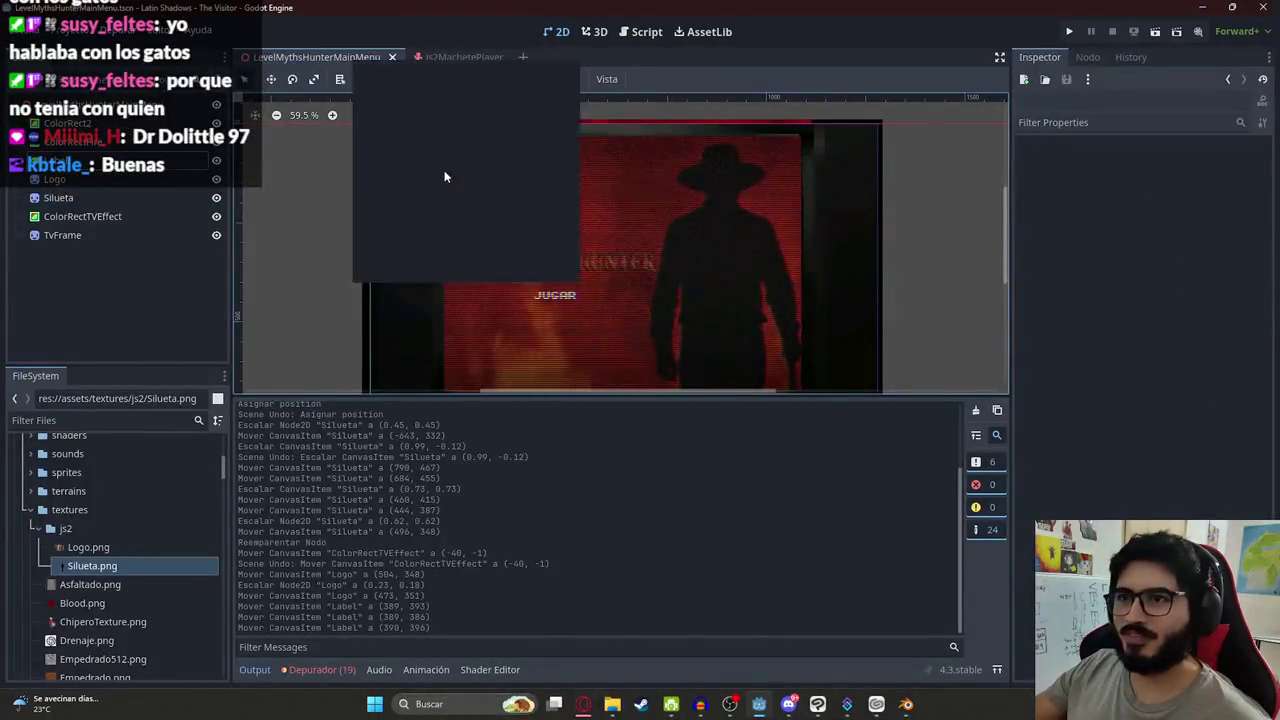
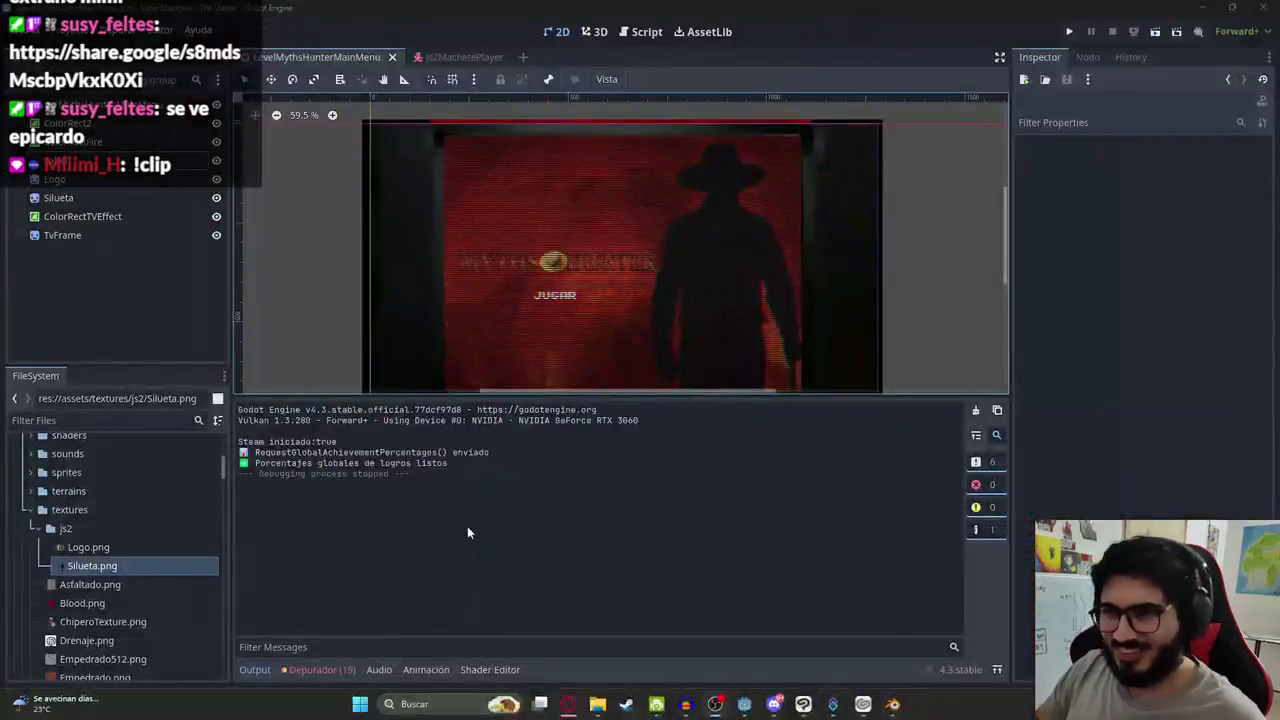
Pause the playing Ecos del Yvoty song in the browser and reload the Suno workspace
key(alt+Tab)
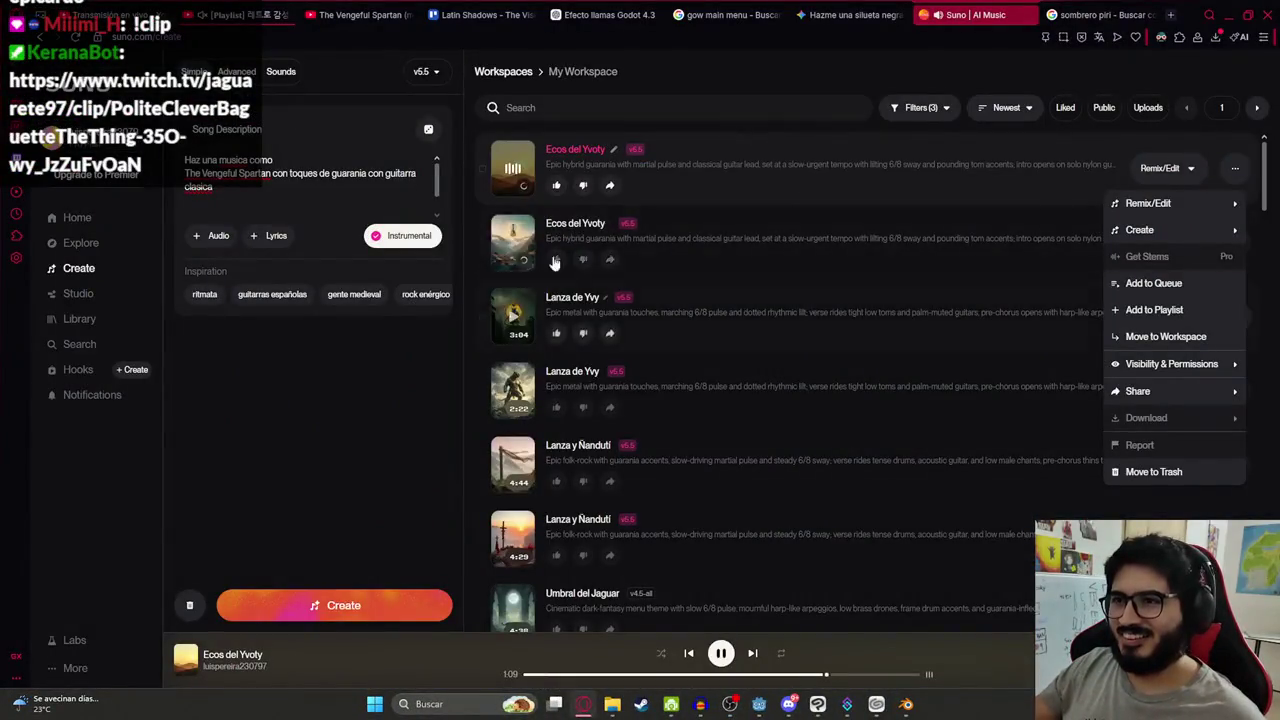
click(720, 653)
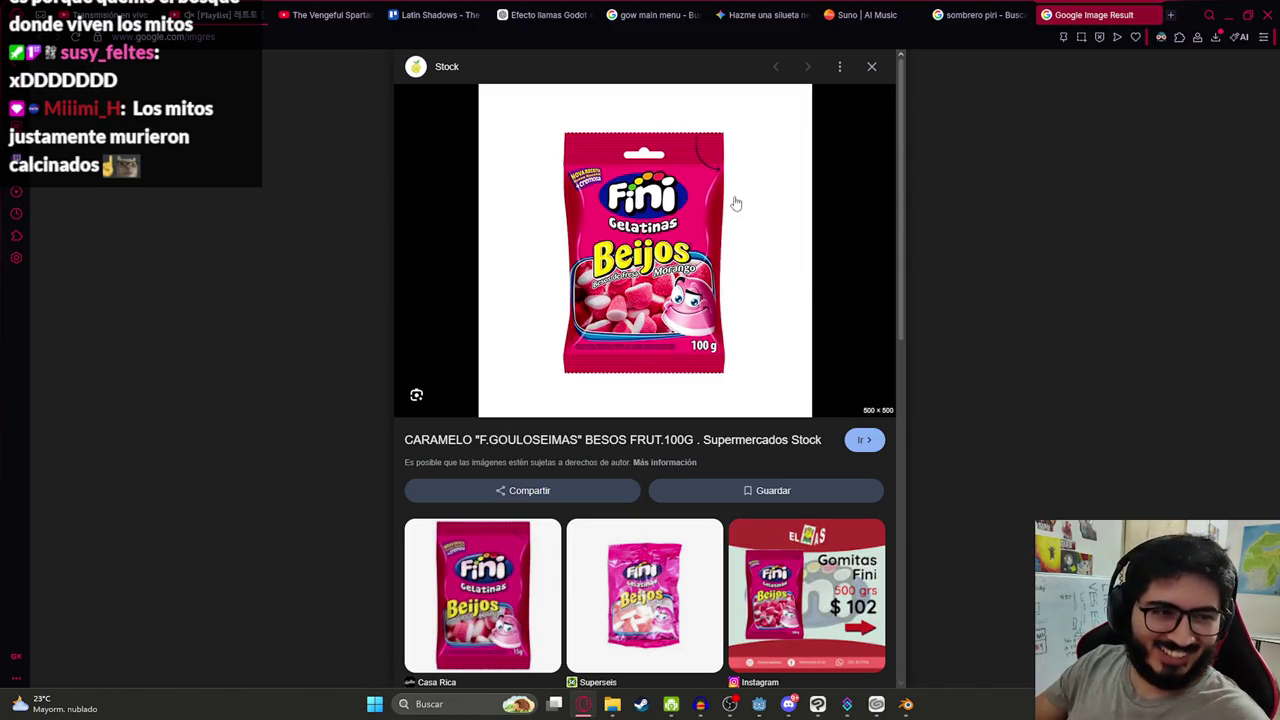
click(843, 18)
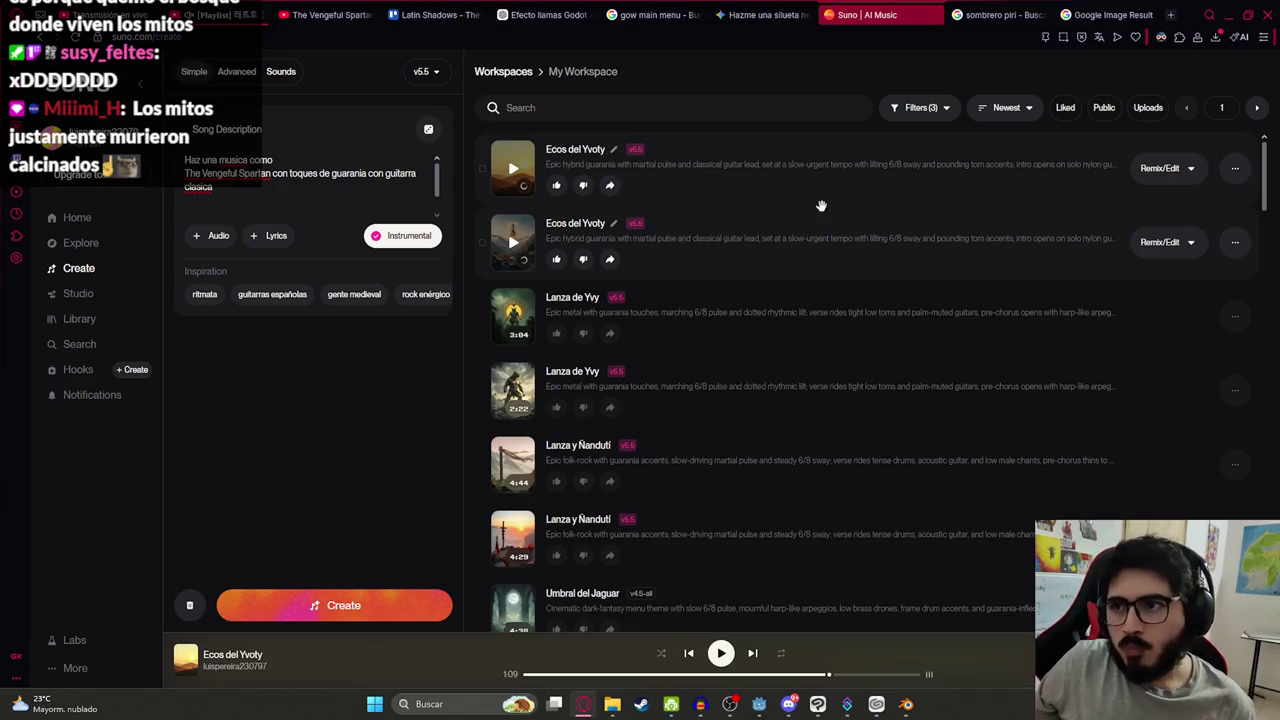
click(76, 37)
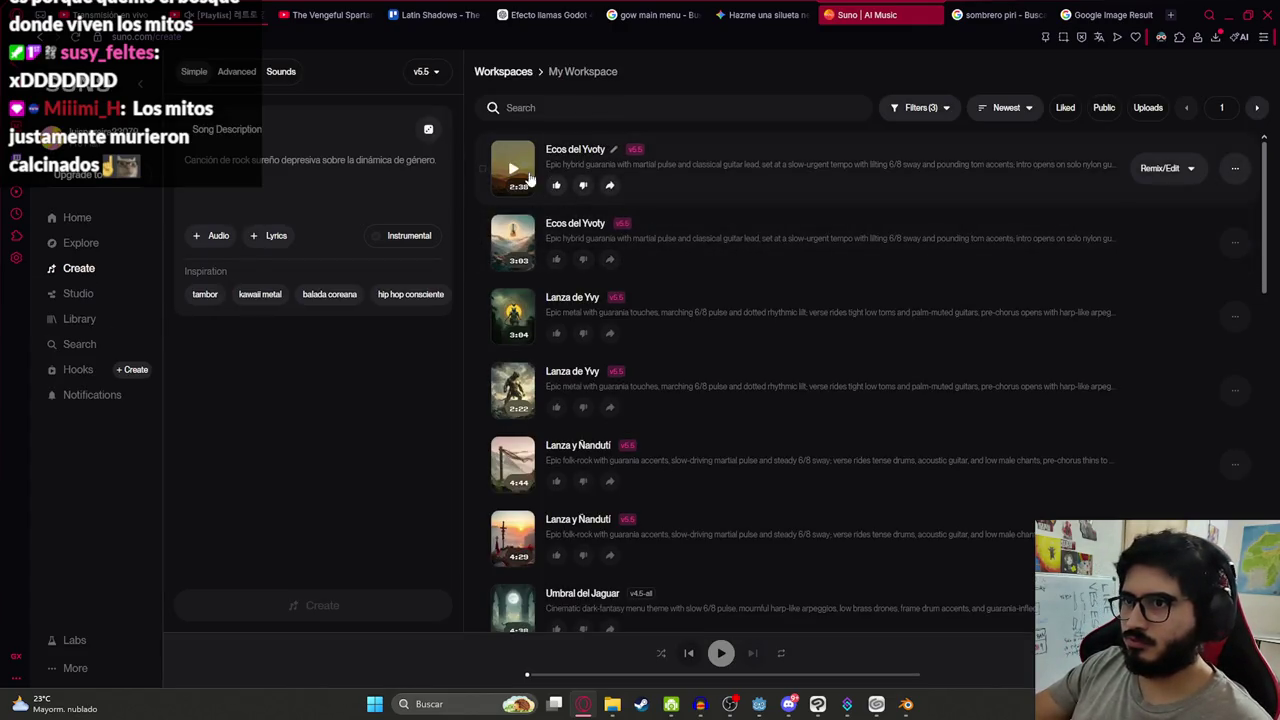
click(1235, 170)
Choose WAV Audio download for the first song and clear the old track from Audacity
mouse_move(1146, 497)
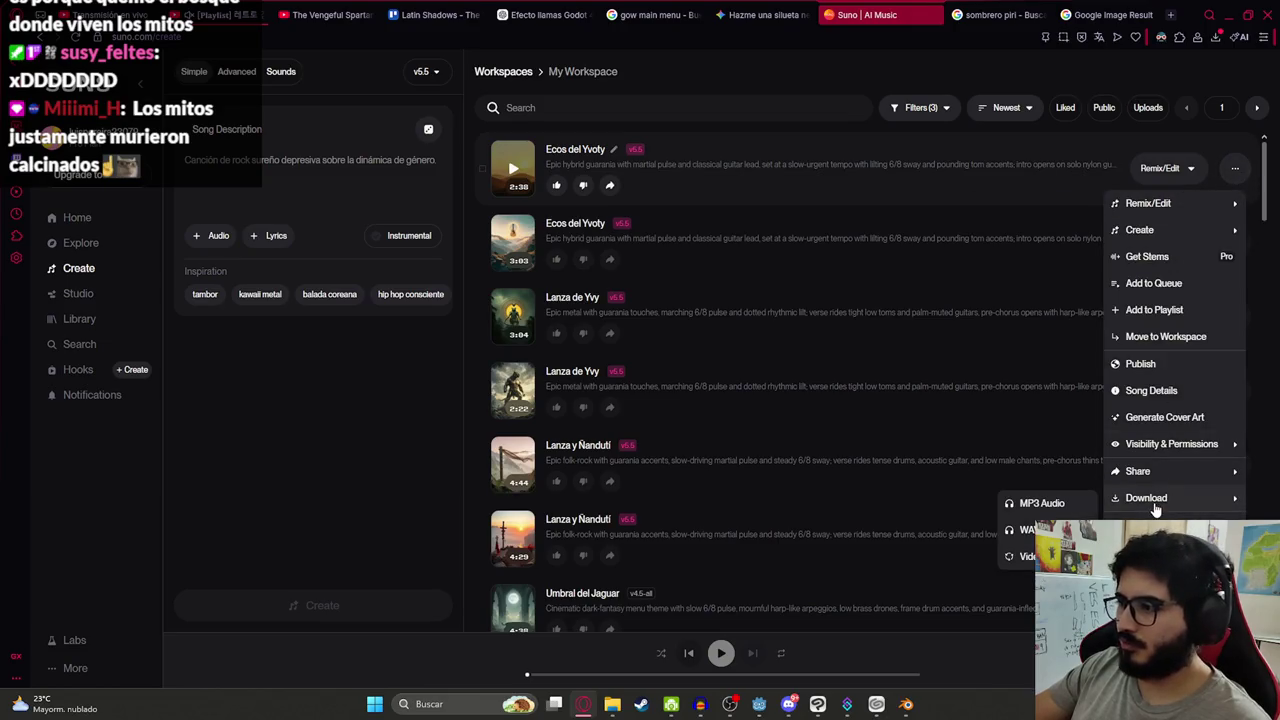
click(1030, 530)
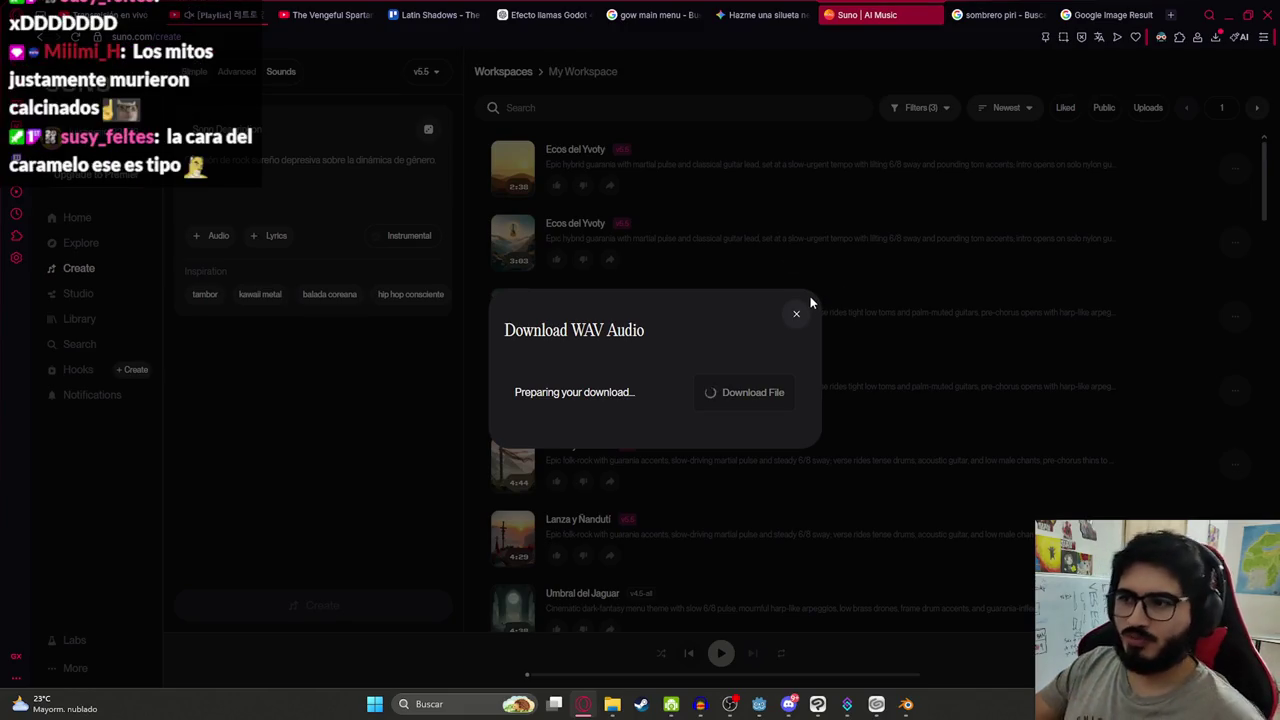
key(super)
click(700, 704)
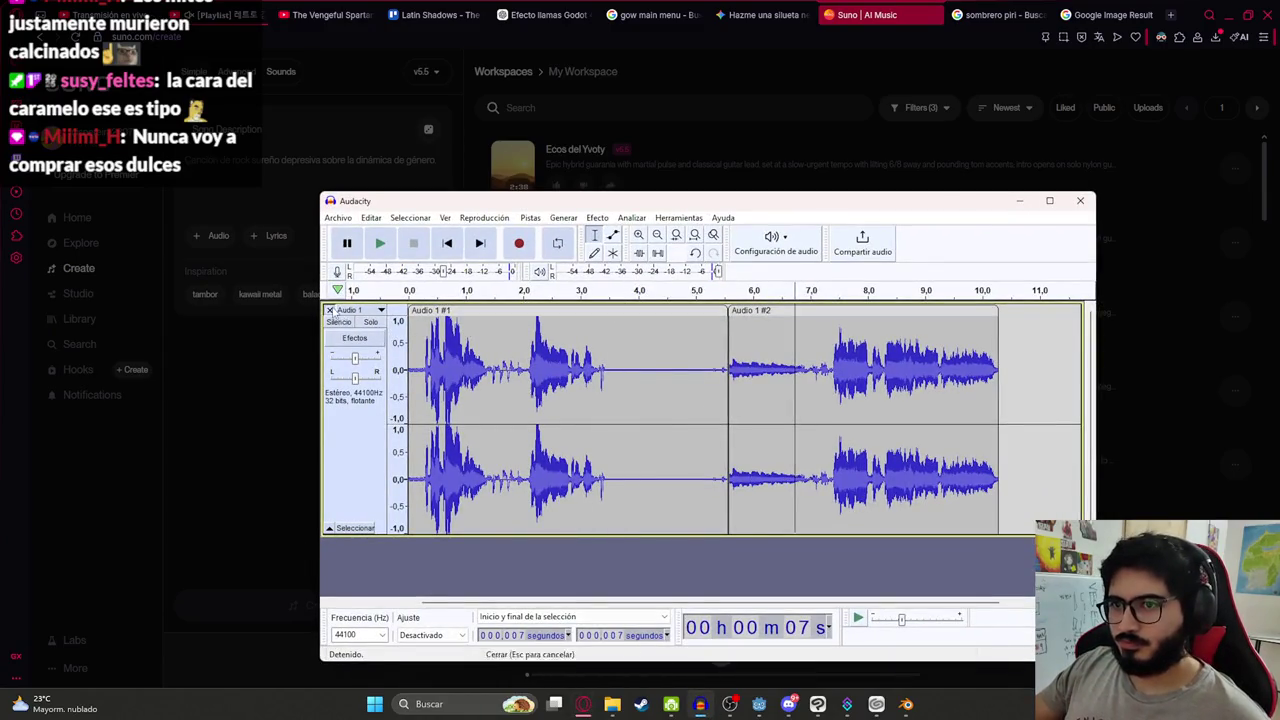
click(329, 310)
Download Ecos del Yvoty.wav and drag it from the browser's downloads list into Audacity
click(895, 7)
click(751, 394)
click(1221, 38)
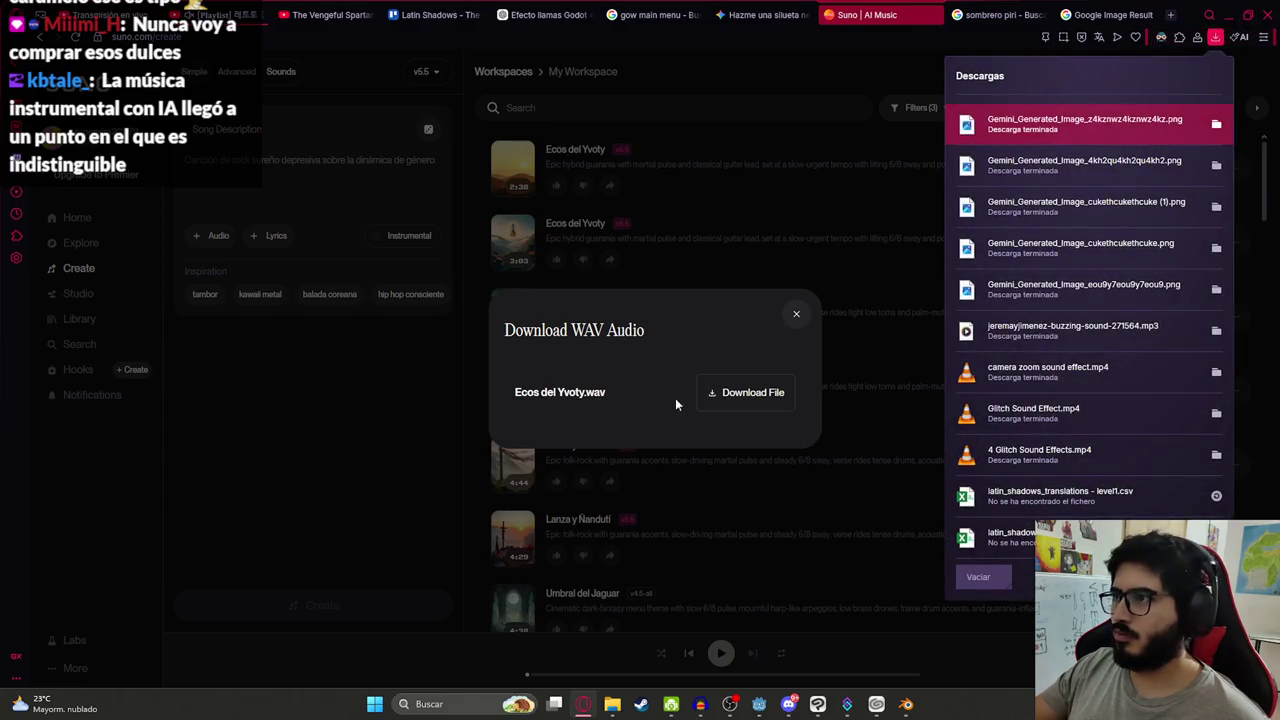
click(720, 392)
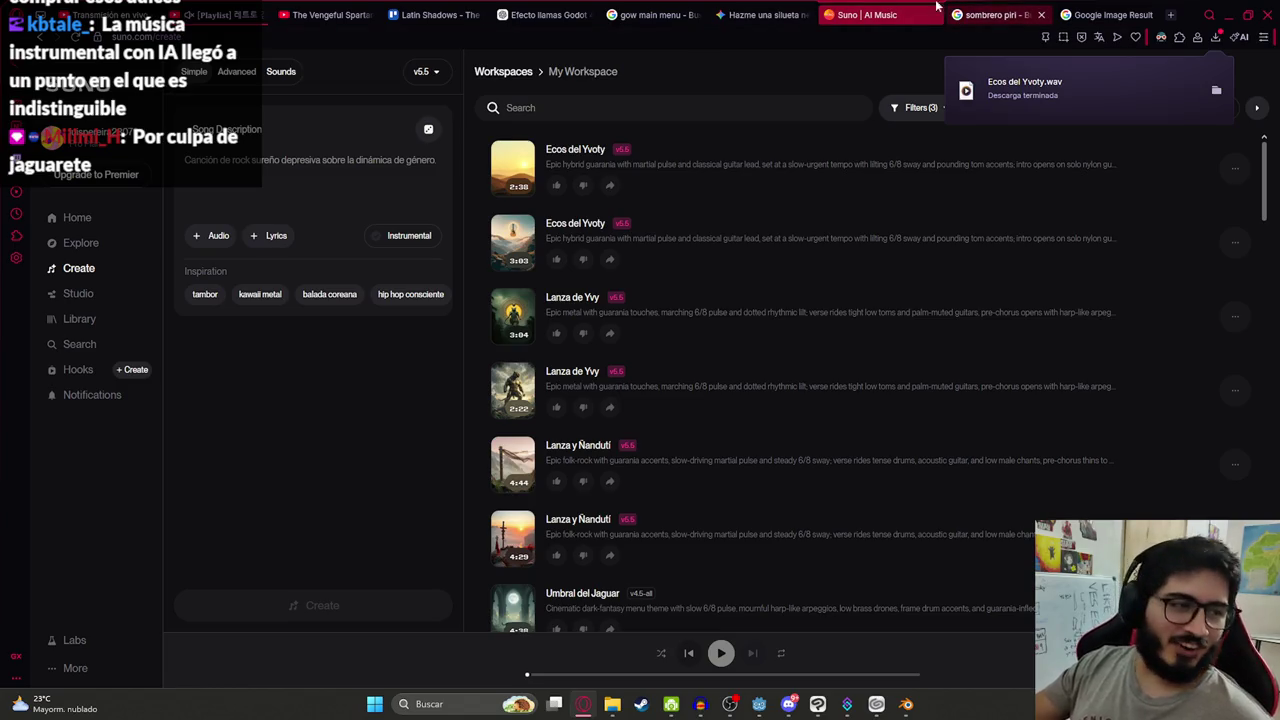
click(660, 14)
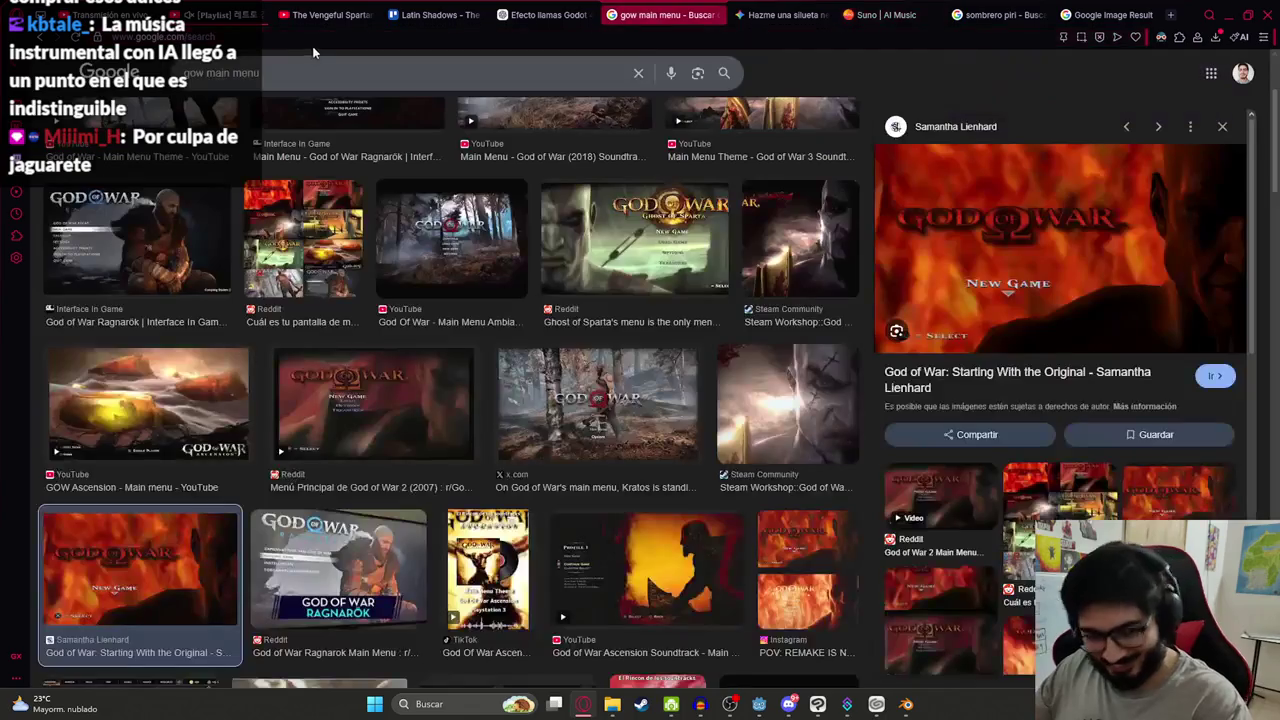
click(1098, 14)
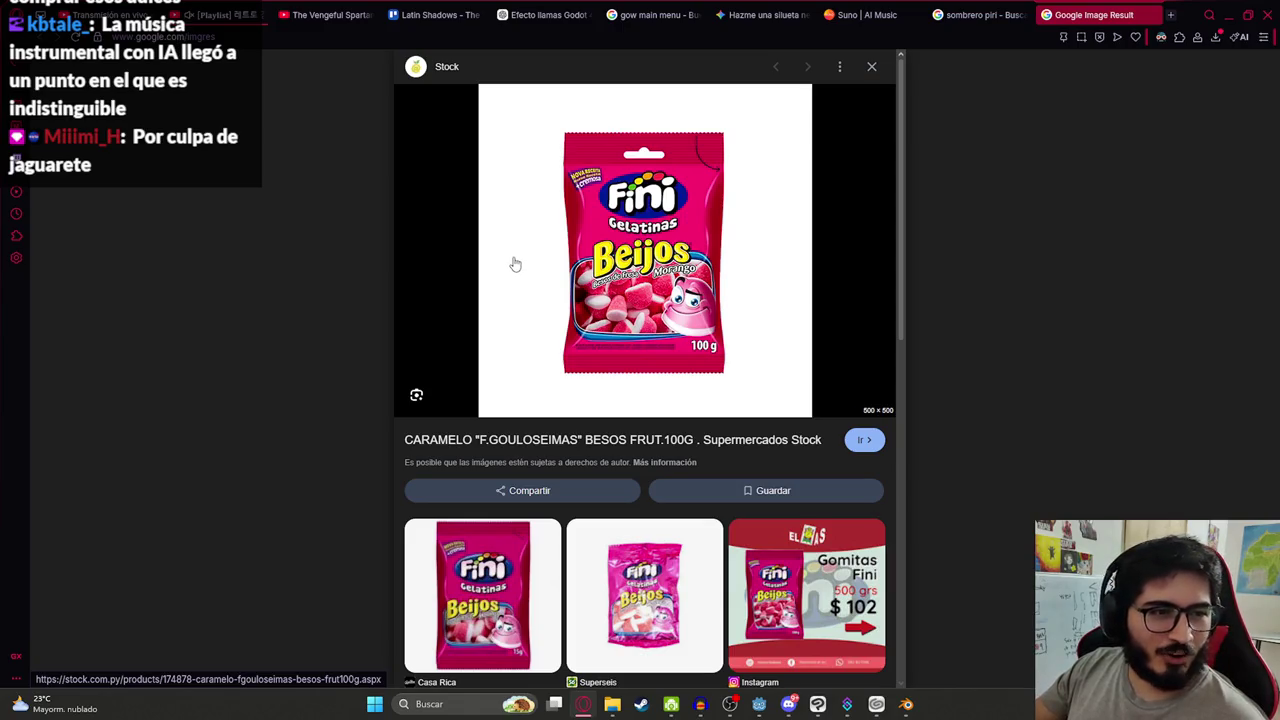
click(836, 14)
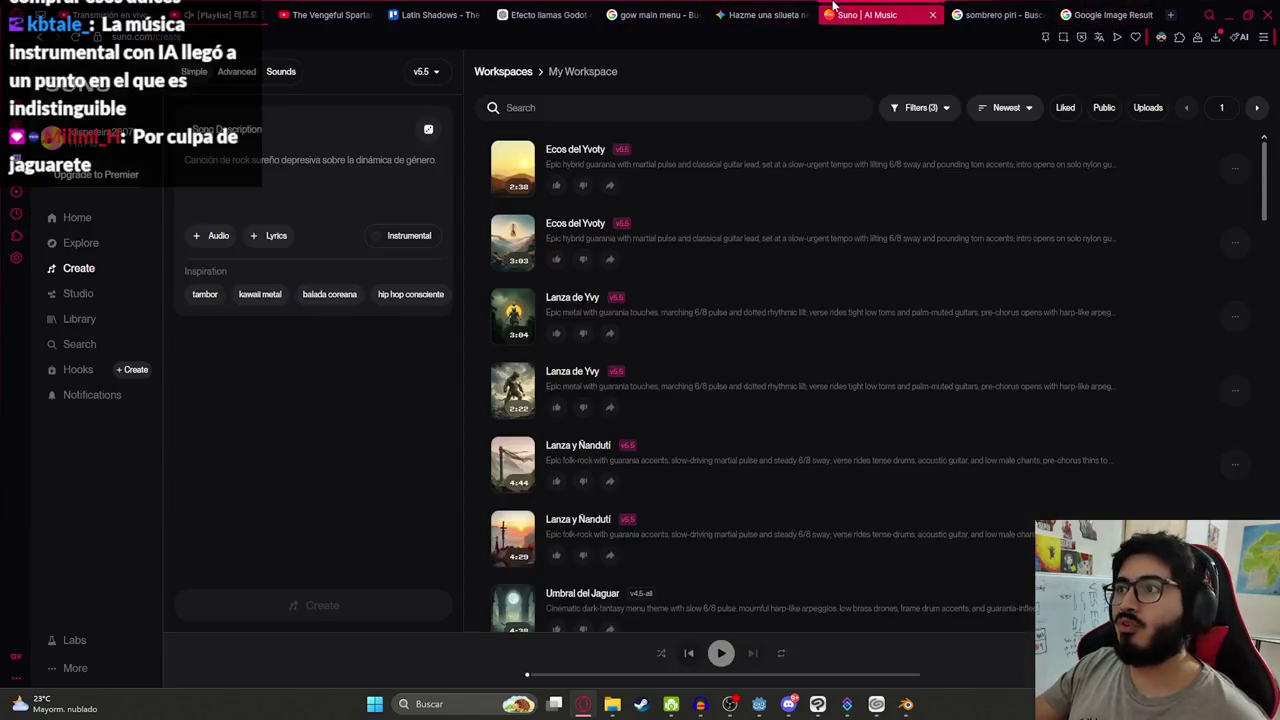
click(1216, 37)
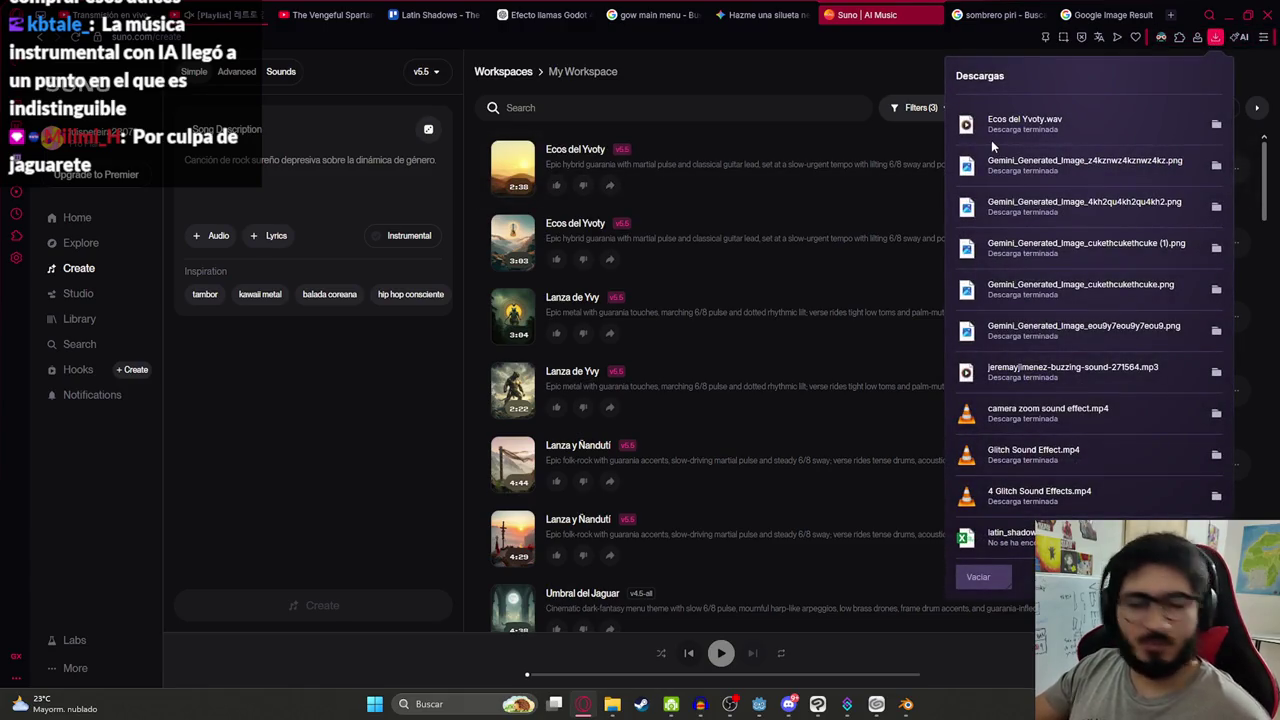
mouse_move(1052, 124)
mouse_down()
mouse_move(812, 624)
mouse_move(812, 680)
mouse_move(897, 670)
mouse_move(890, 655)
mouse_move(695, 690)
mouse_move(558, 392)
mouse_up()
Resample the Ecos del Yvoty track to 8000 Hz and play it back
key(space)
key(space)
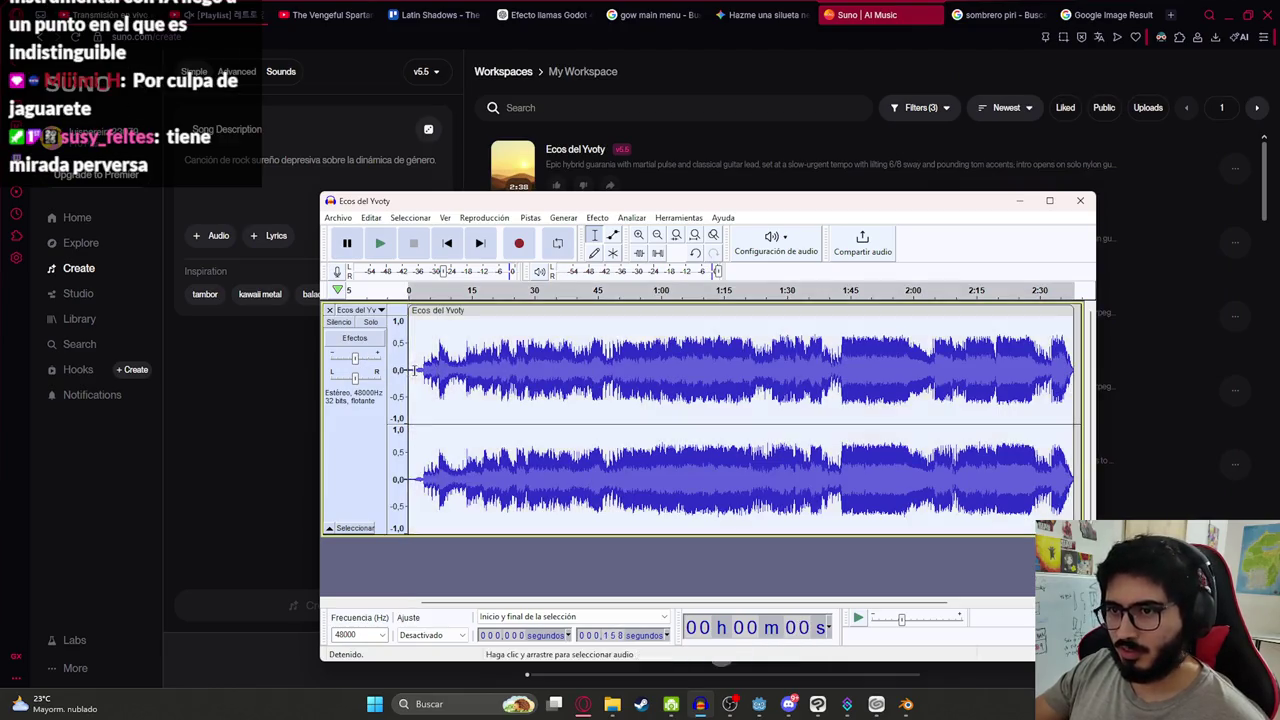
click(530, 217)
click(607, 296)
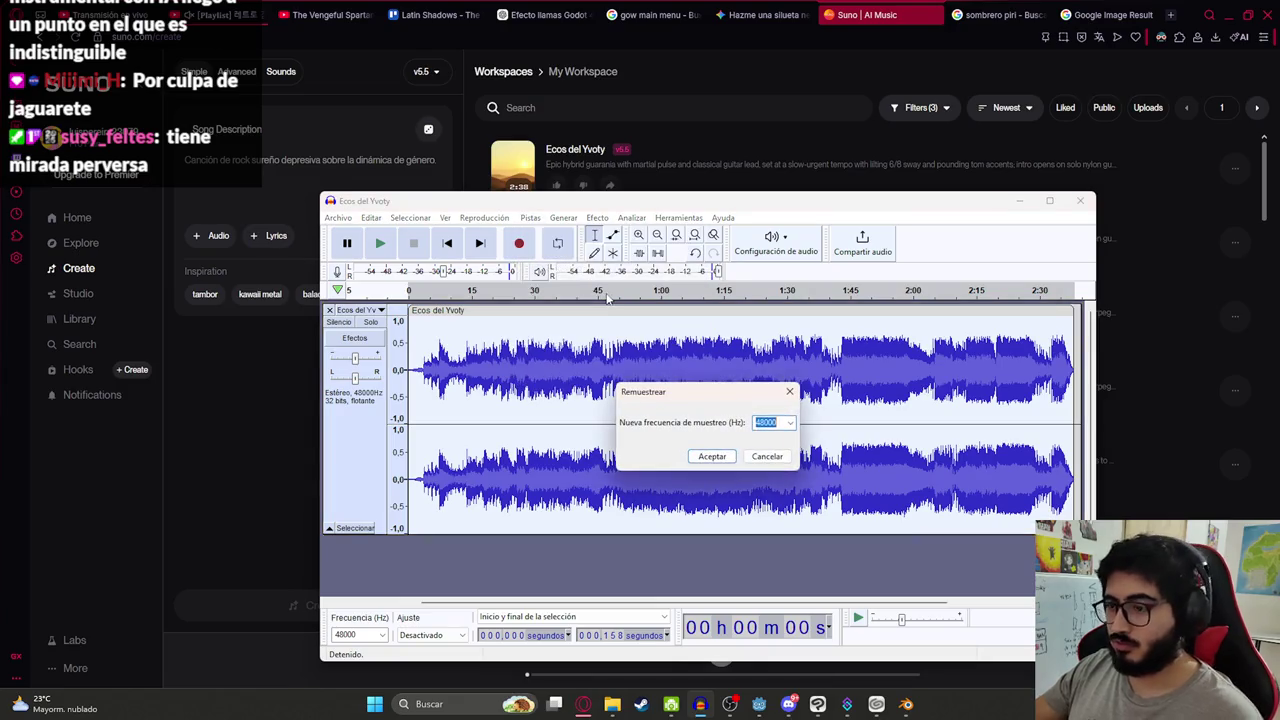
text(8000)
key(Return)
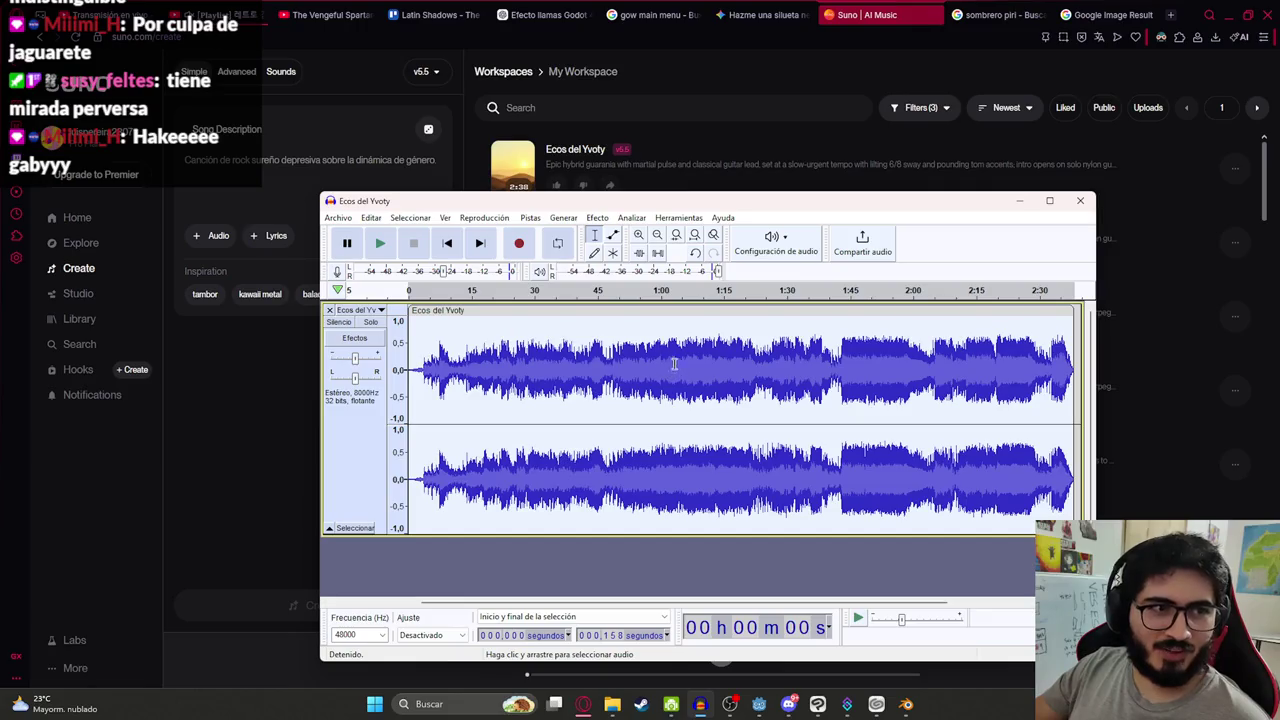
click(380, 243)
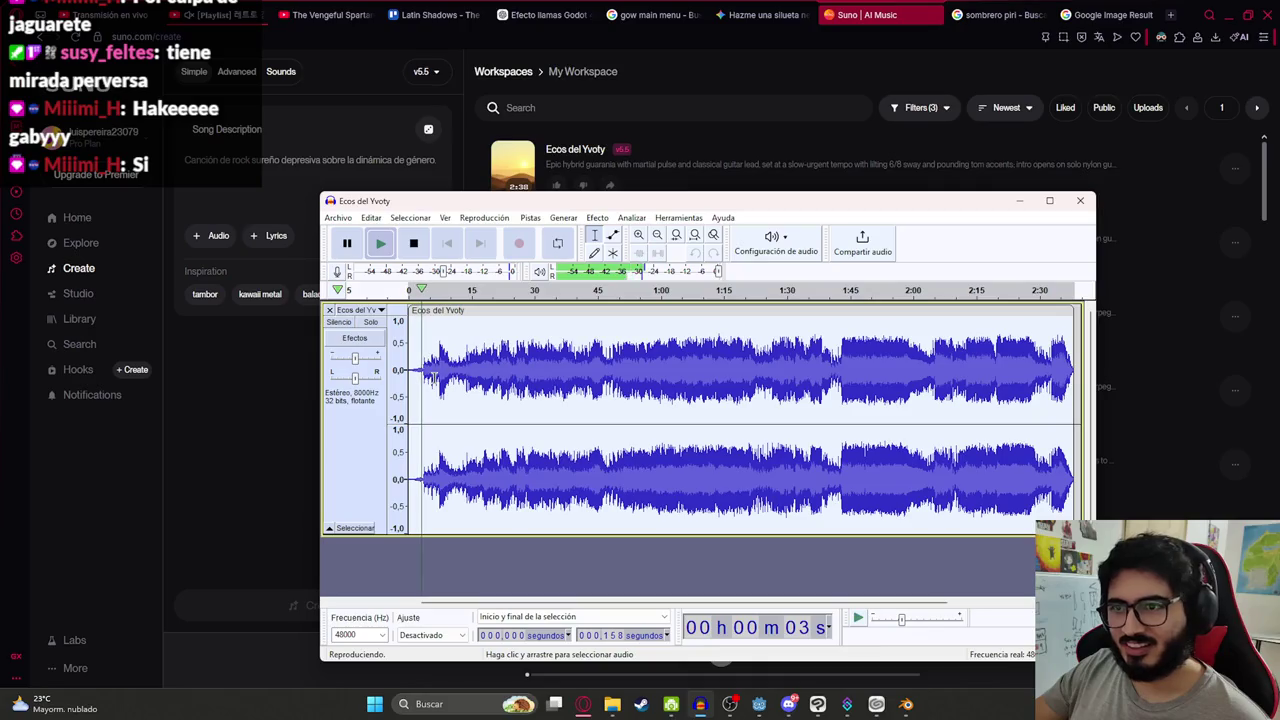
Select the whole track and apply Amplify at -5 dB
click(503, 390)
key(ctrl+a)
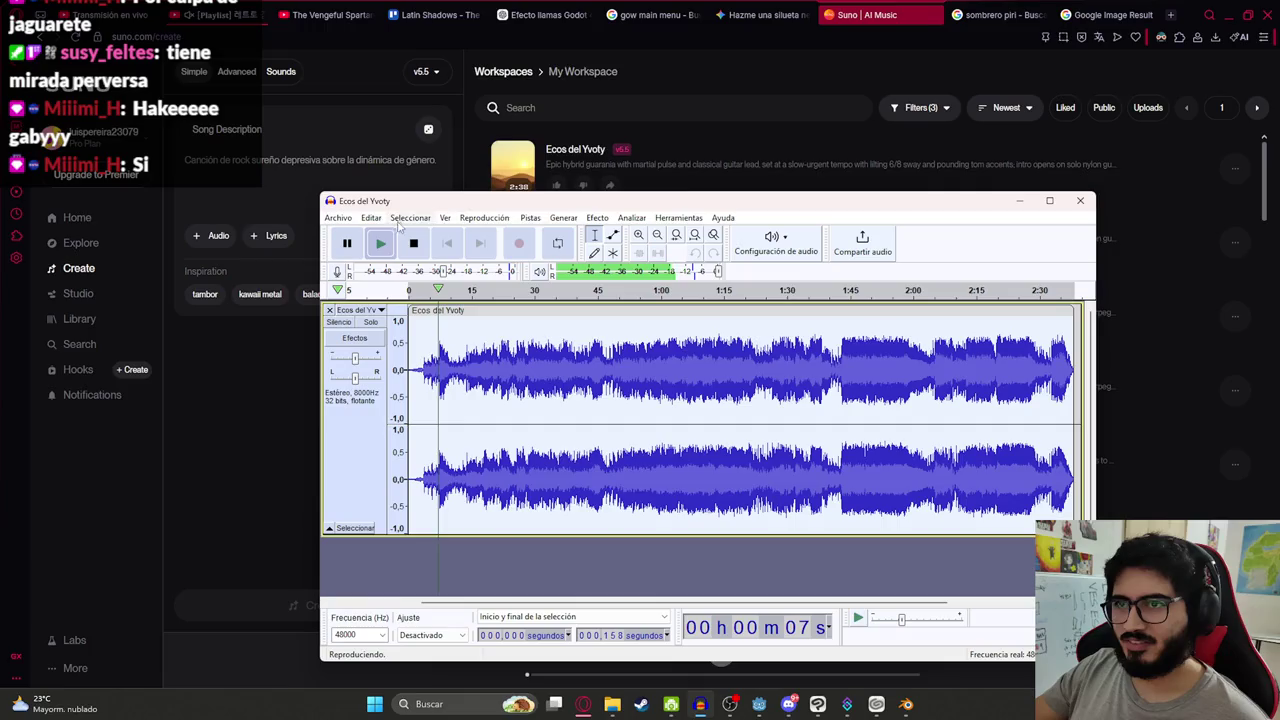
click(597, 217)
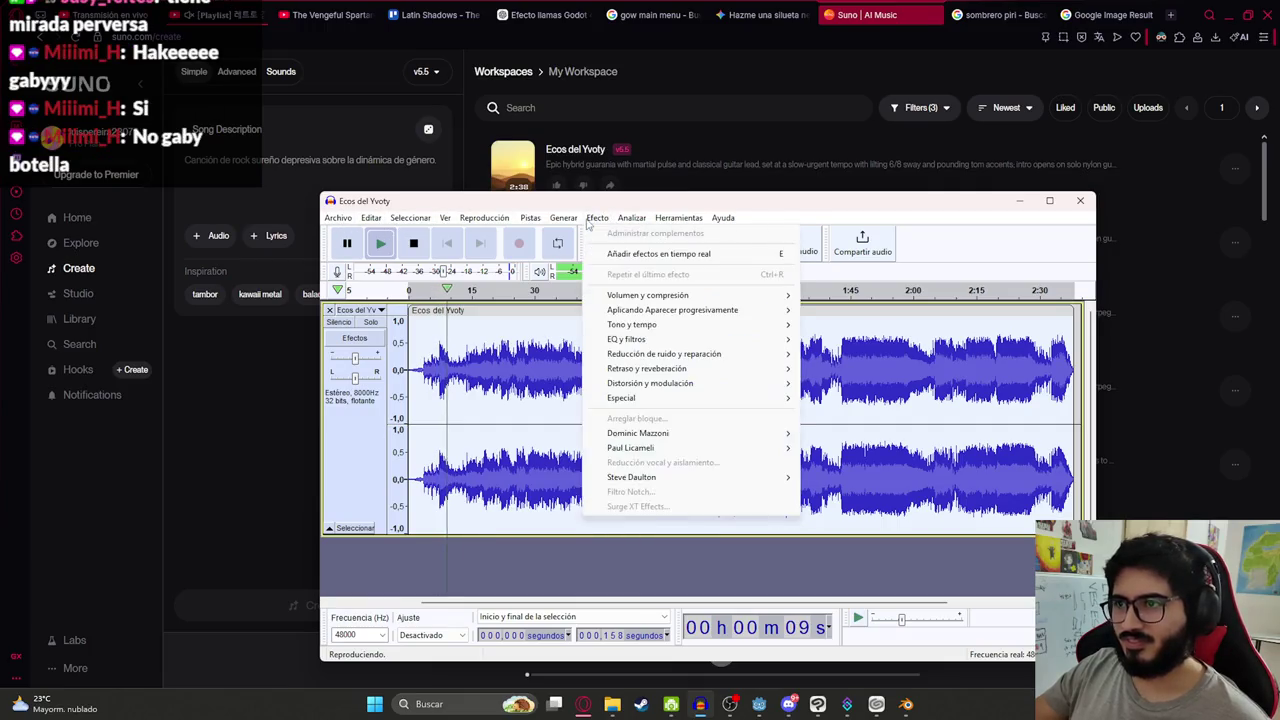
key(Escape)
key(space)
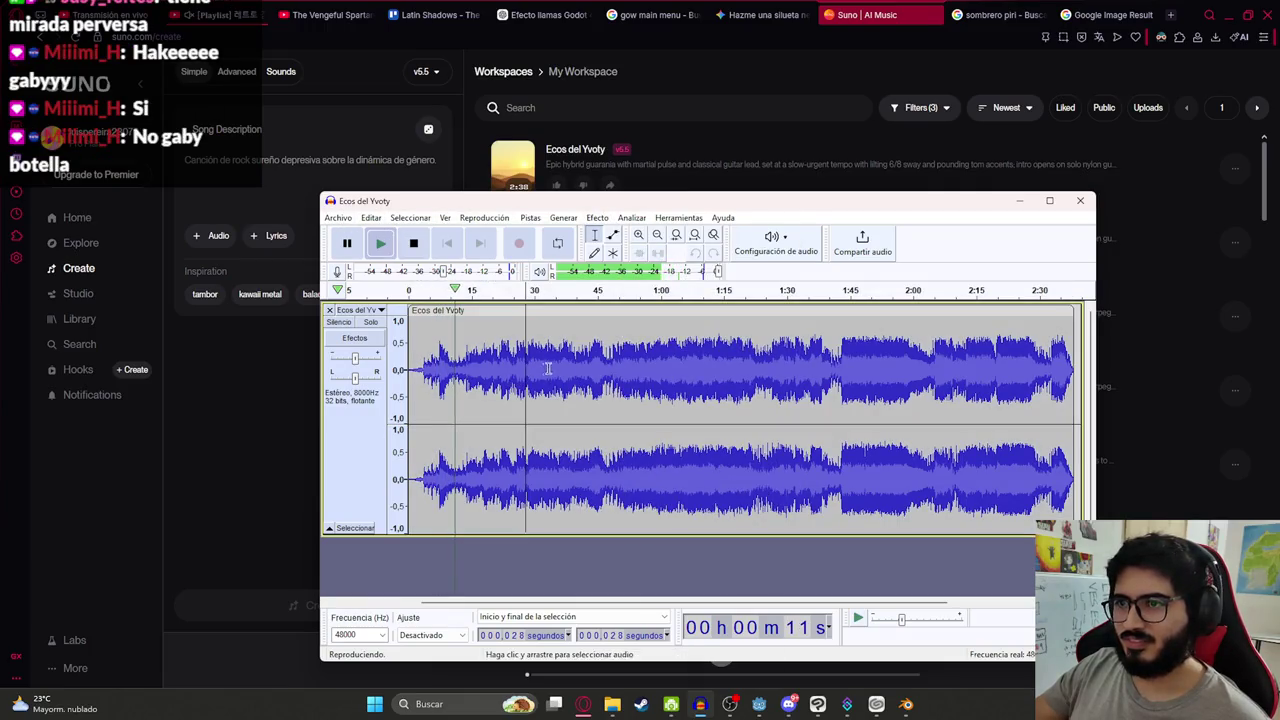
click(597, 217)
mouse_move(740, 294)
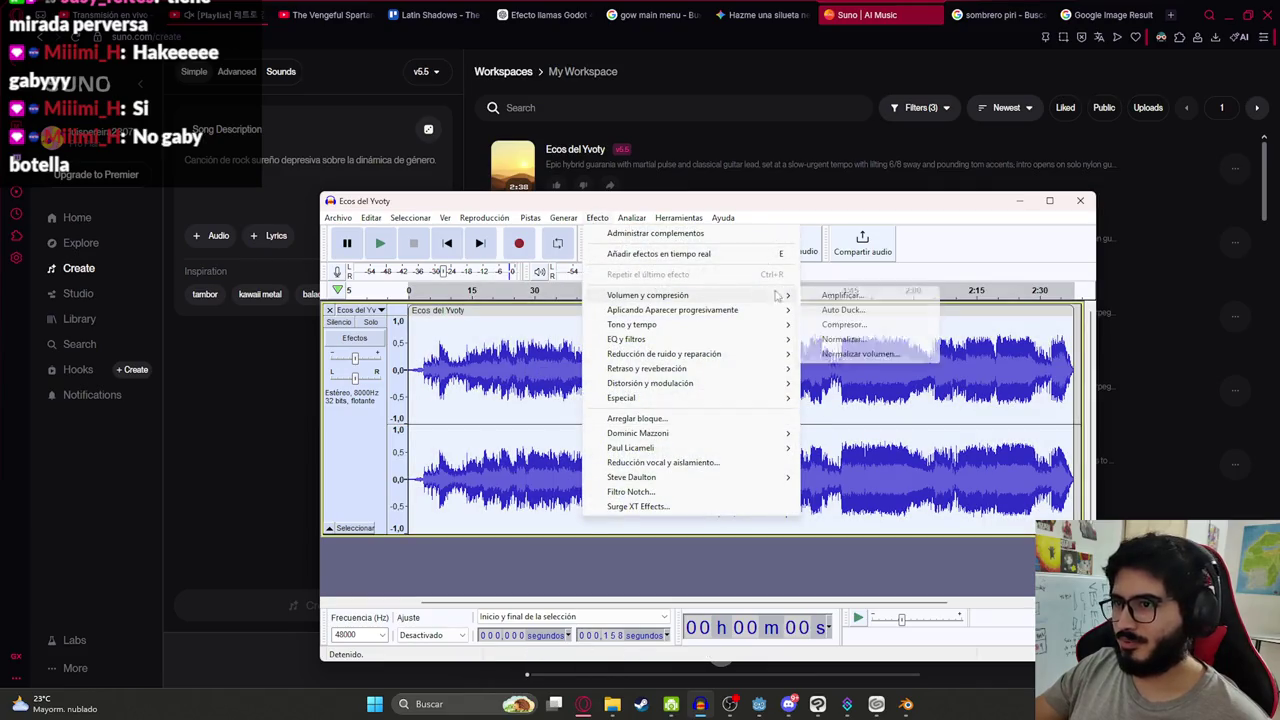
click(826, 293)
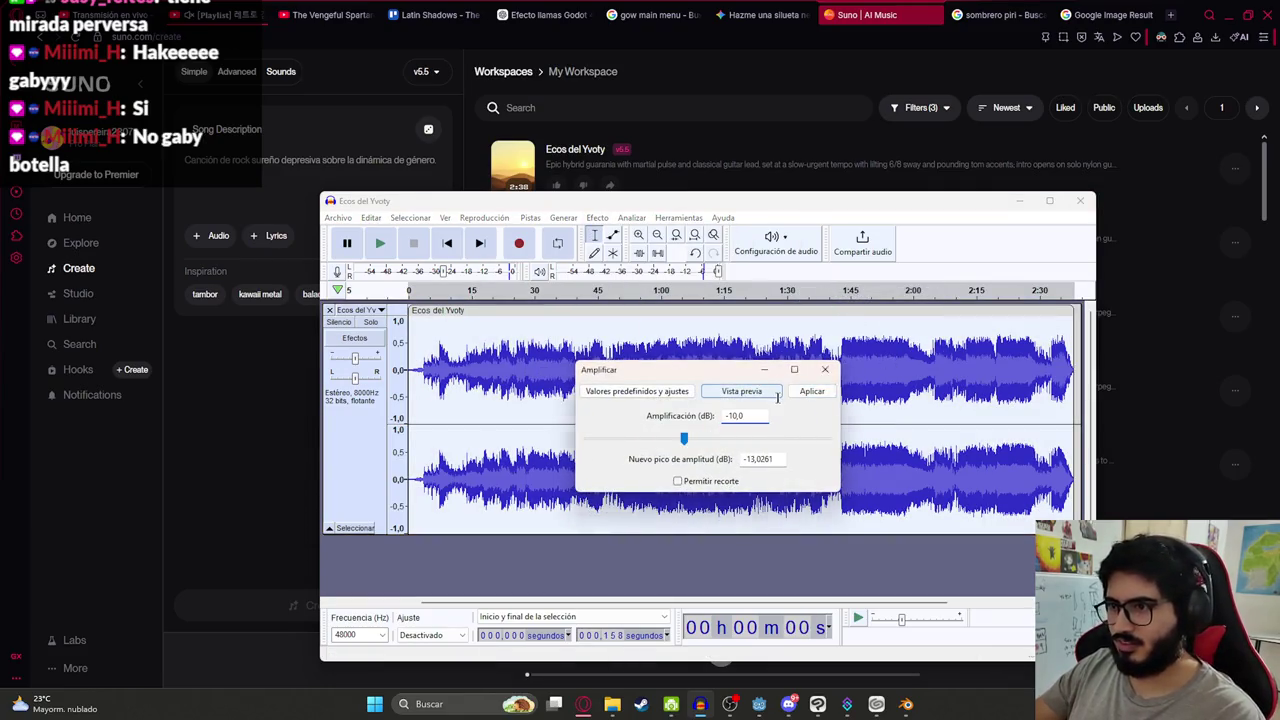
click(778, 392)
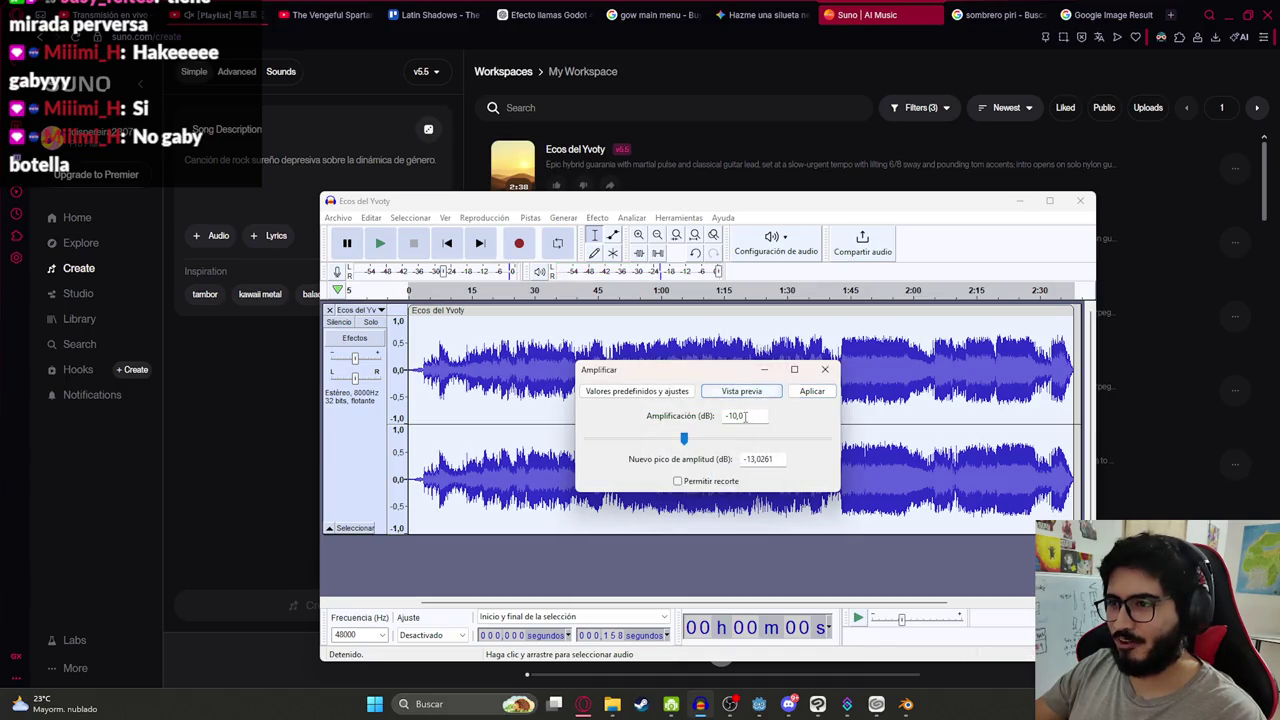
text(-5)
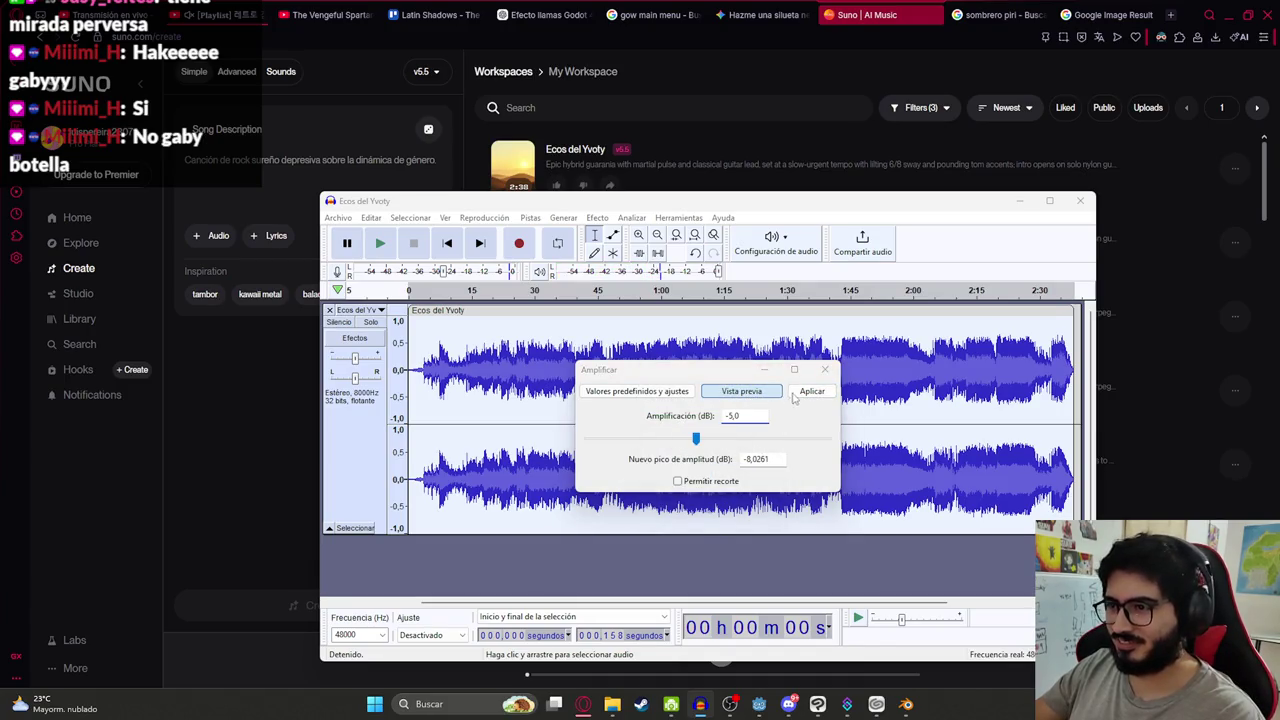
click(741, 391)
click(812, 391)
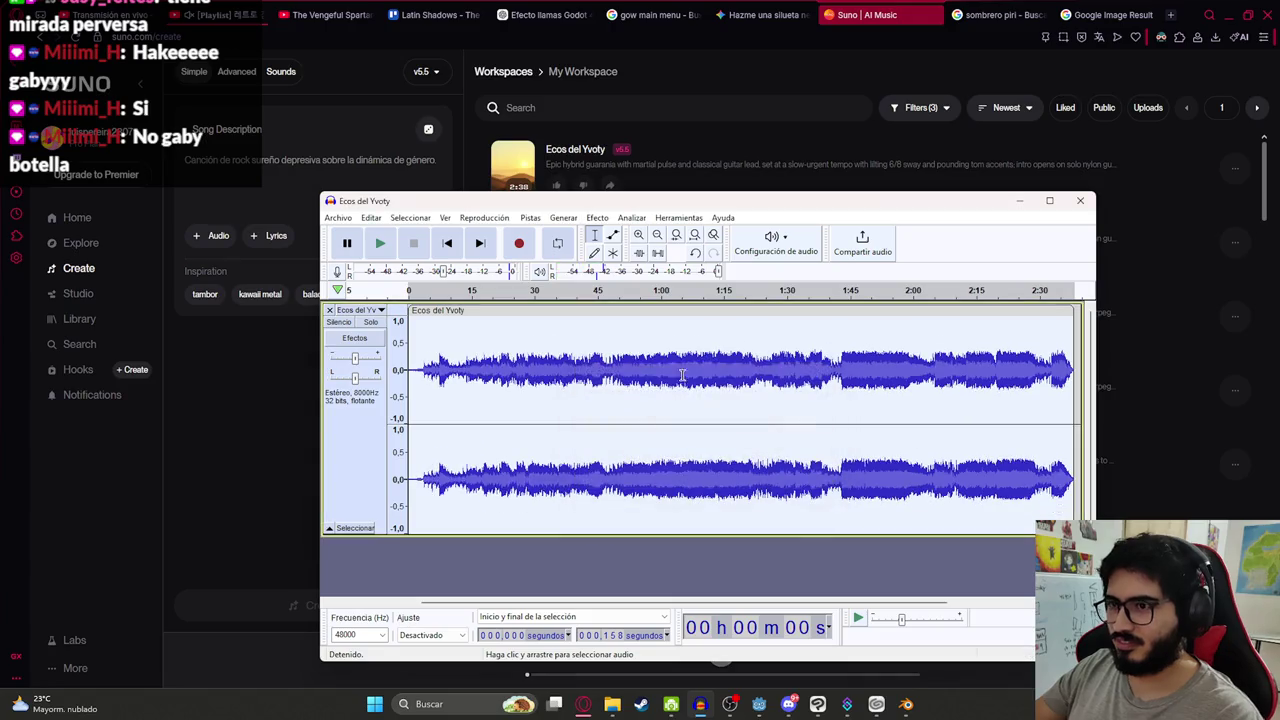
Start exporting the edited track as audio
click(338, 217)
mouse_move(400, 318)
click(605, 330)
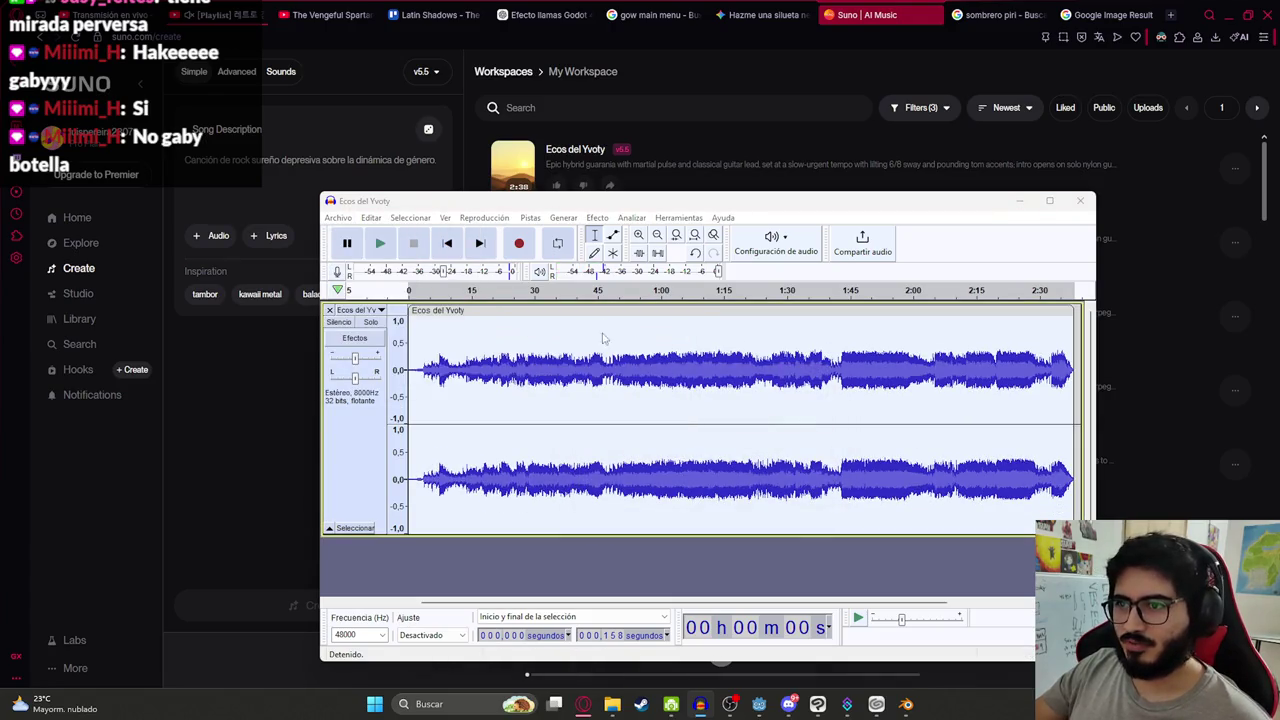
Browse up out of the current folder to the Windows (D:) drive in the export dialog
click(594, 257)
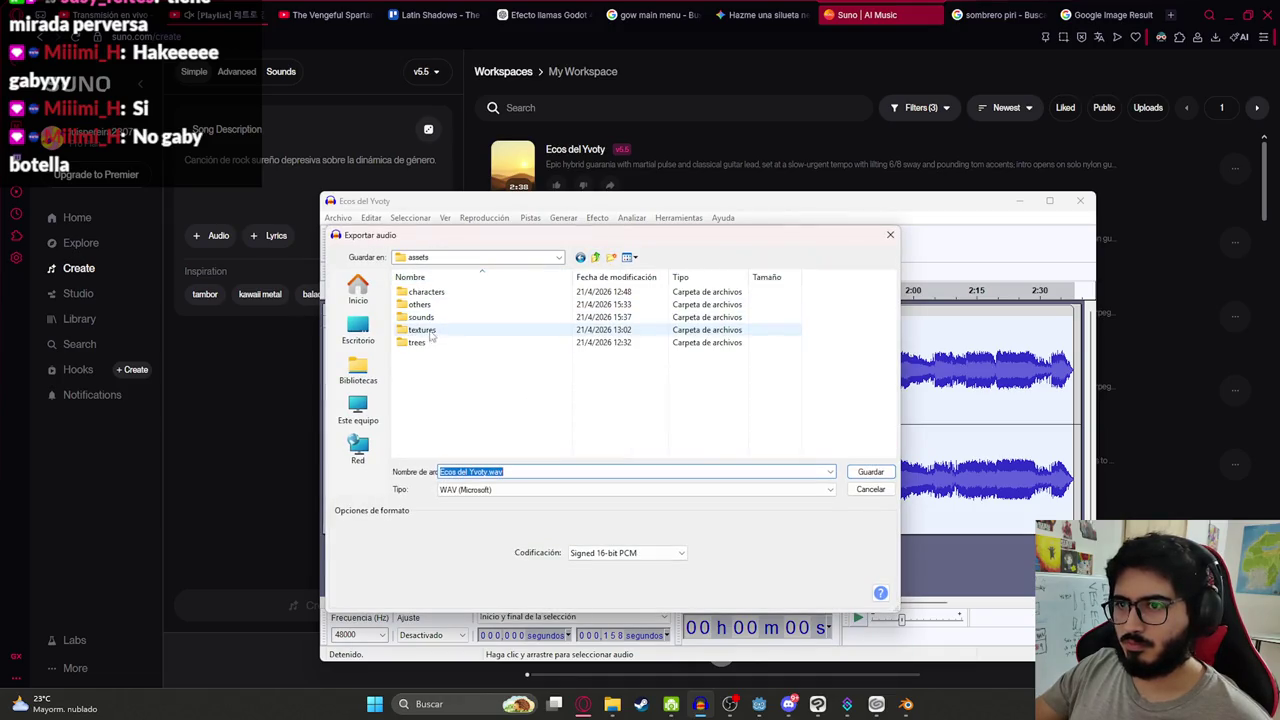
double_click(425, 317)
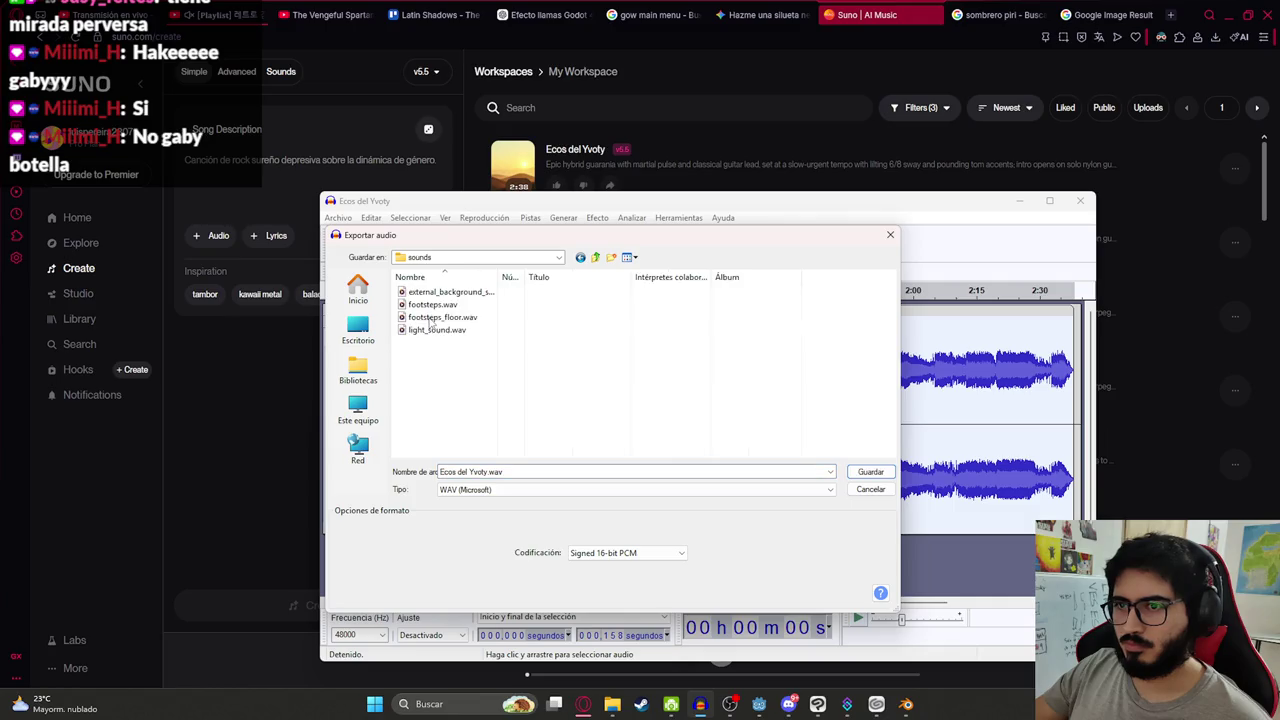
click(596, 257)
click(596, 257)
click(596, 257)
click(596, 257)
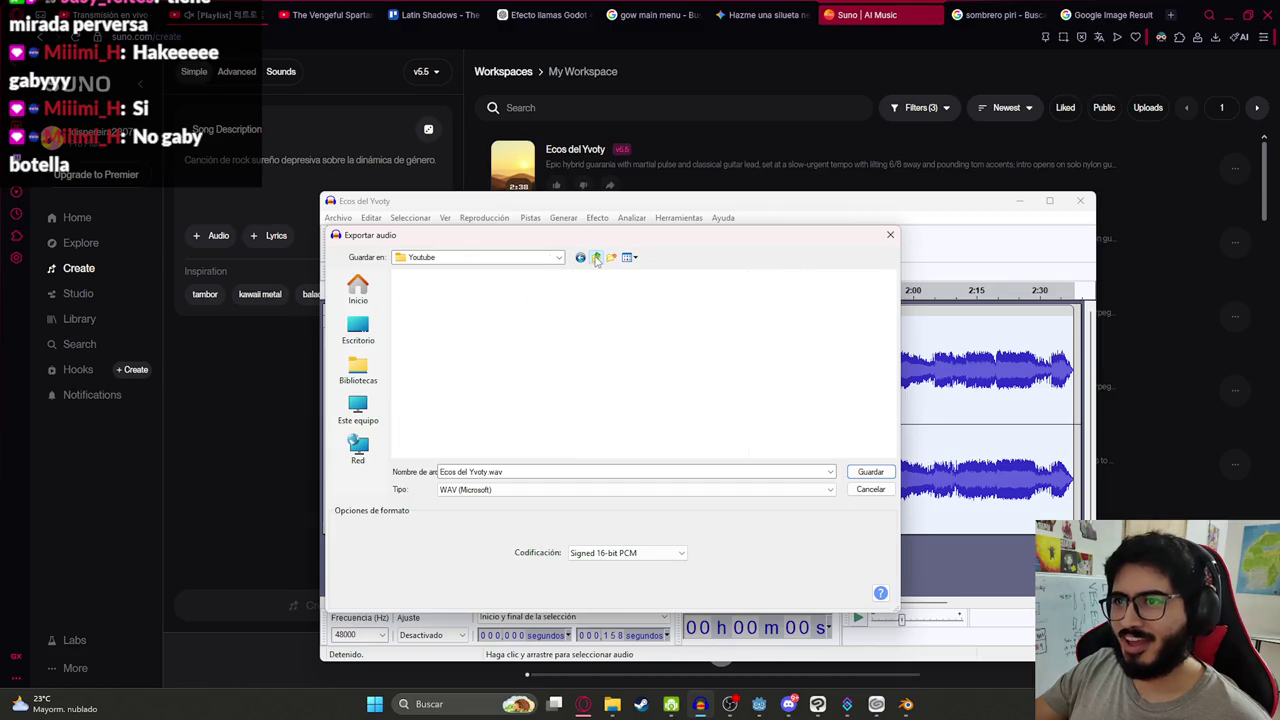
click(596, 257)
click(358, 410)
double_click(620, 318)
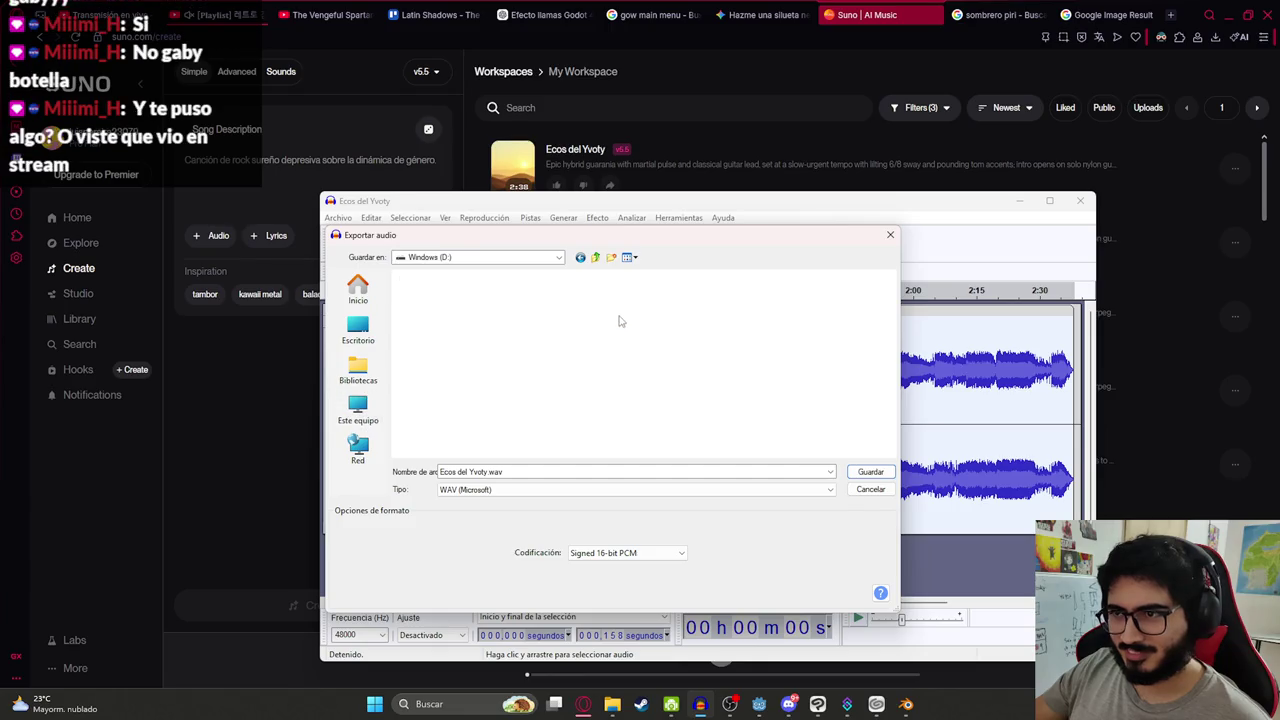
Go through Mis Videojuegos into the project's assets/musica folder and save the WAV there
click(477, 368)
scroll(477, 368, down, 3)
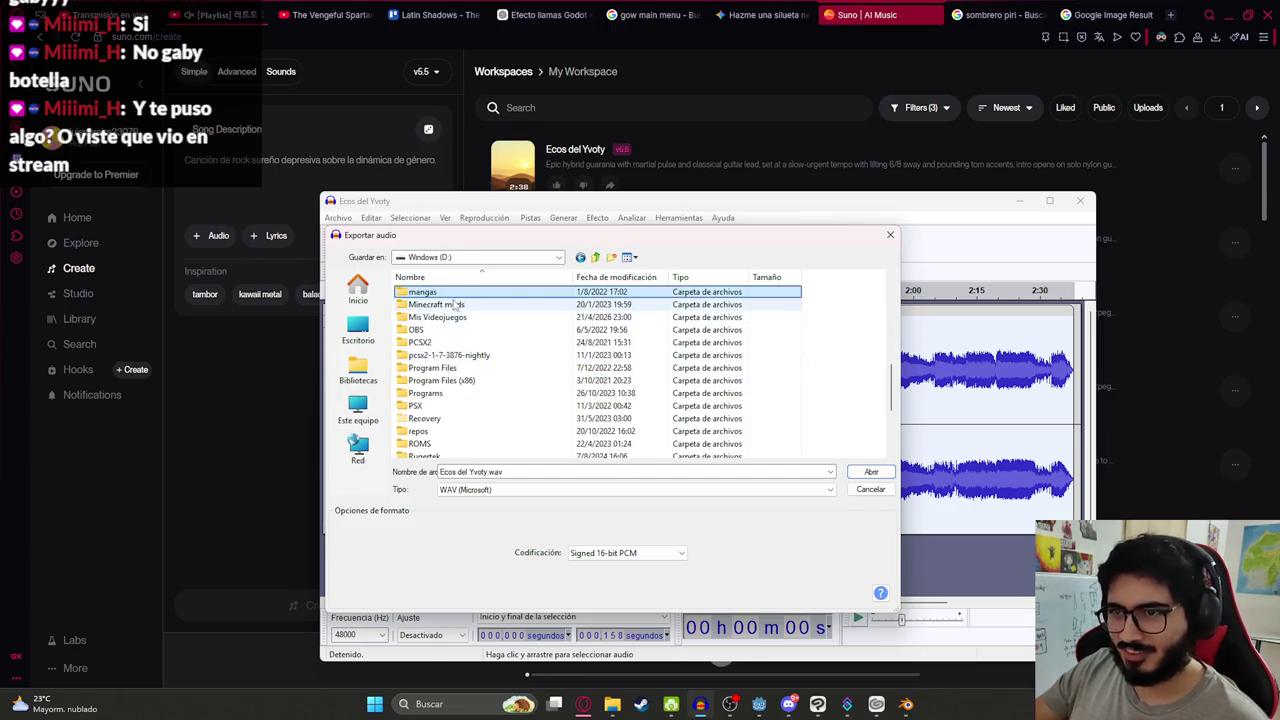
double_click(450, 318)
scroll(555, 364, down, 1)
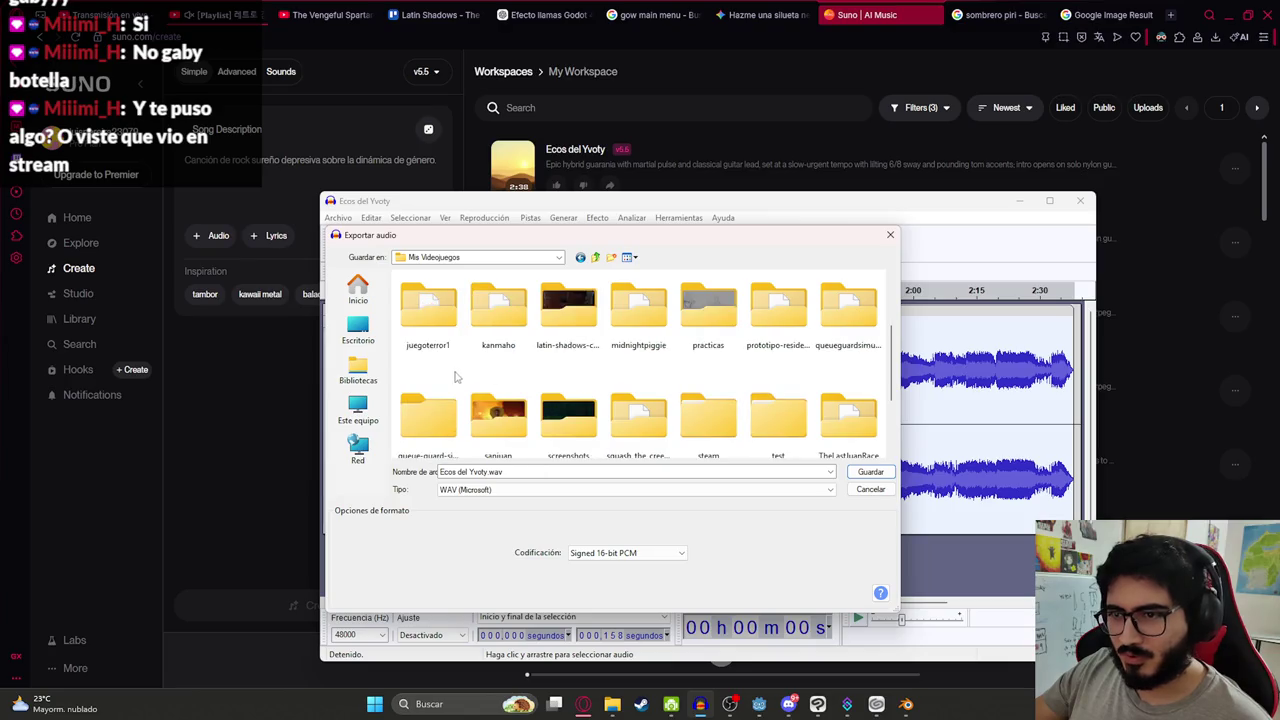
double_click(436, 318)
double_click(437, 343)
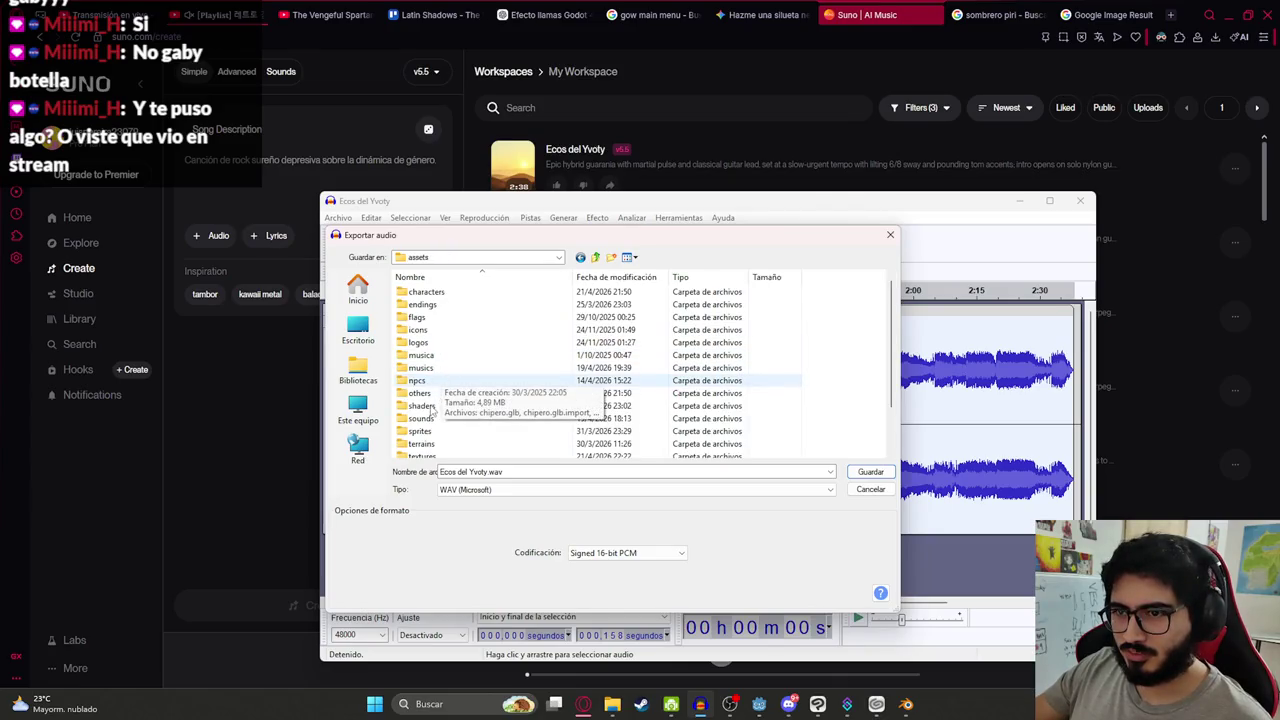
double_click(421, 418)
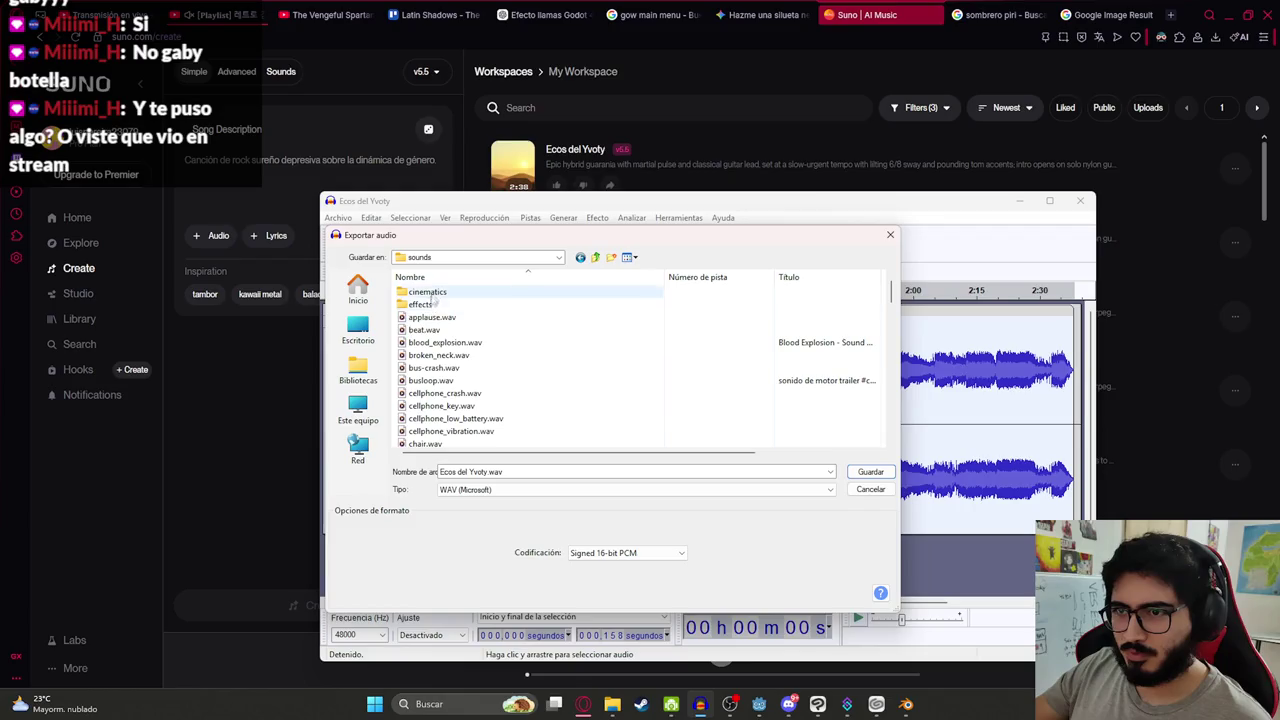
click(596, 258)
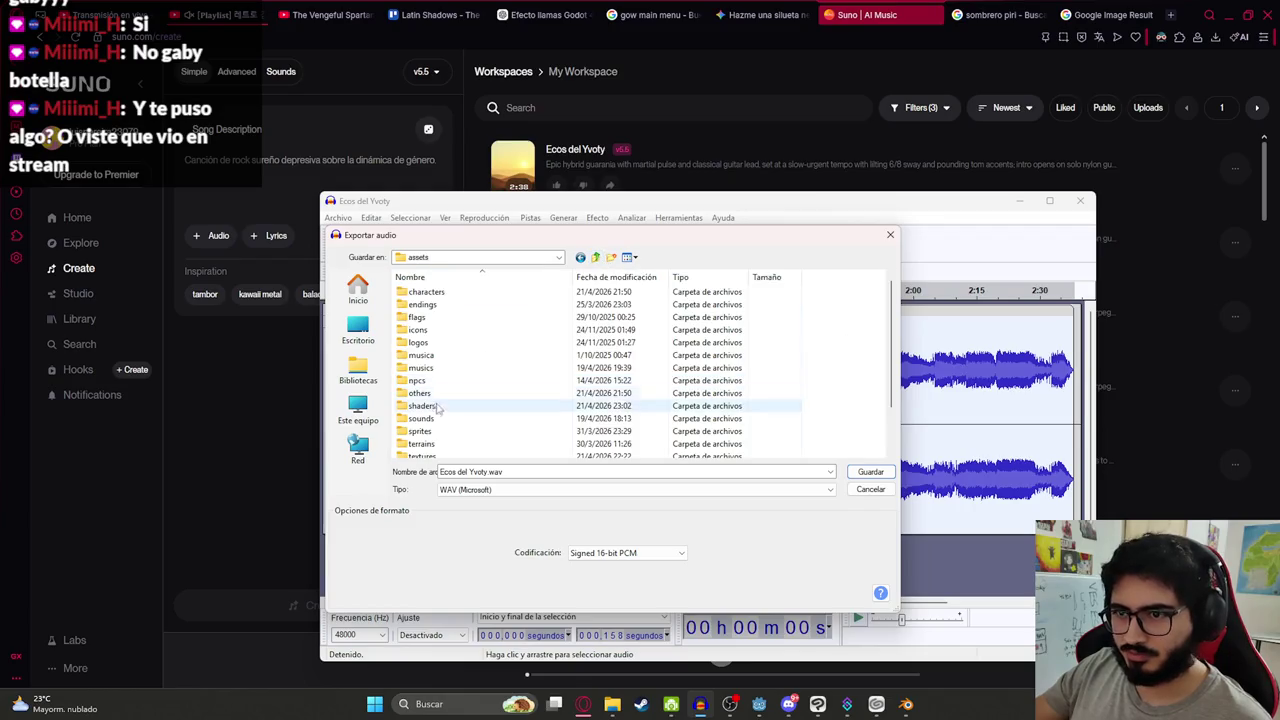
key(m)
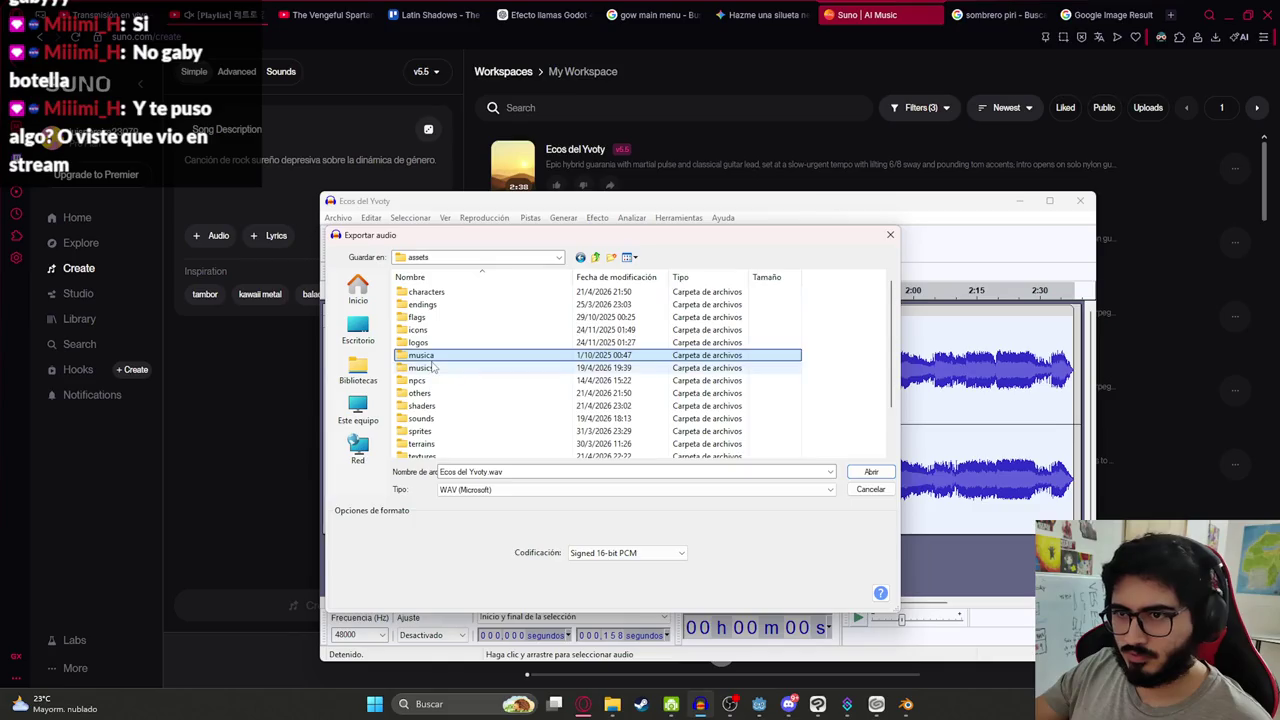
key(Return)
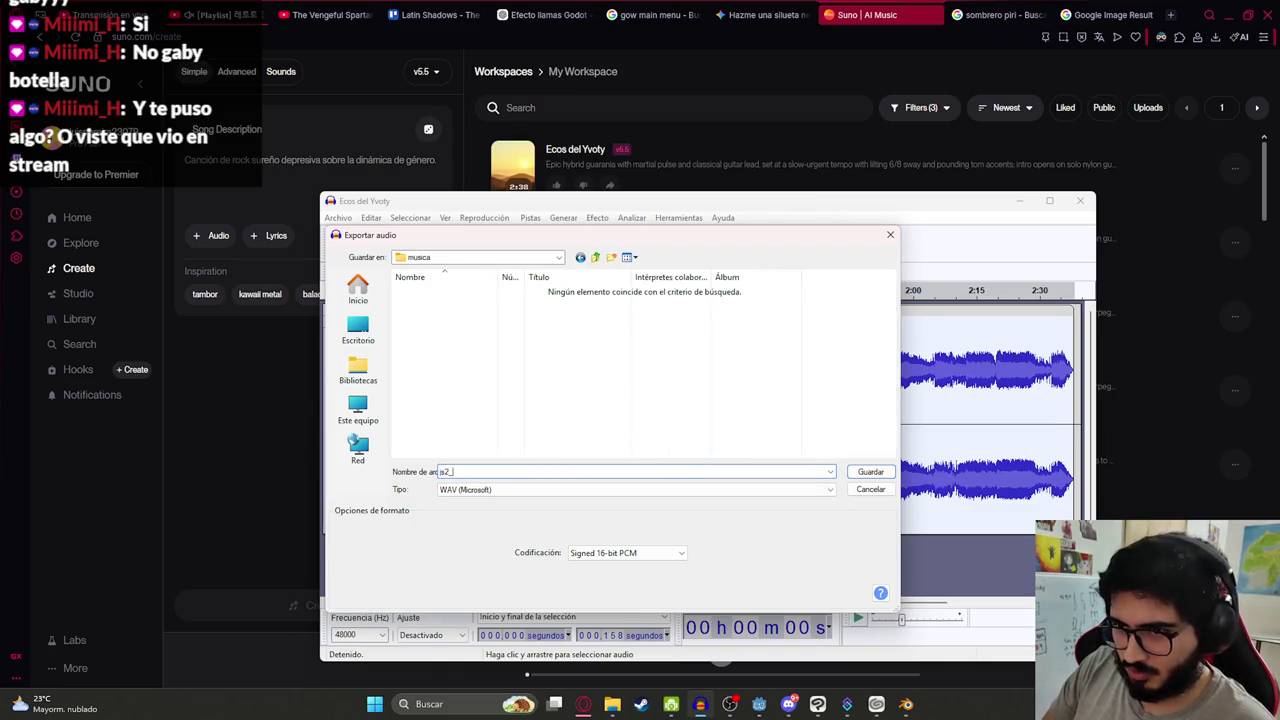
key(Return)
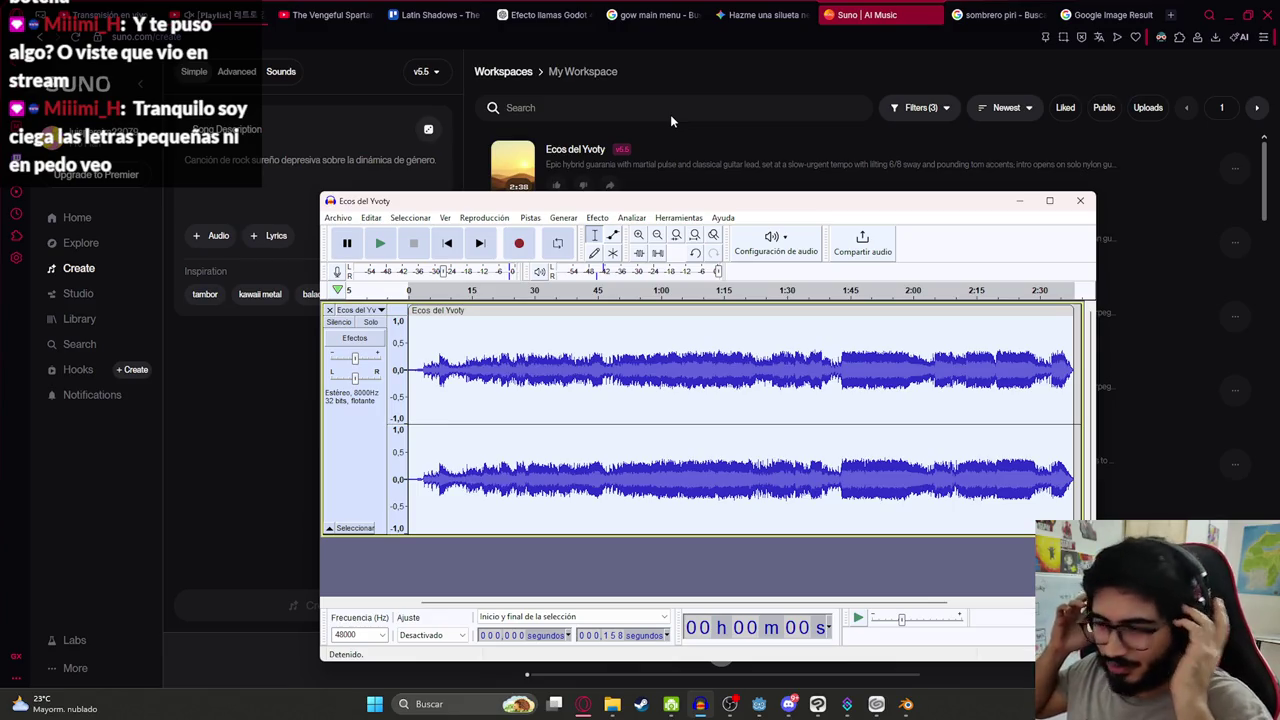
mouse_move(577, 137)
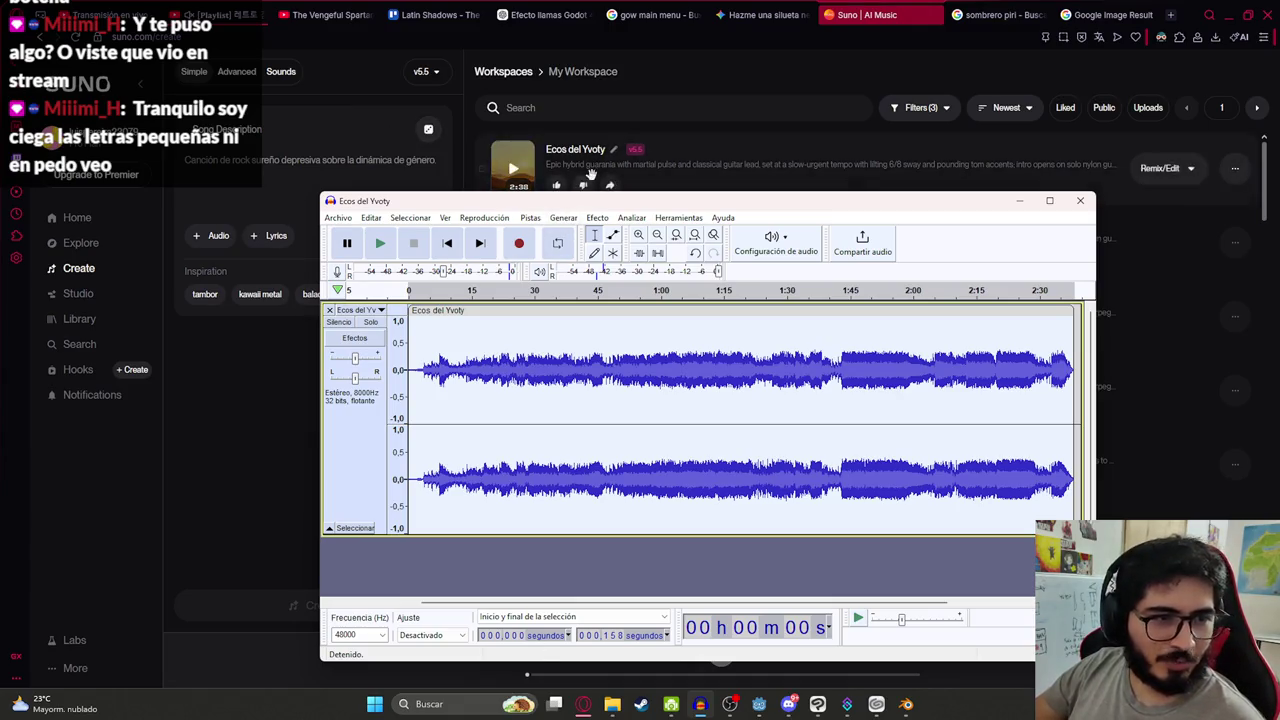
Switch from the browser and Discord windows back to the Godot editor
click(765, 14)
click(868, 12)
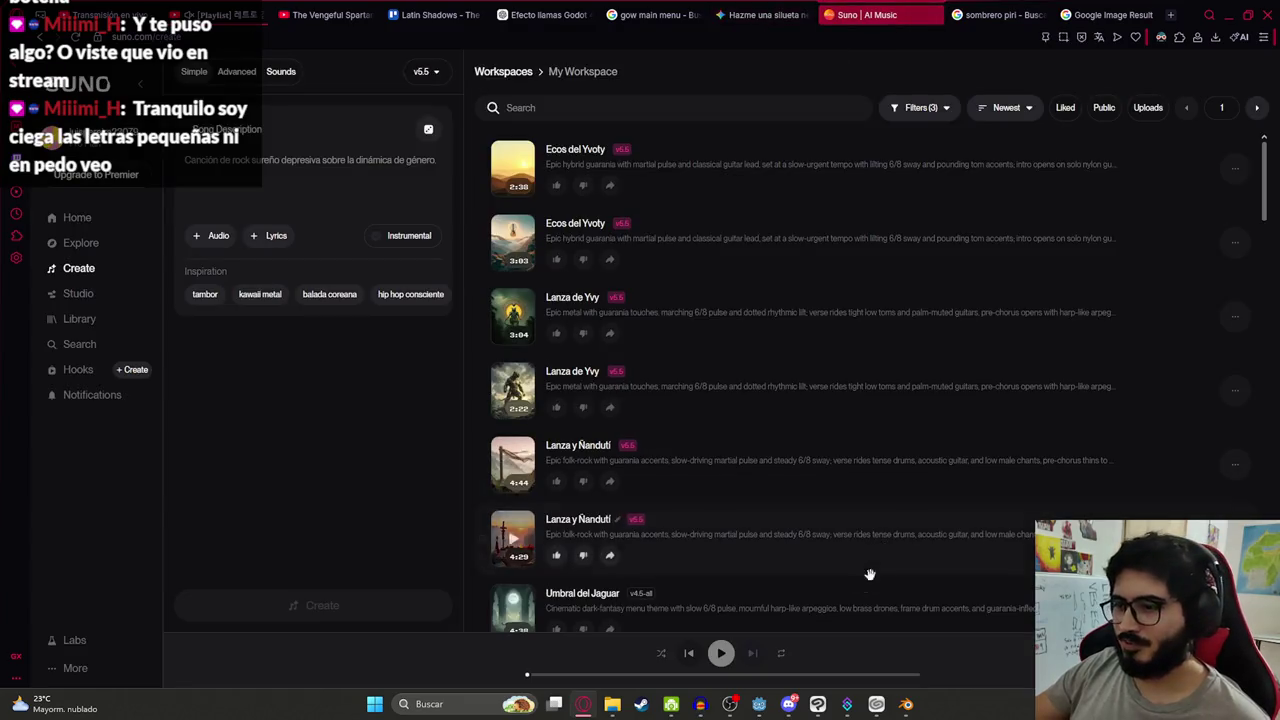
click(786, 706)
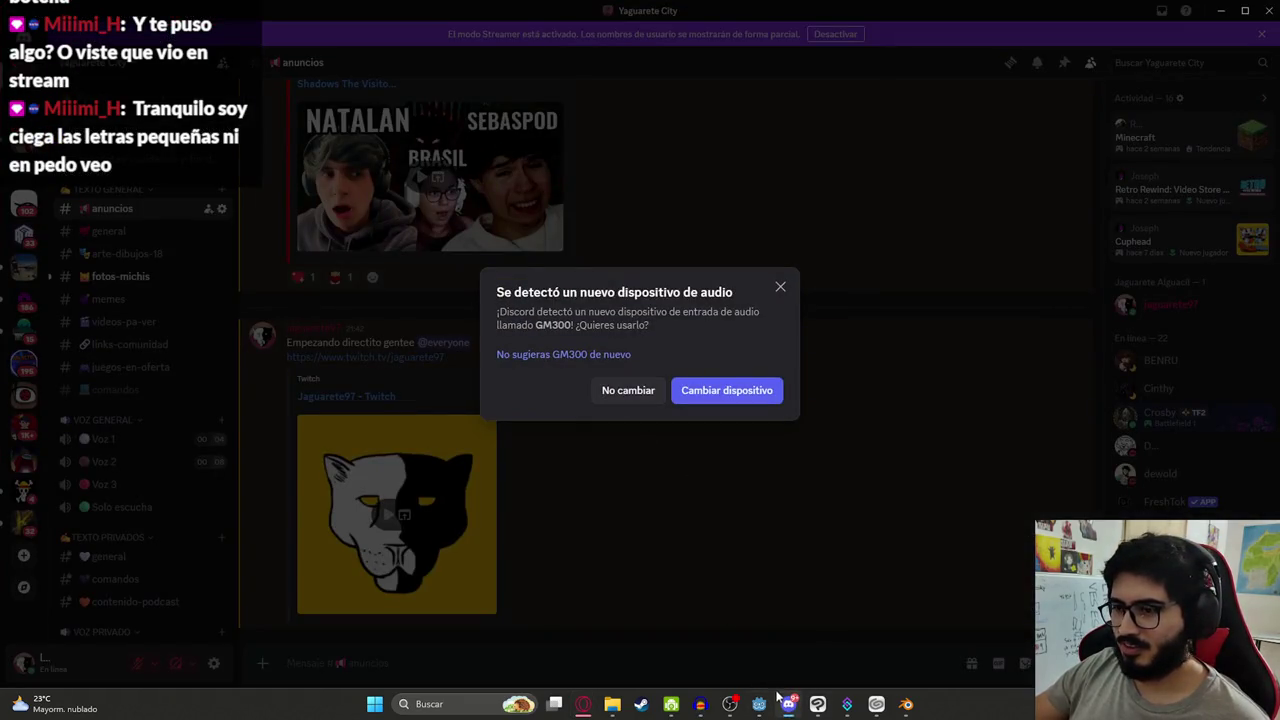
click(885, 705)
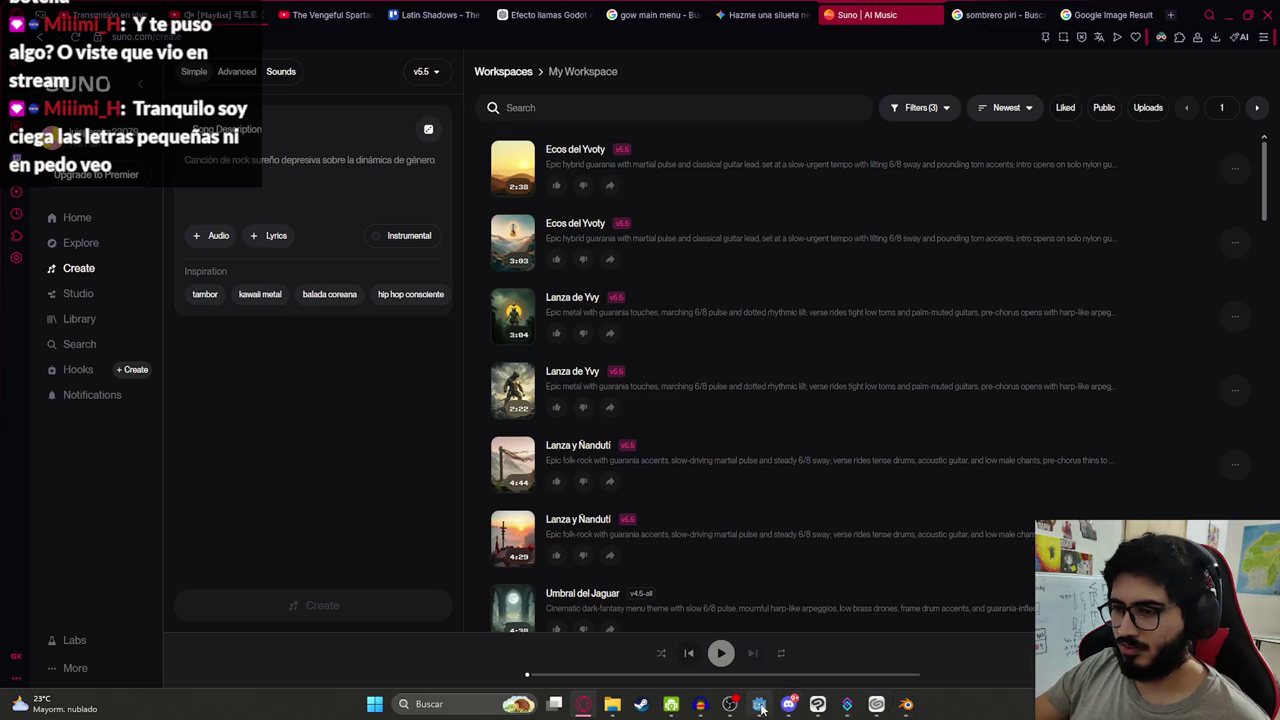
click(760, 706)
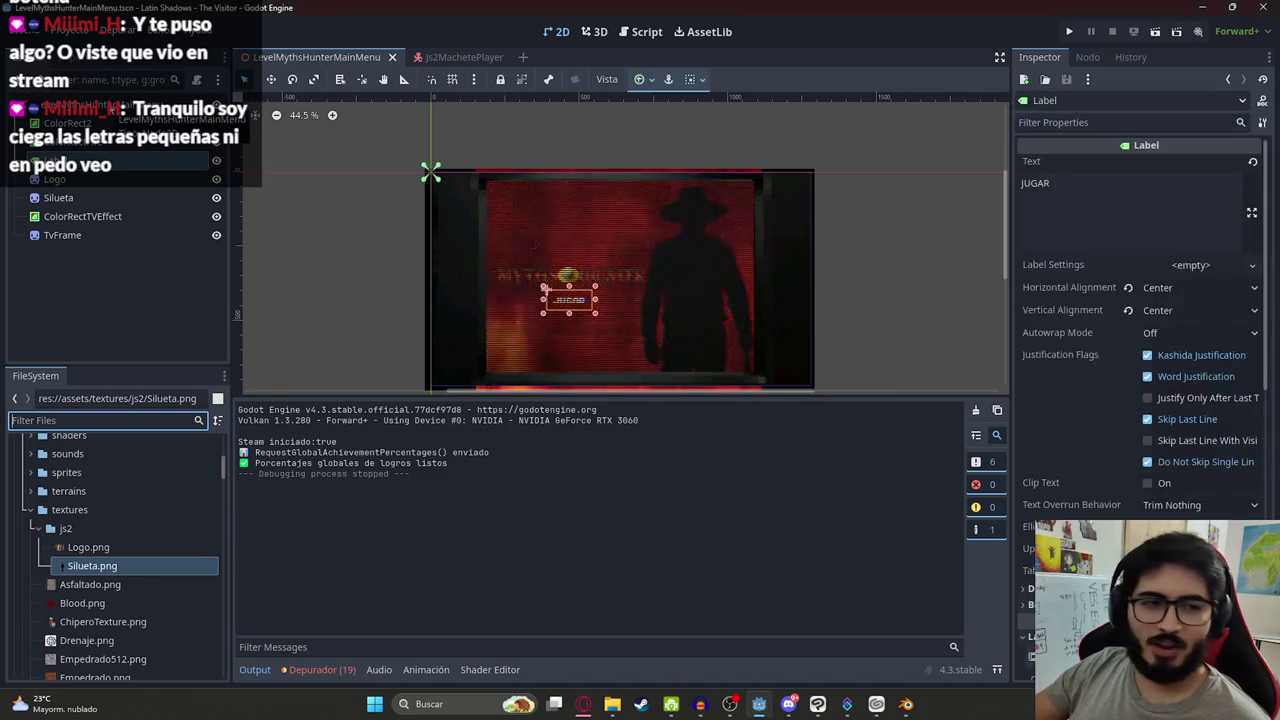
Add an AudioStreamPlayer child node to the scene root by searching 'audio'
right_click(112, 104)
click(142, 114)
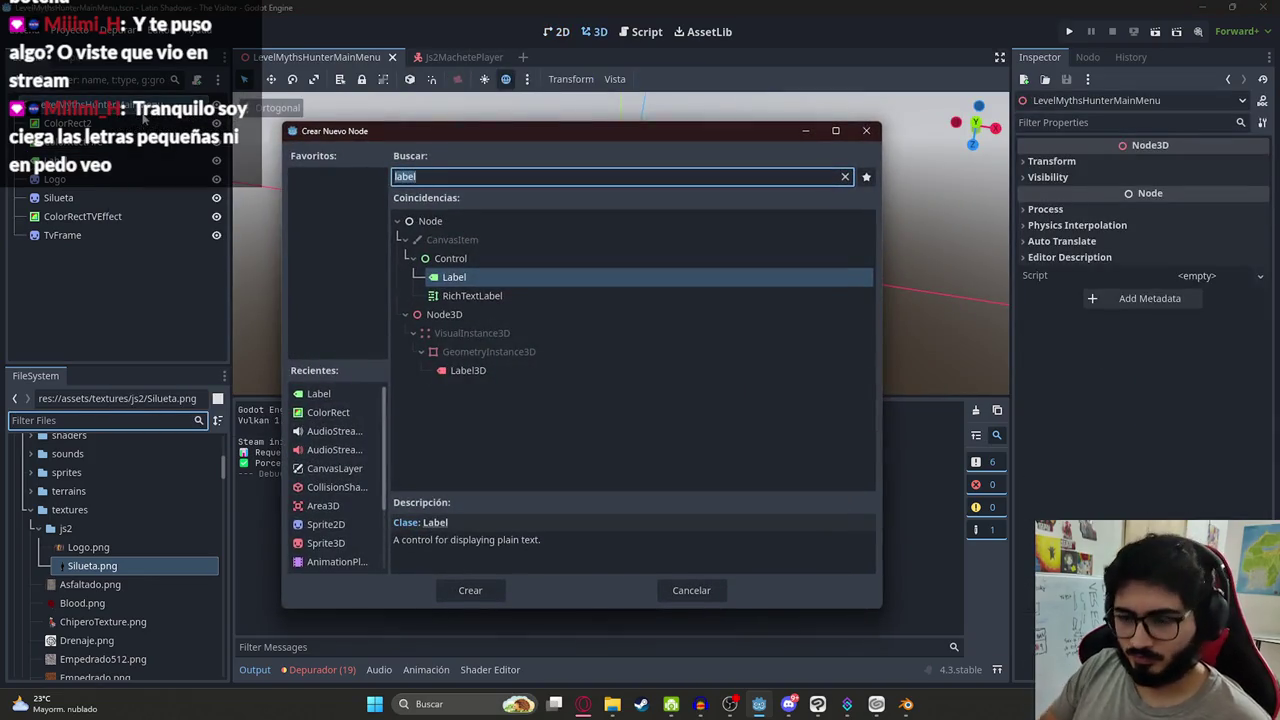
text(audui)
key(BackSpace)
key(BackSpace)
text(io)
key(Down)
key(Down)
key(Return)
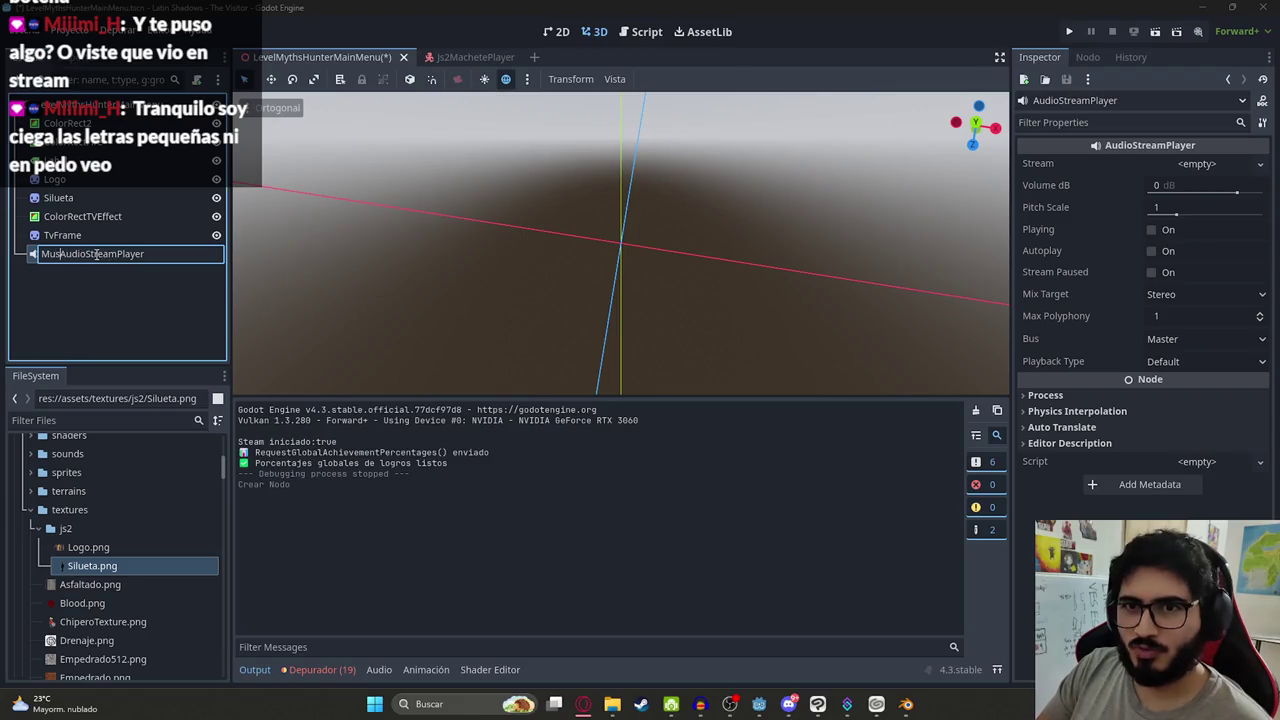
Return to the 2D menu scene view and scroll around the canvas
scroll(628, 263, down, 2)
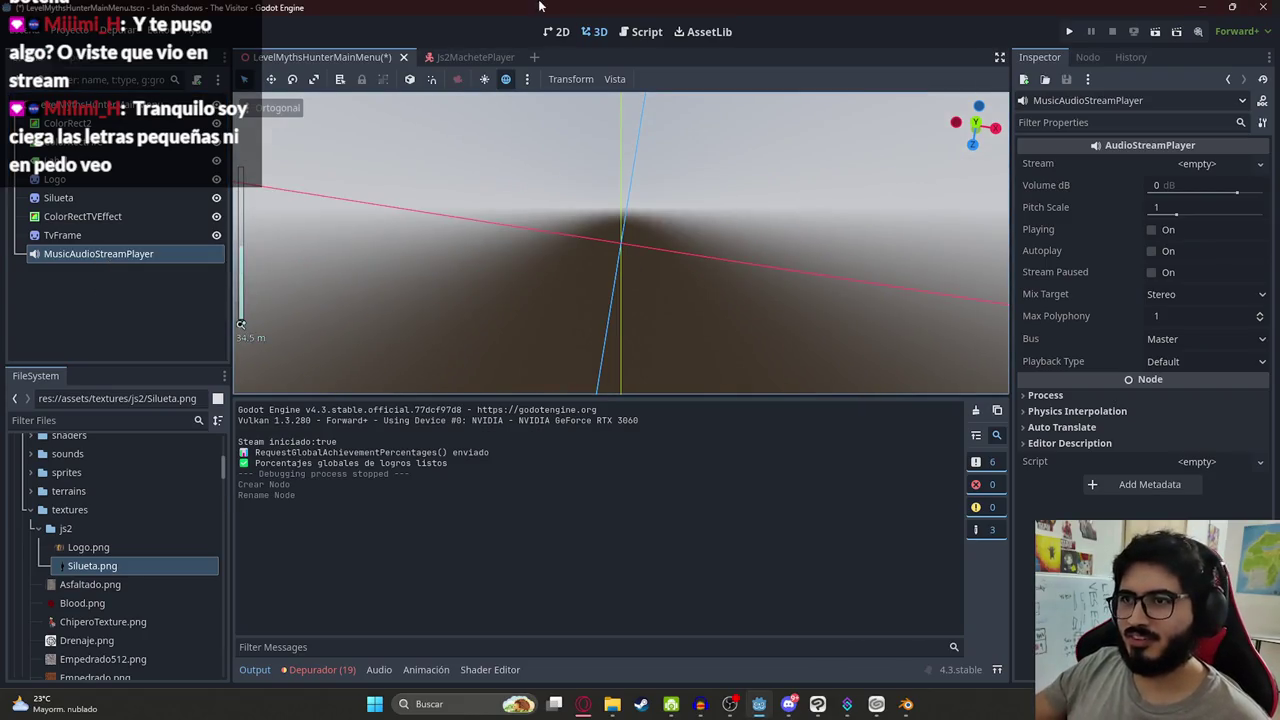
click(557, 32)
scroll(570, 273, up, 3)
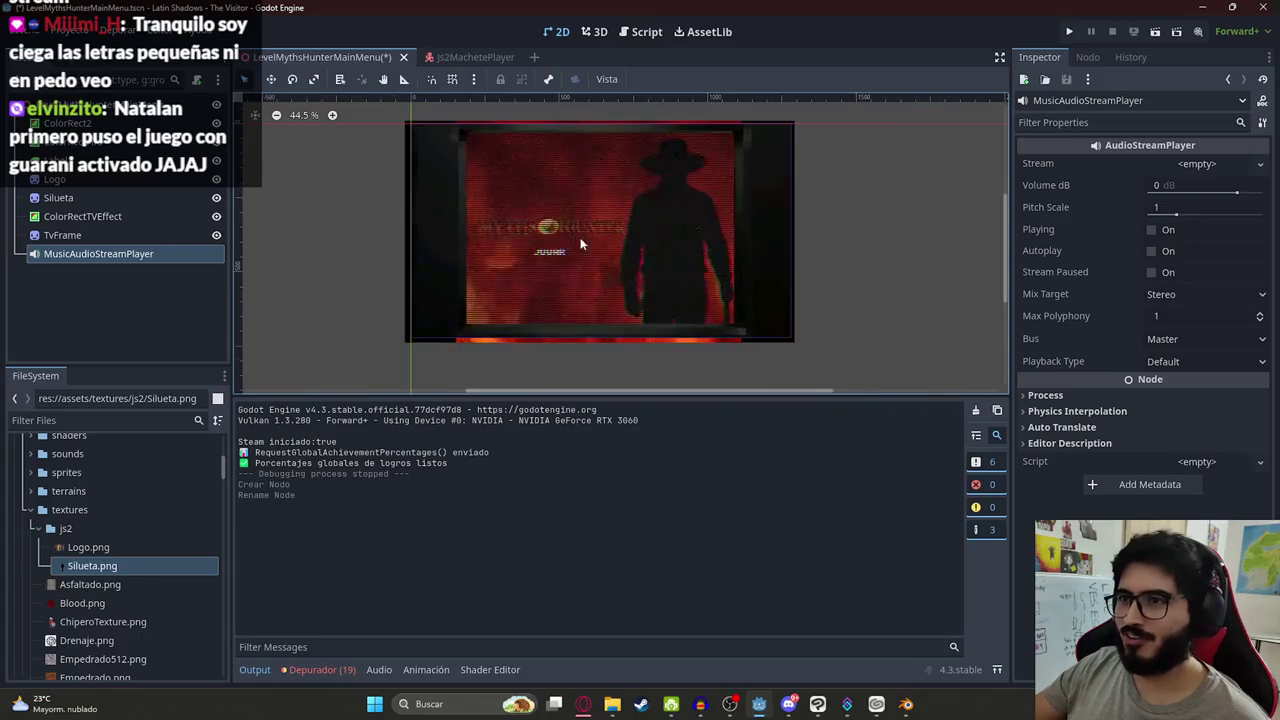
scroll(600, 273, down, 3)
scroll(590, 290, up, 2)
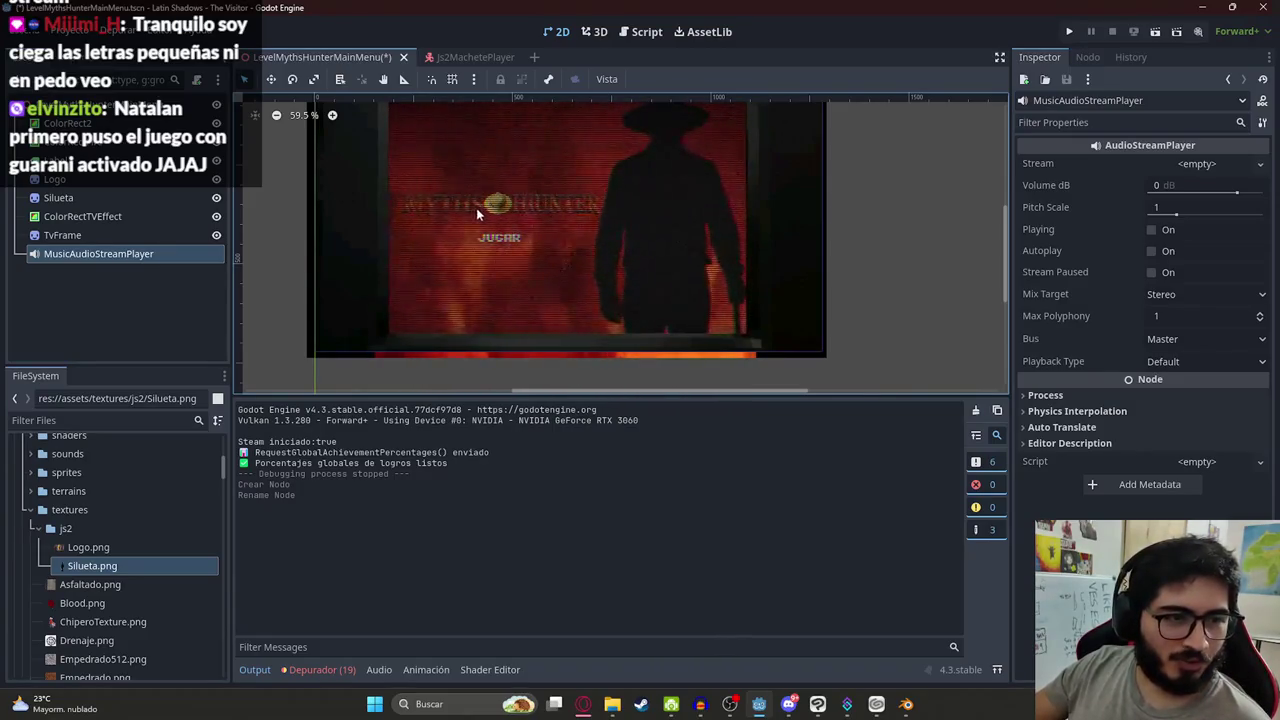
scroll(514, 206, up, 2)
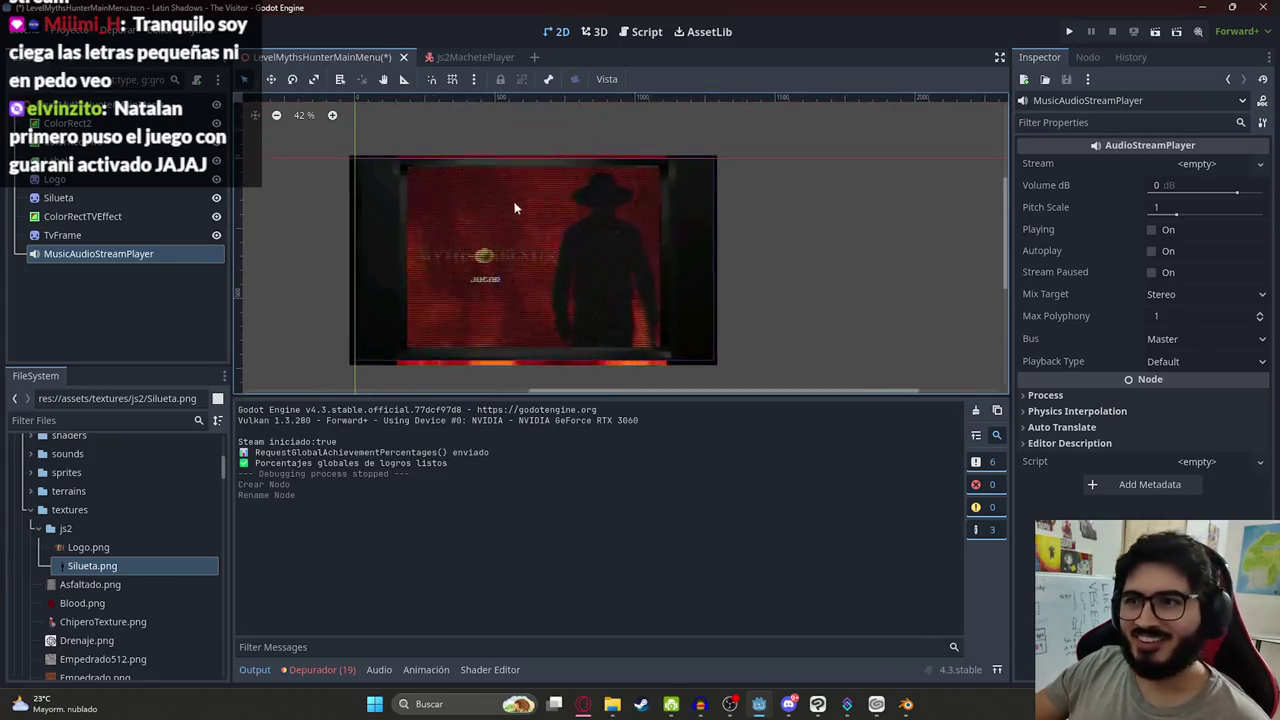
scroll(490, 230, down, 1)
scroll(476, 242, left, 2)
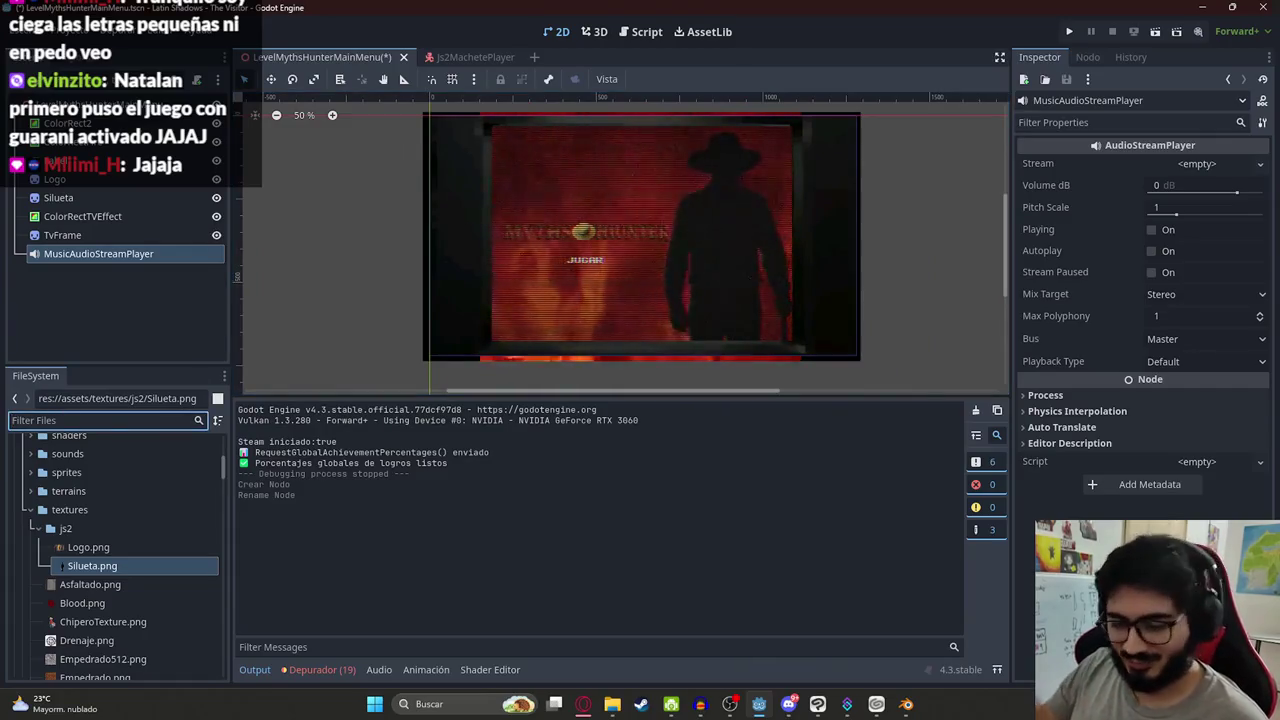
Assign js2_mainmenu.wav as the music player's stream and save the scene
click(100, 420)
text(js2m)
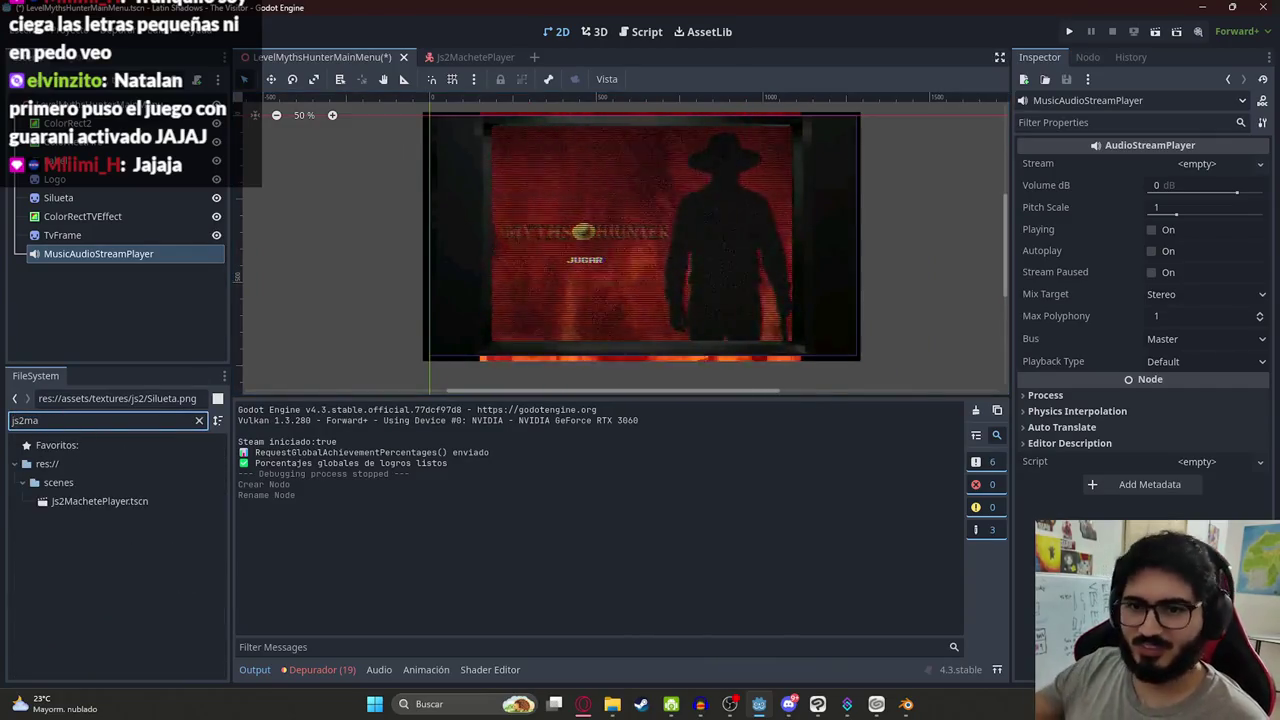
key(BackSpace)
text(:)
key(BackSpace)
text(:ma)
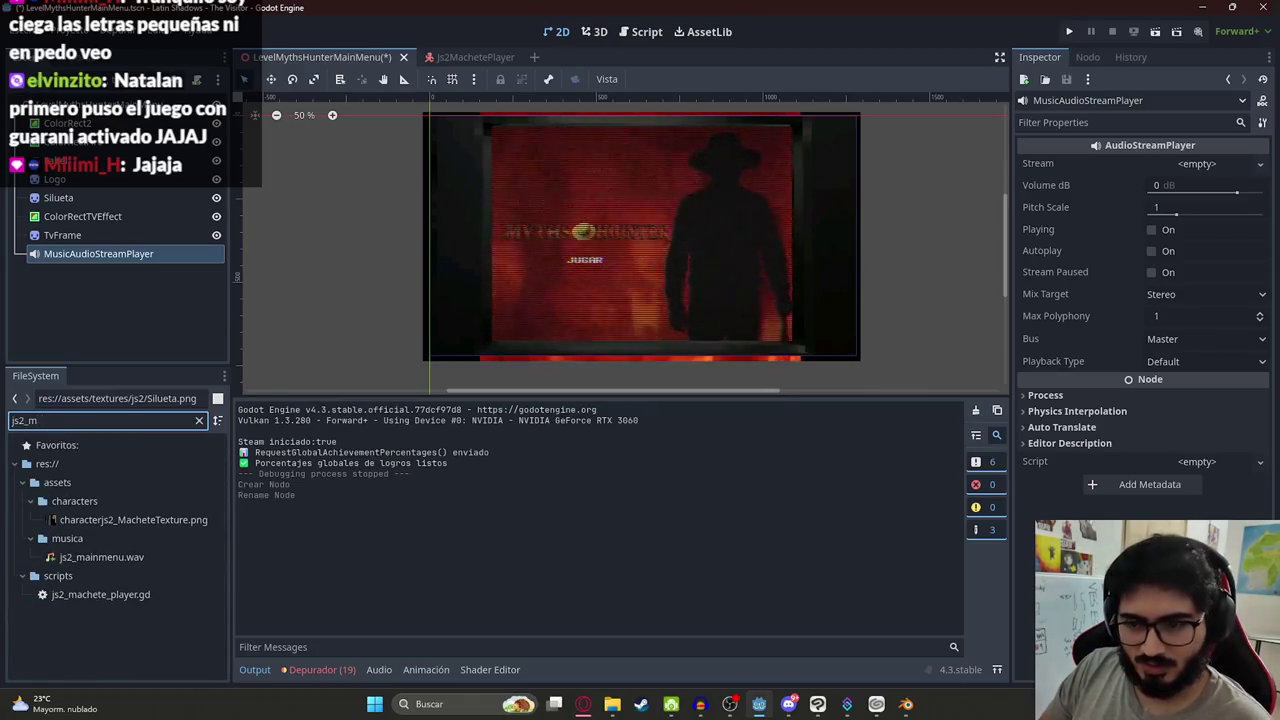
text(ain)
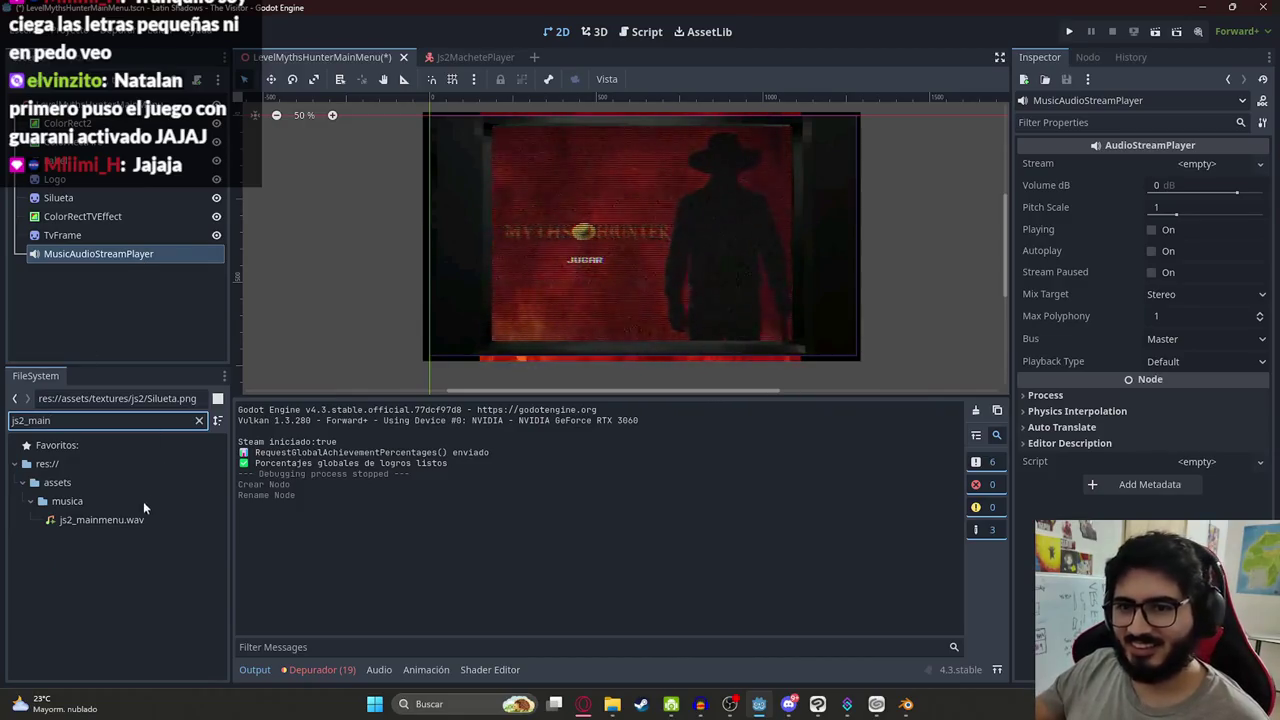
mouse_move(138, 515)
mouse_down()
mouse_move(640, 330)
mouse_move(1195, 165)
mouse_up()
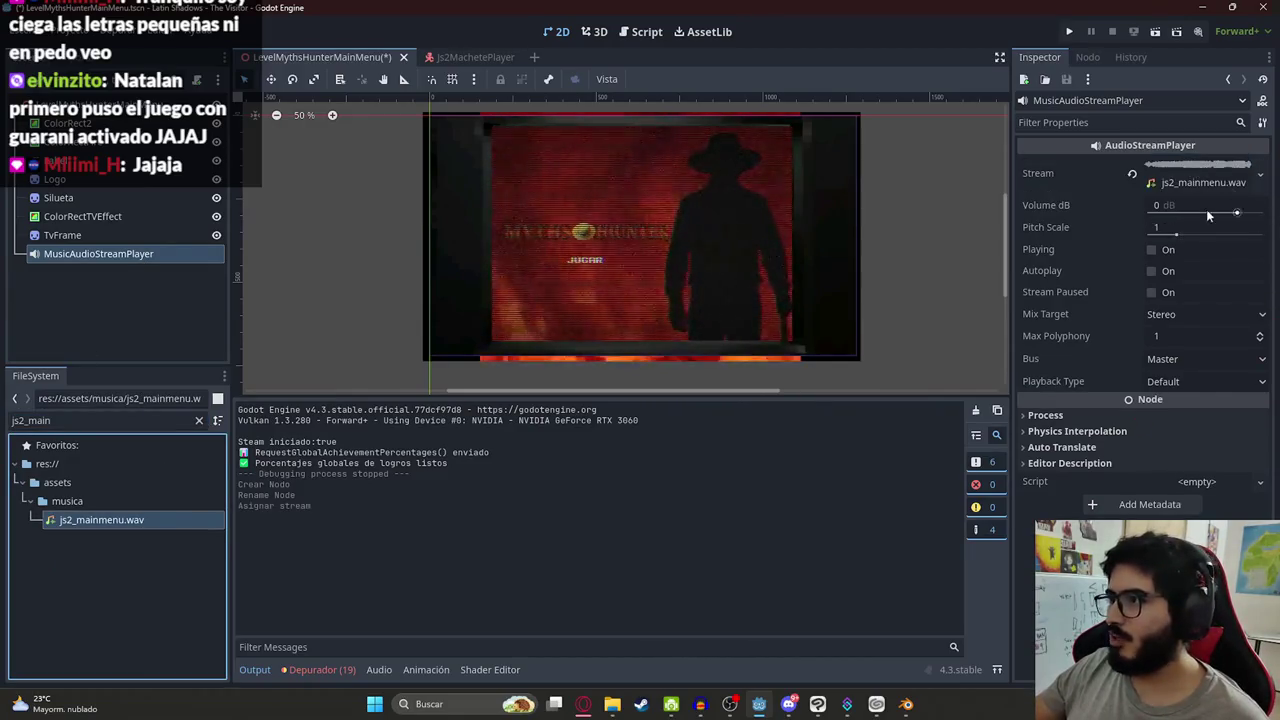
key(ctrl+s)
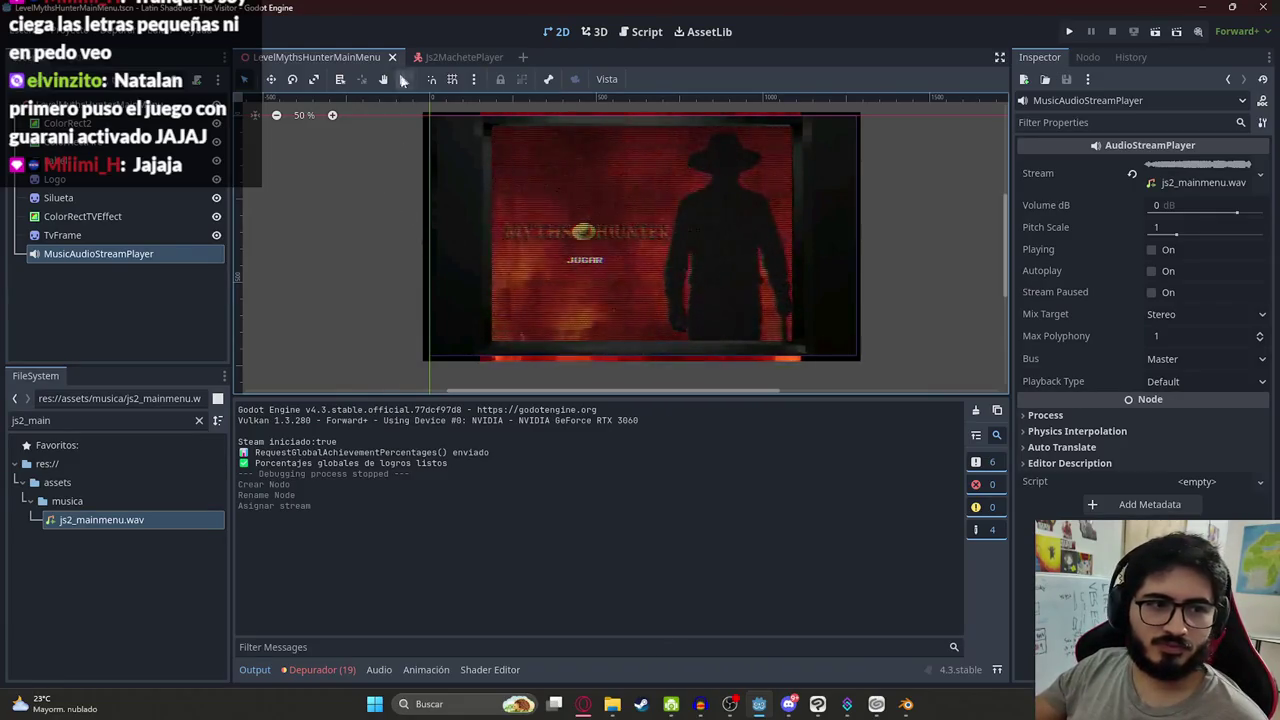
Preview the music, turn Autoplay on, and save the menu scene
scroll(377, 140, down, 1)
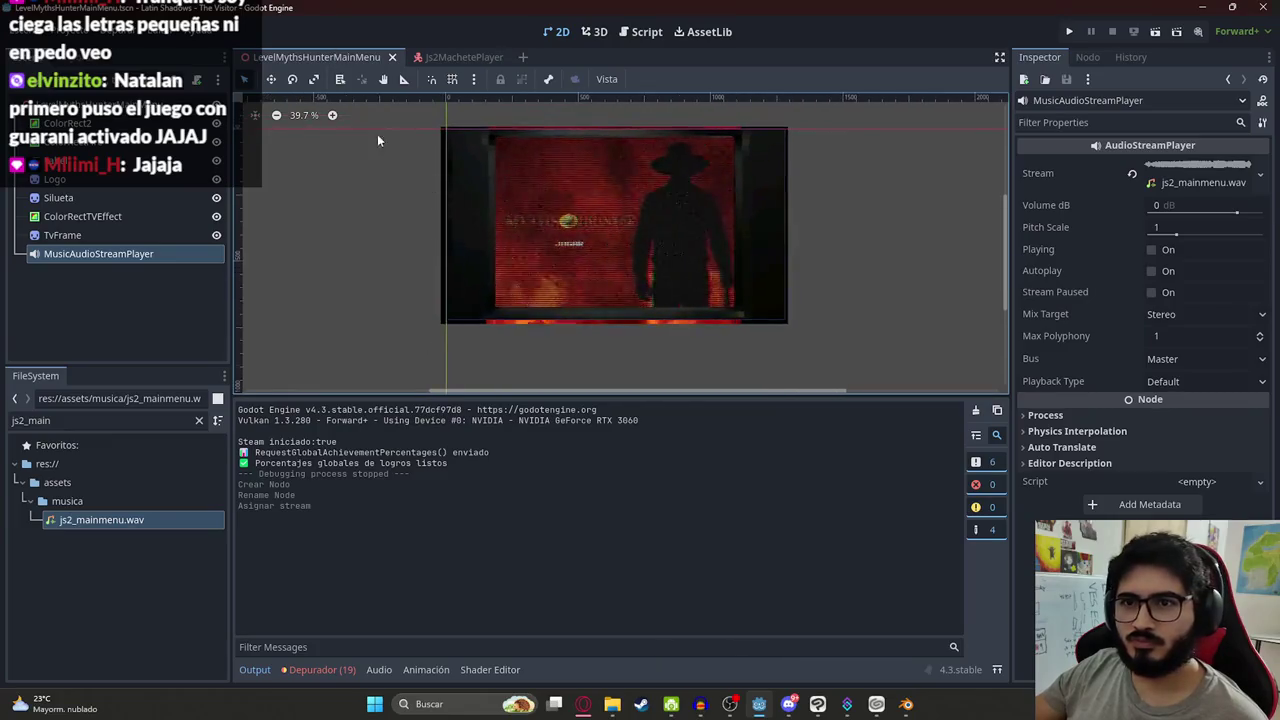
right_click(333, 58)
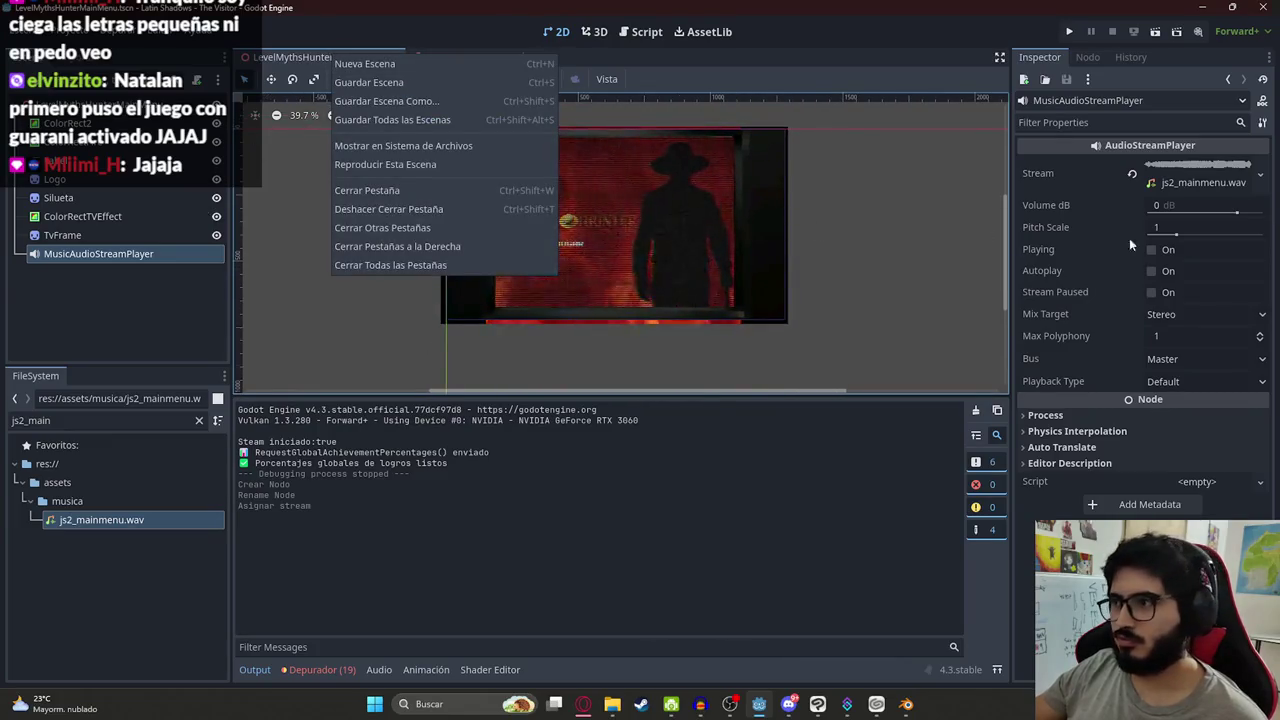
click(1154, 248)
click(1152, 250)
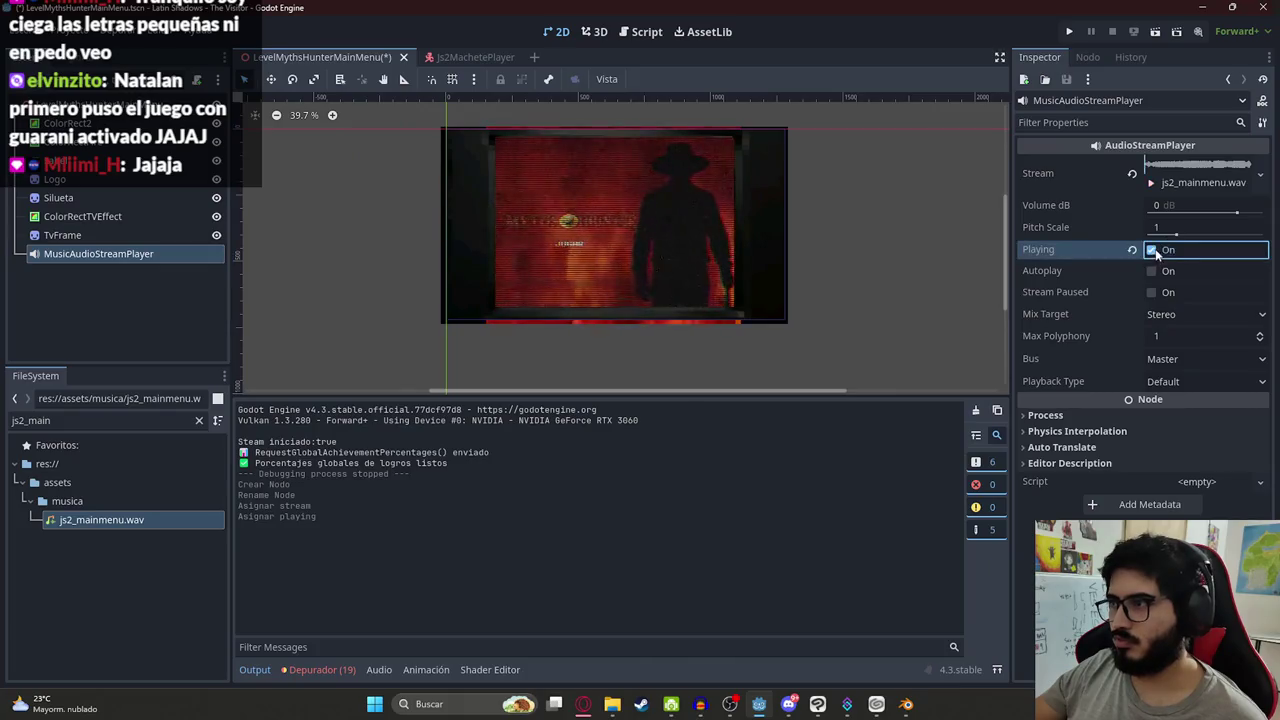
click(1152, 250)
click(1152, 271)
right_click(354, 58)
click(385, 86)
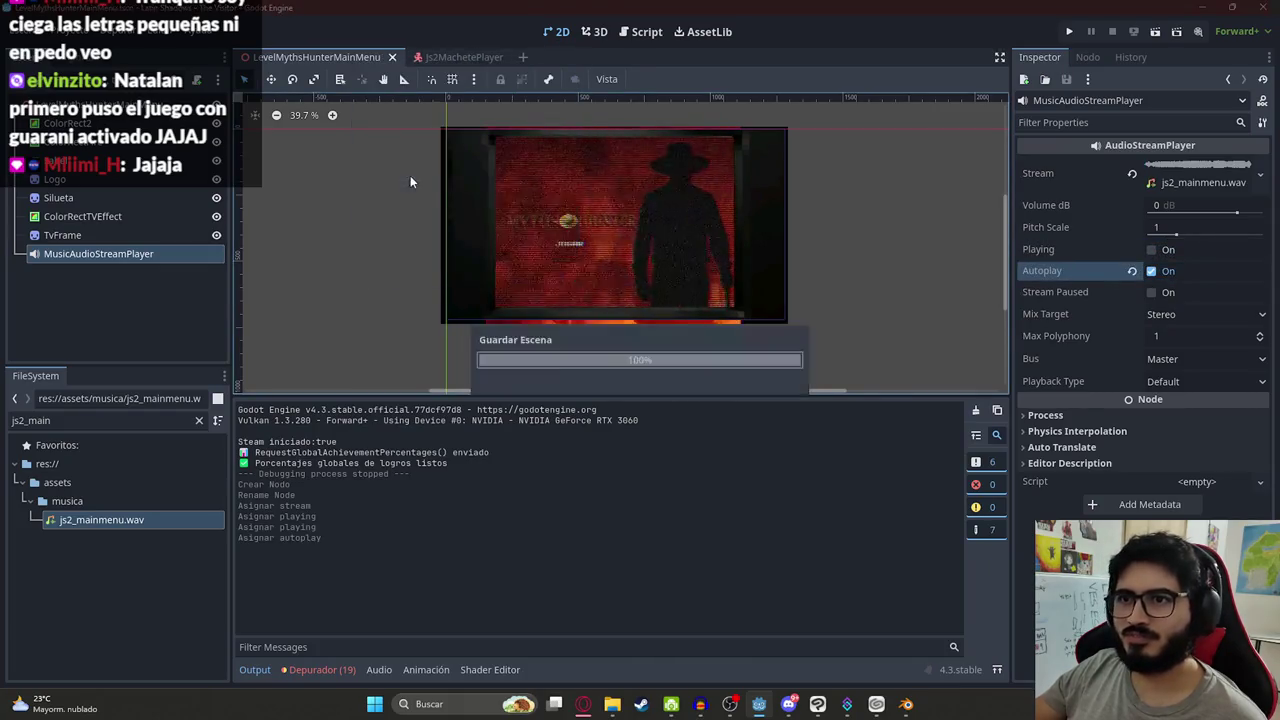
Test-run the game with F5 to hear the menu music, then close the game window
key(F5)
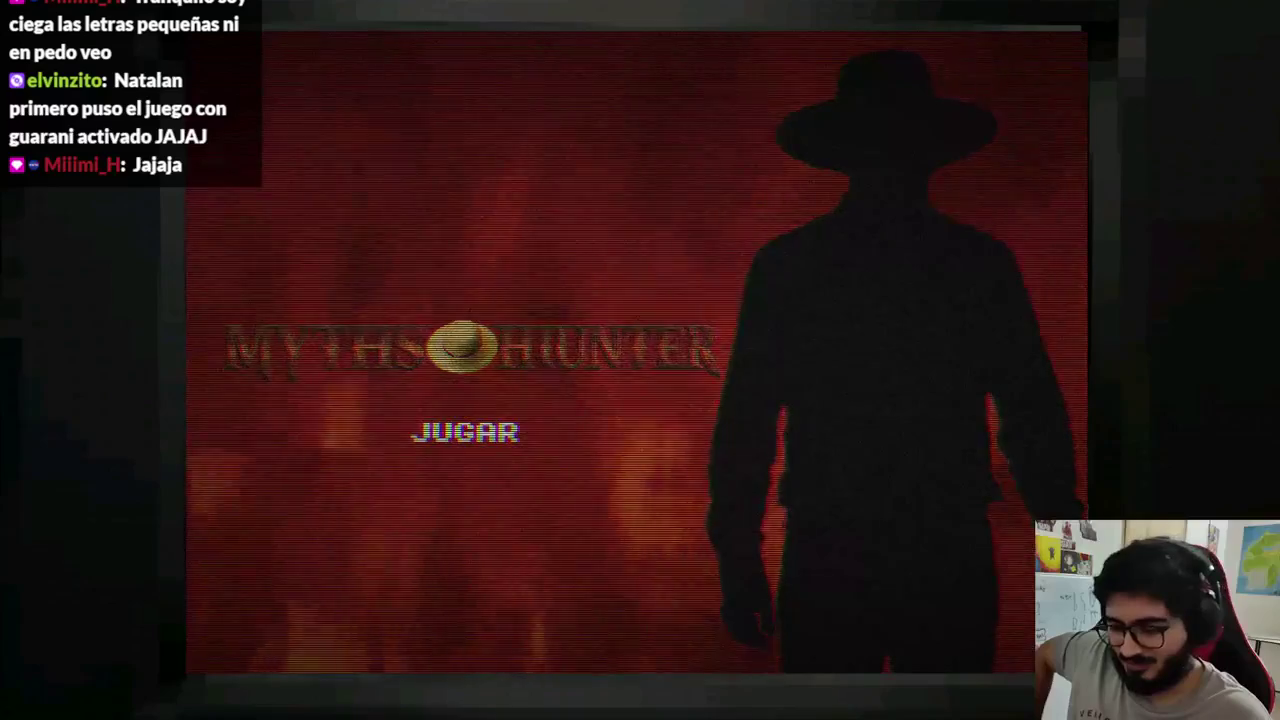
key(Up)
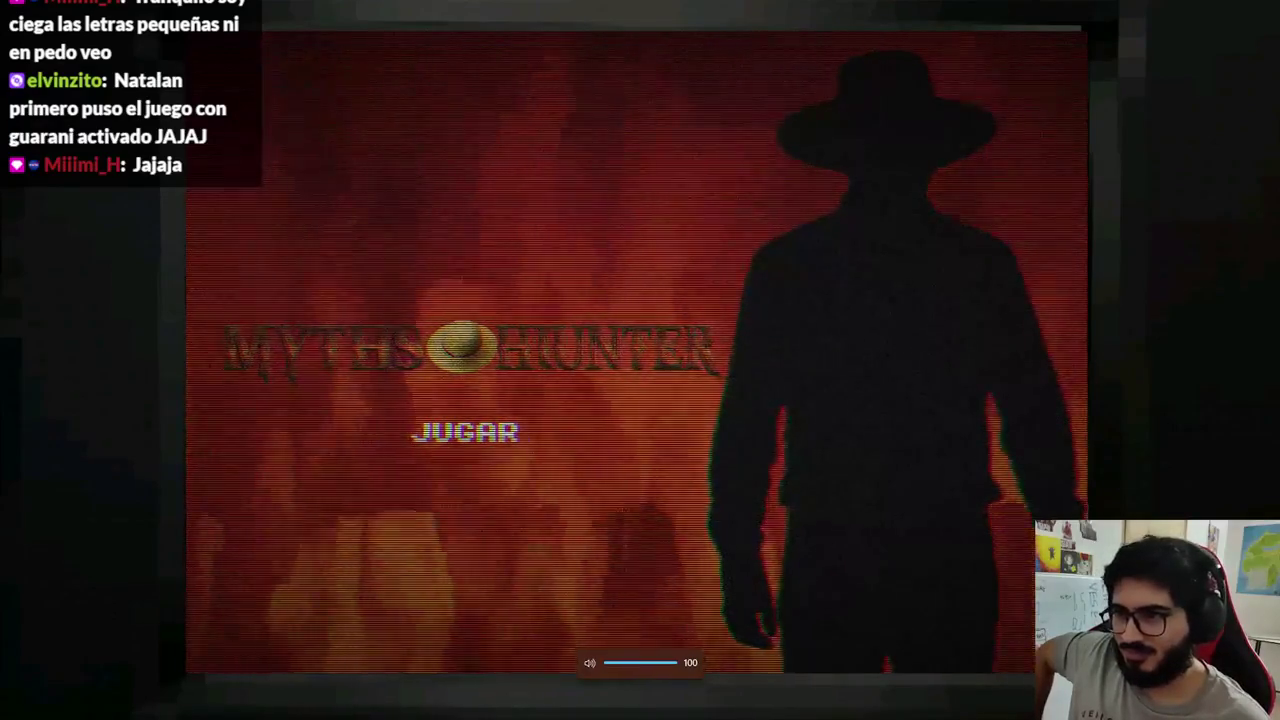
key(super)
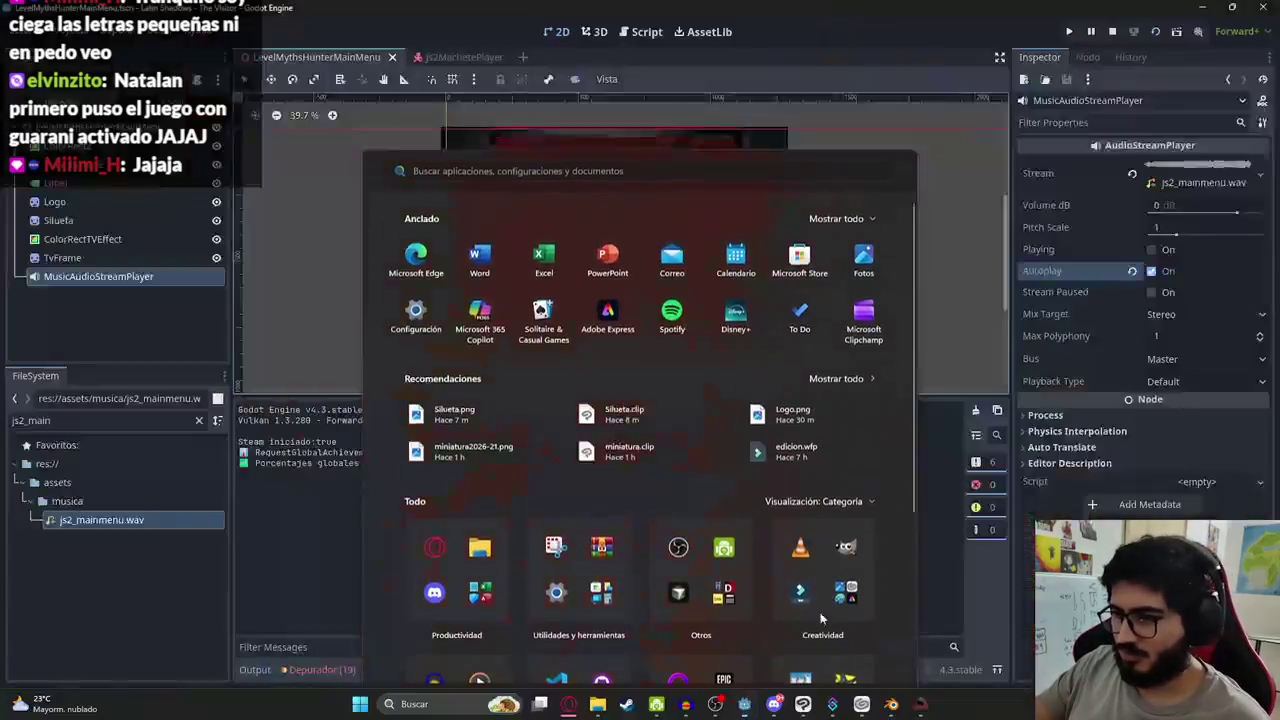
click(1166, 203)
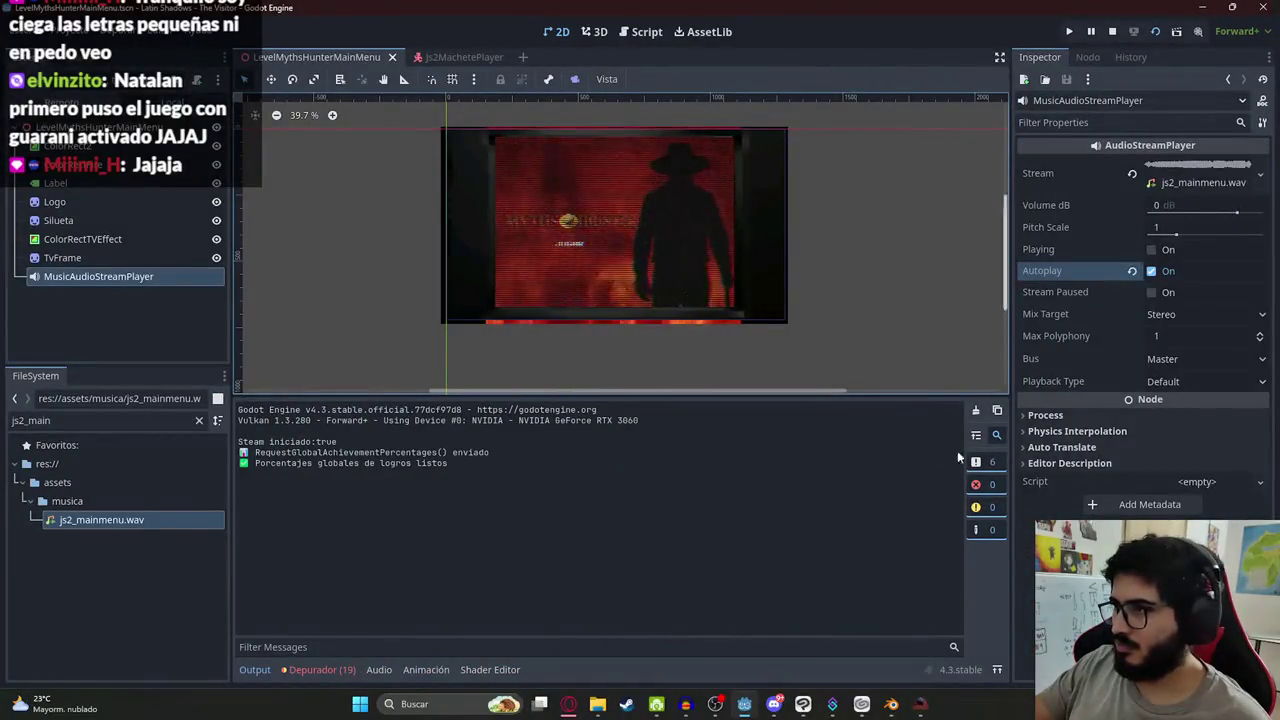
mouse_move(929, 709)
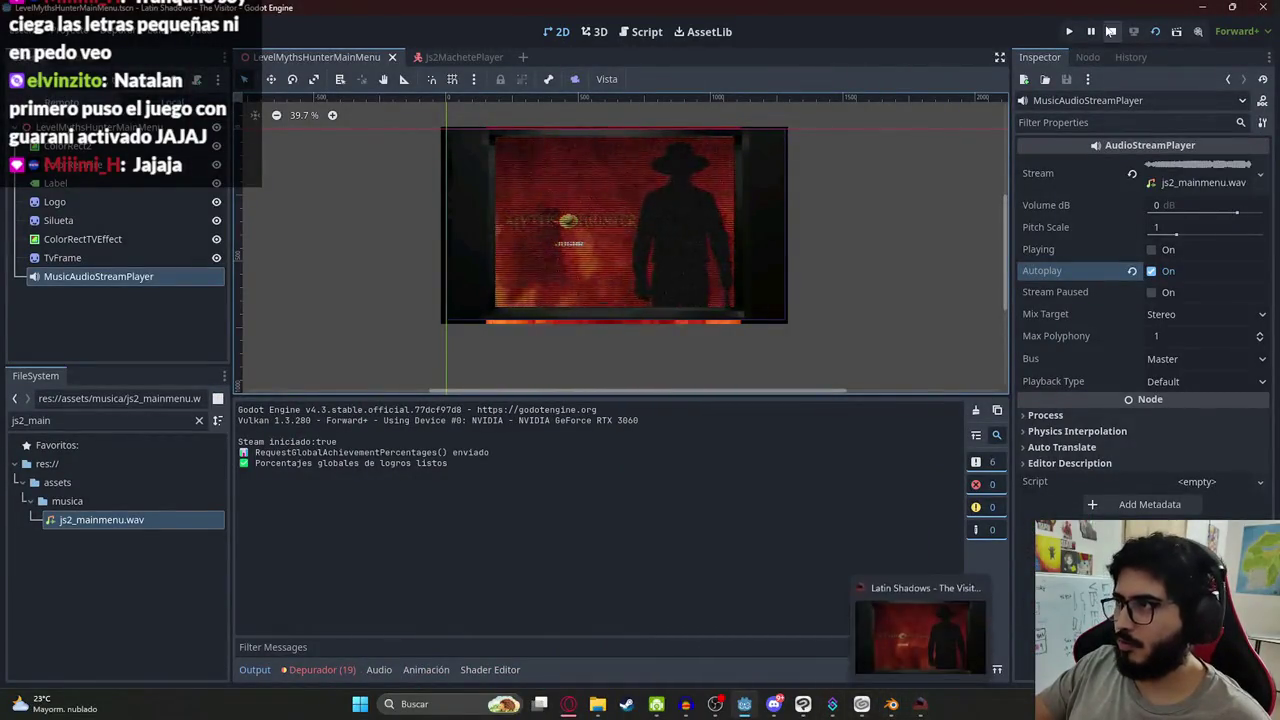
click(983, 583)
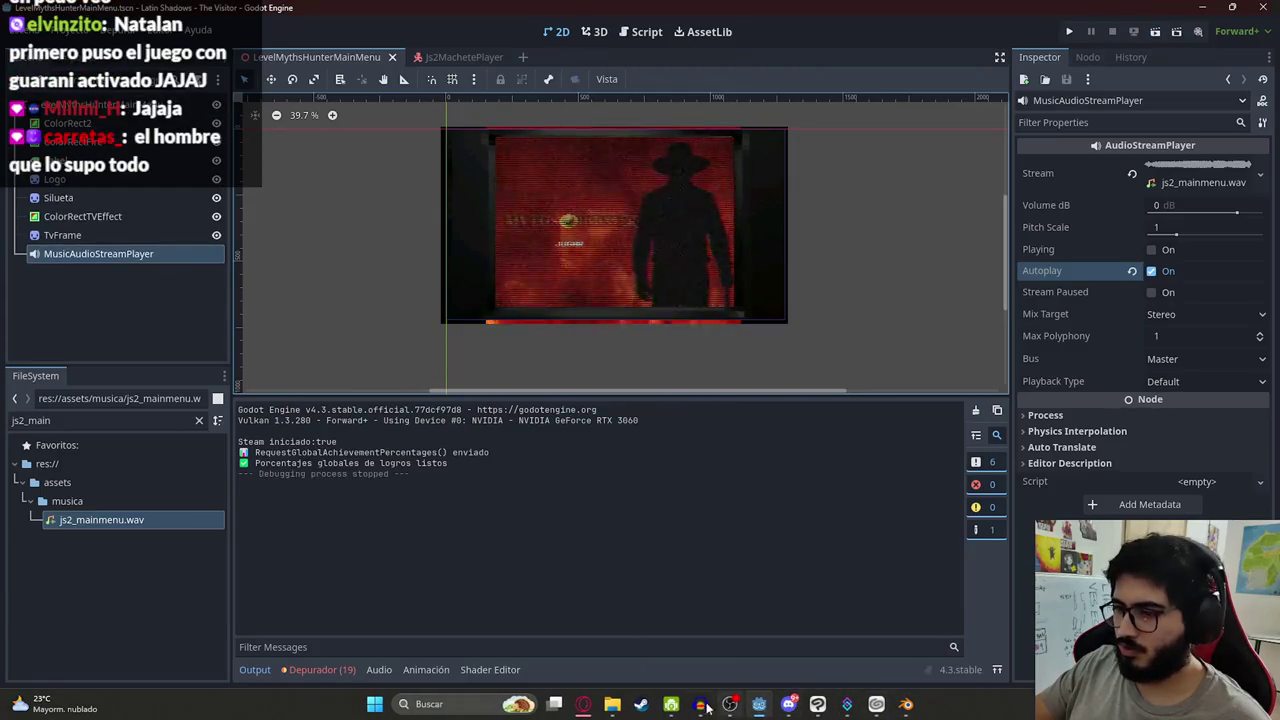
Re-export the song from Audacity as WAV over js2_mainmenu.wav, then return to Godot
click(704, 706)
click(338, 217)
mouse_move(390, 331)
click(533, 334)
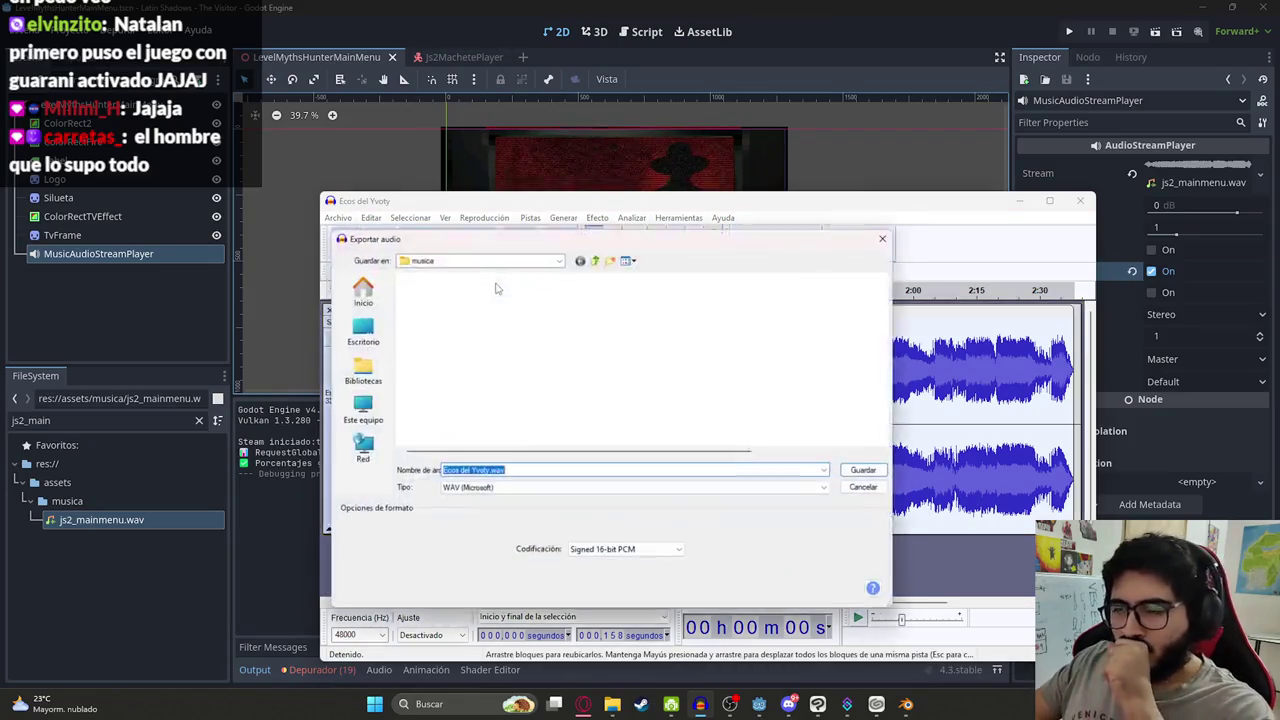
key(Return)
click(808, 435)
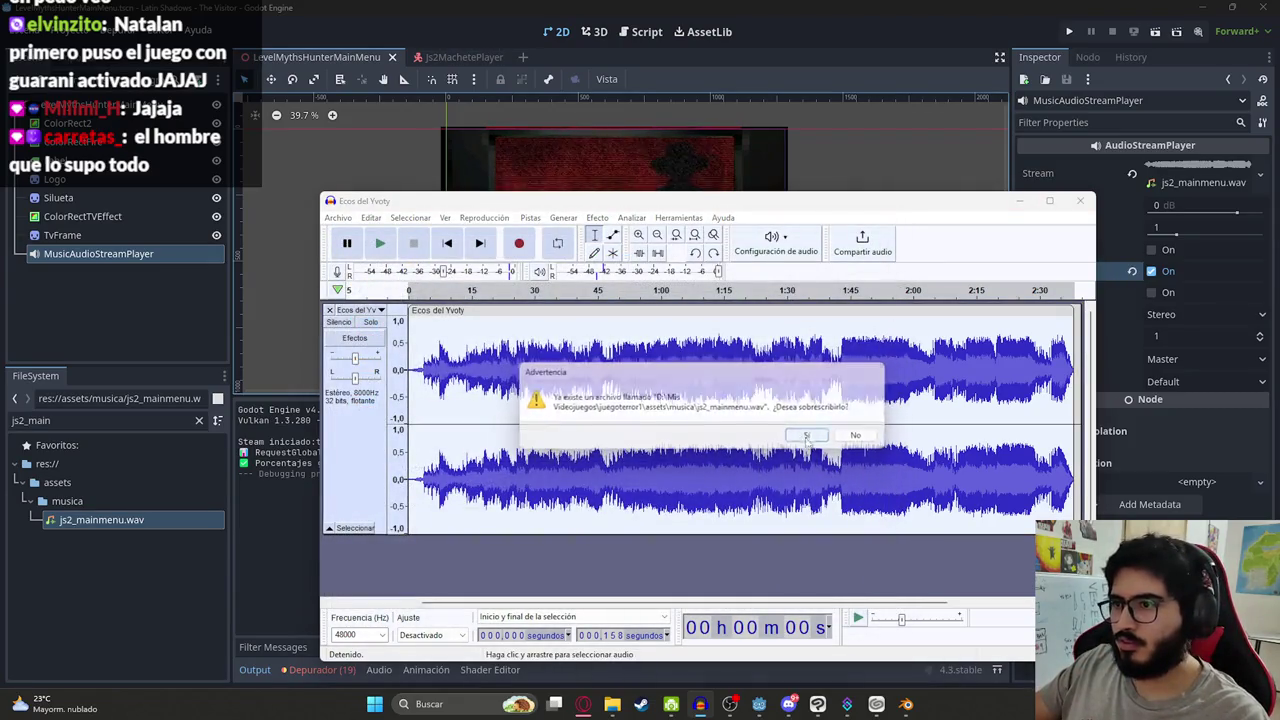
key(alt+Tab)
click(828, 248)
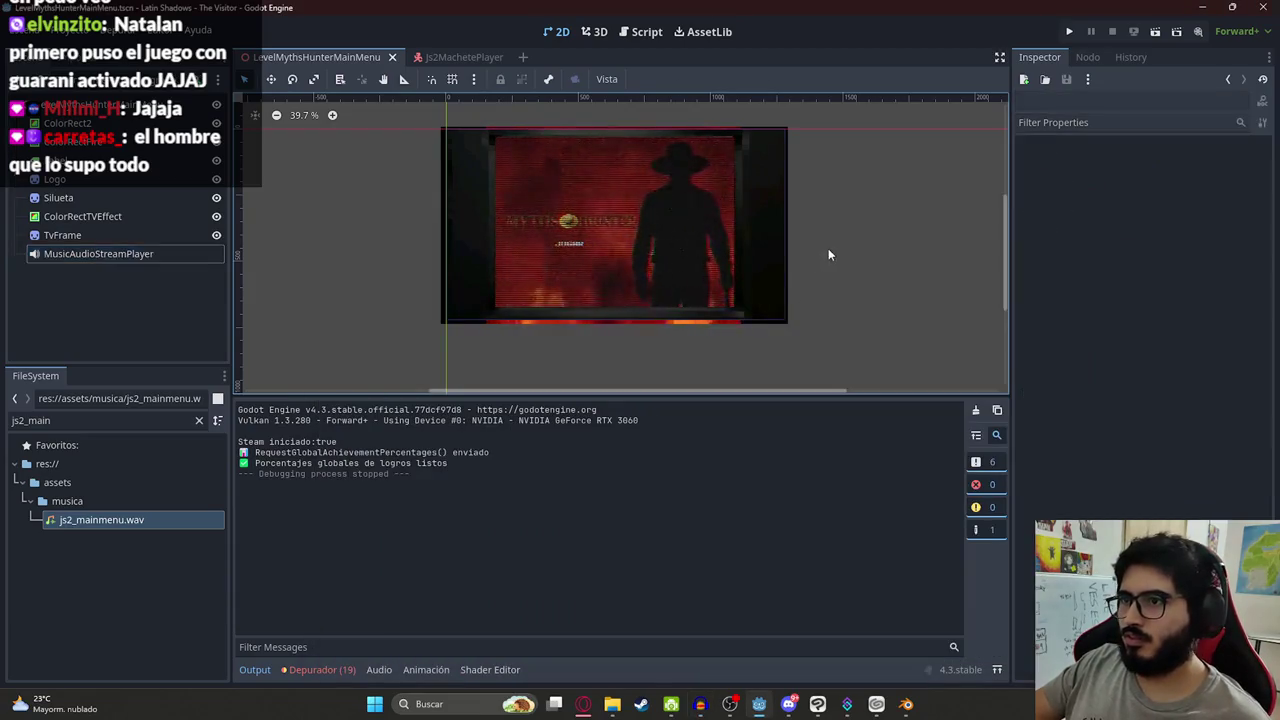
click(57, 255)
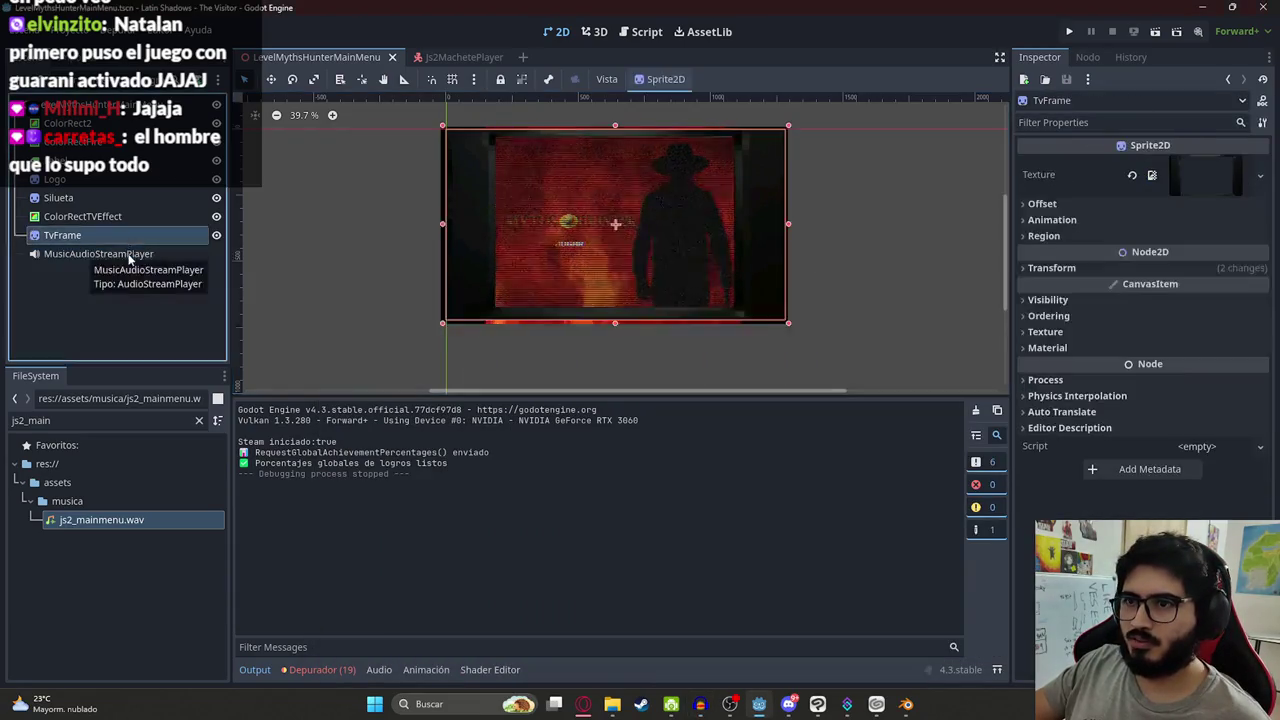
Preview the music at -10 dB volume, then run and close the main menu scene
click(1160, 252)
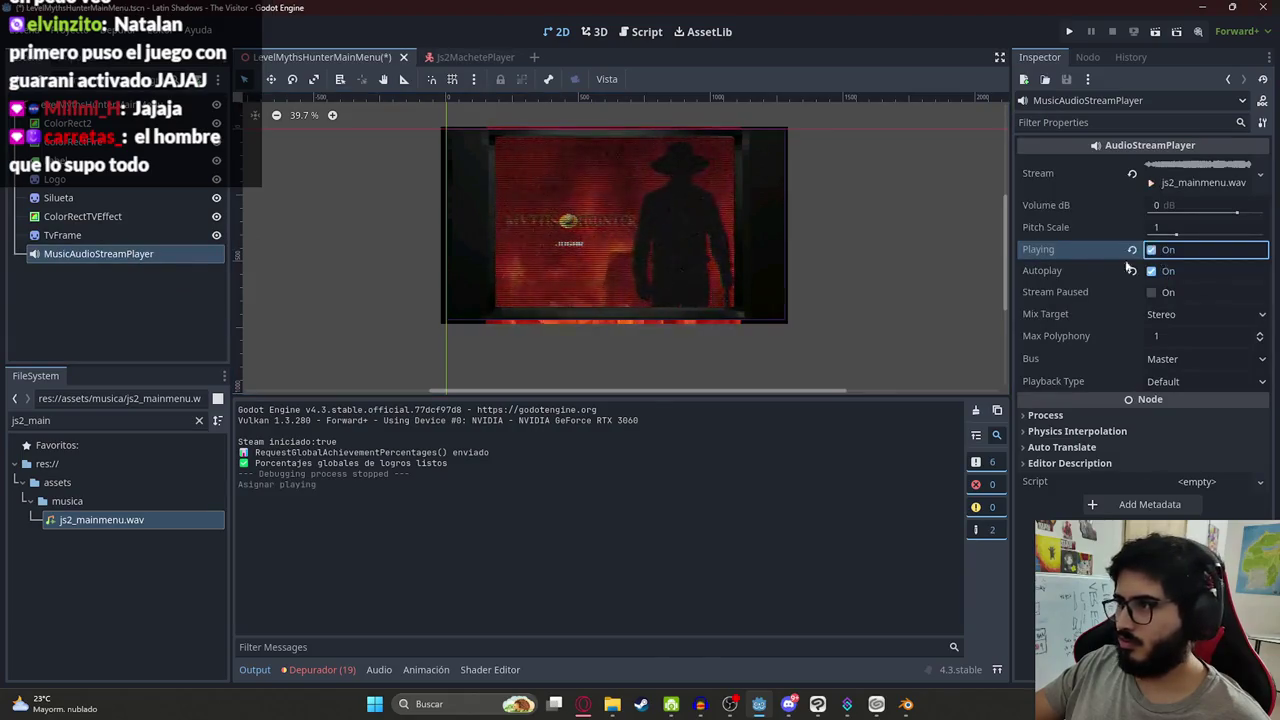
click(1156, 169)
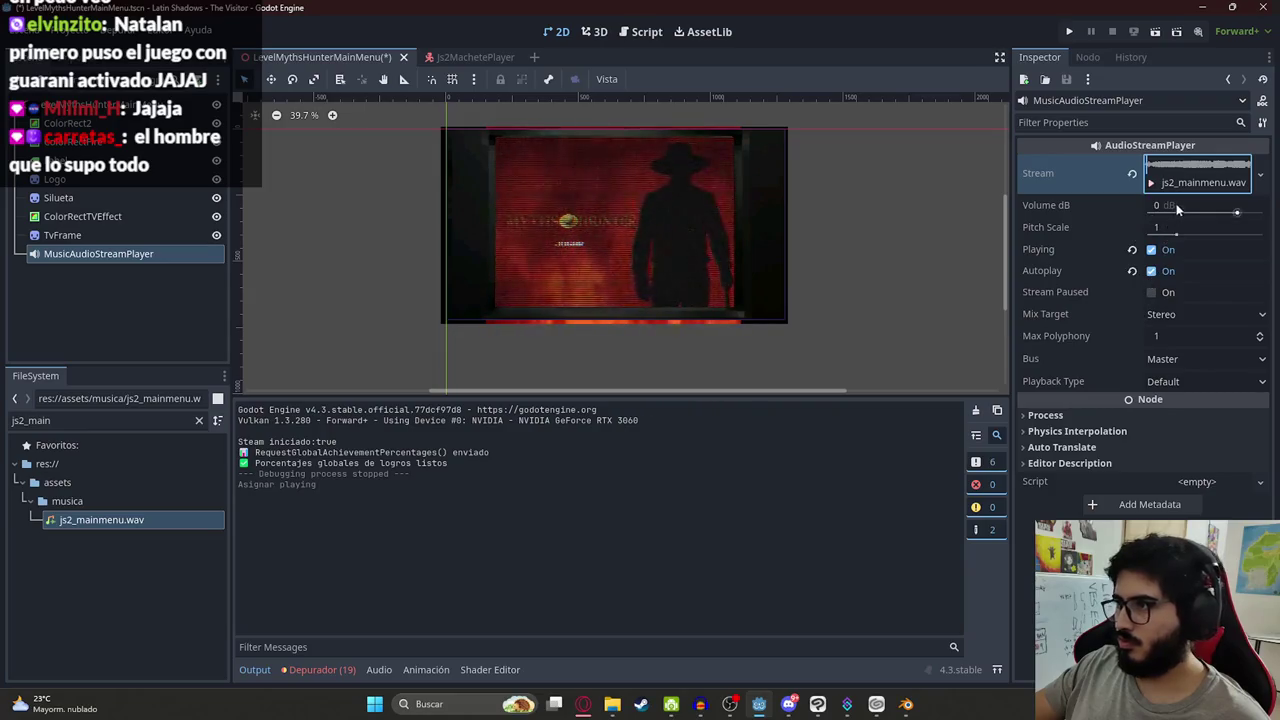
click(1177, 206)
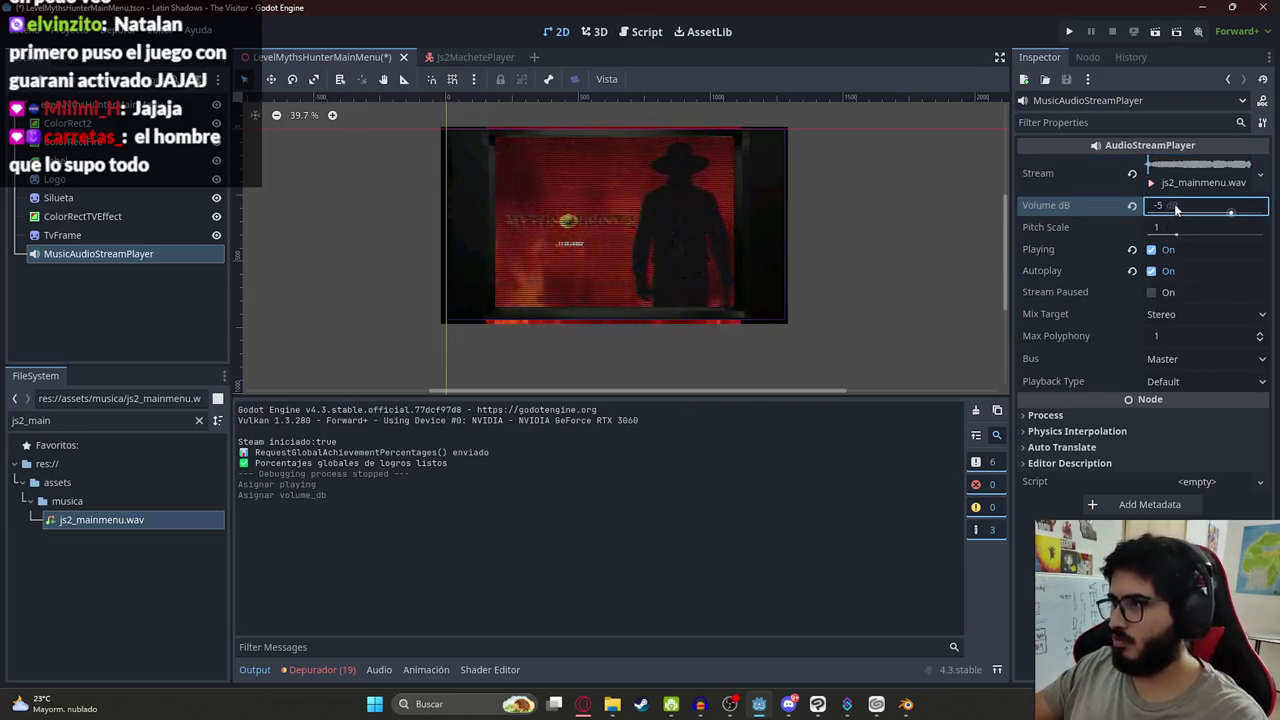
text(-10)
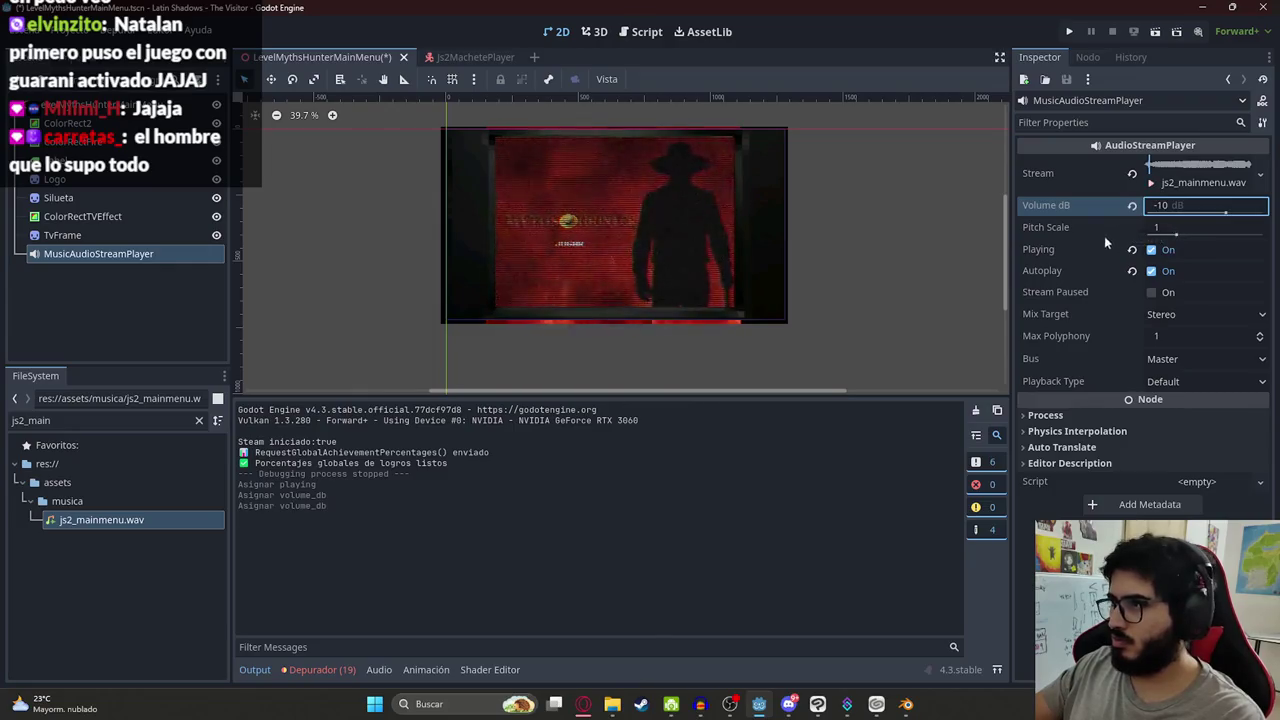
click(1152, 249)
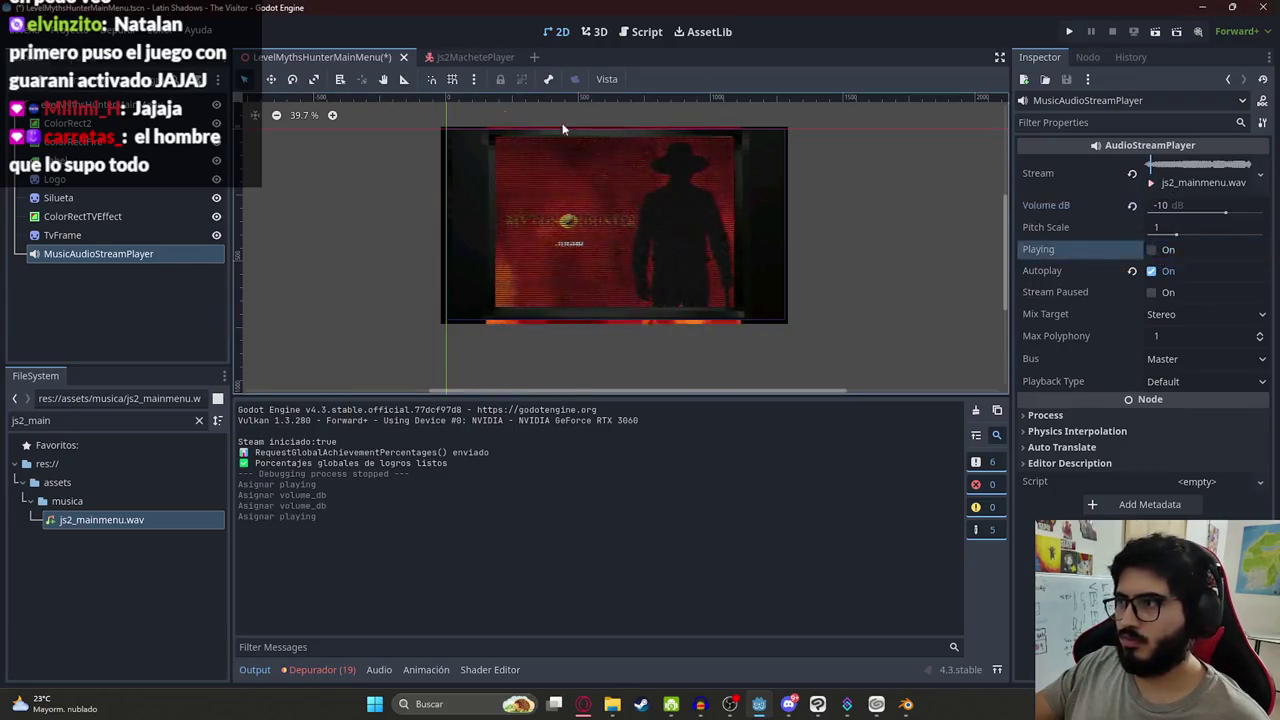
right_click(357, 54)
click(452, 165)
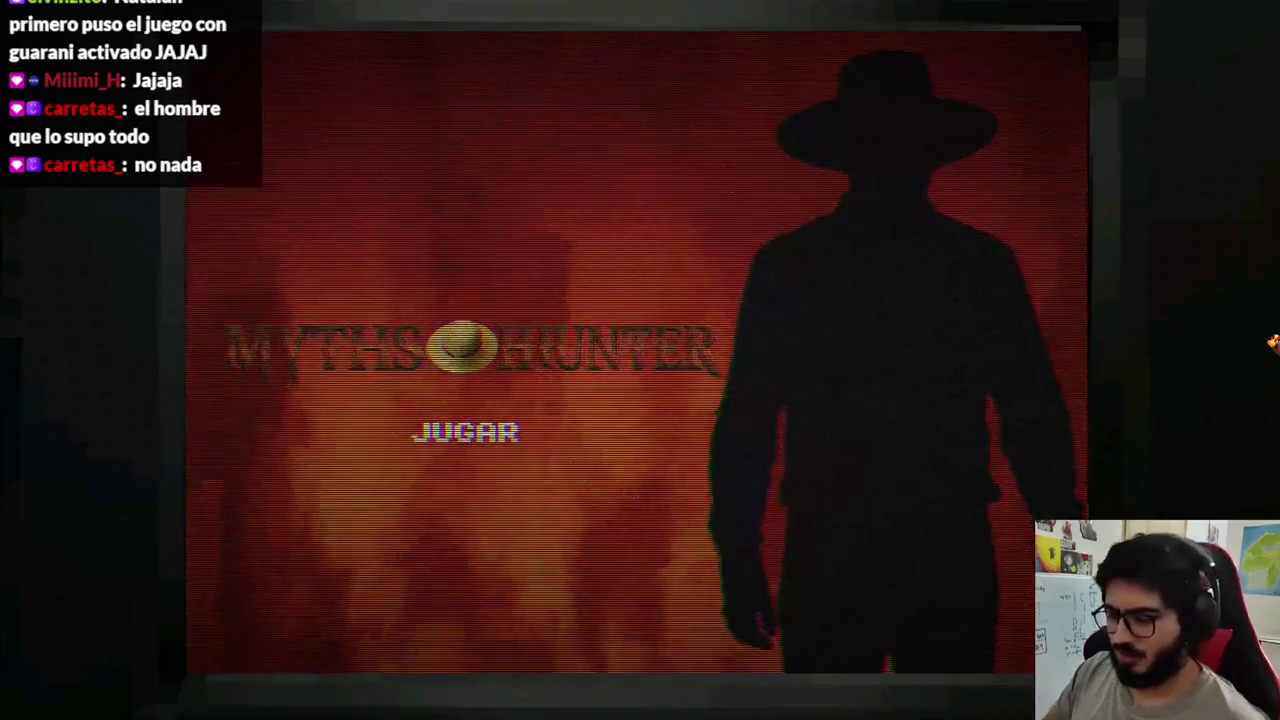
key(alt+F4)
Set the music player's Volume dB to 0 and save the scene
click(1199, 205)
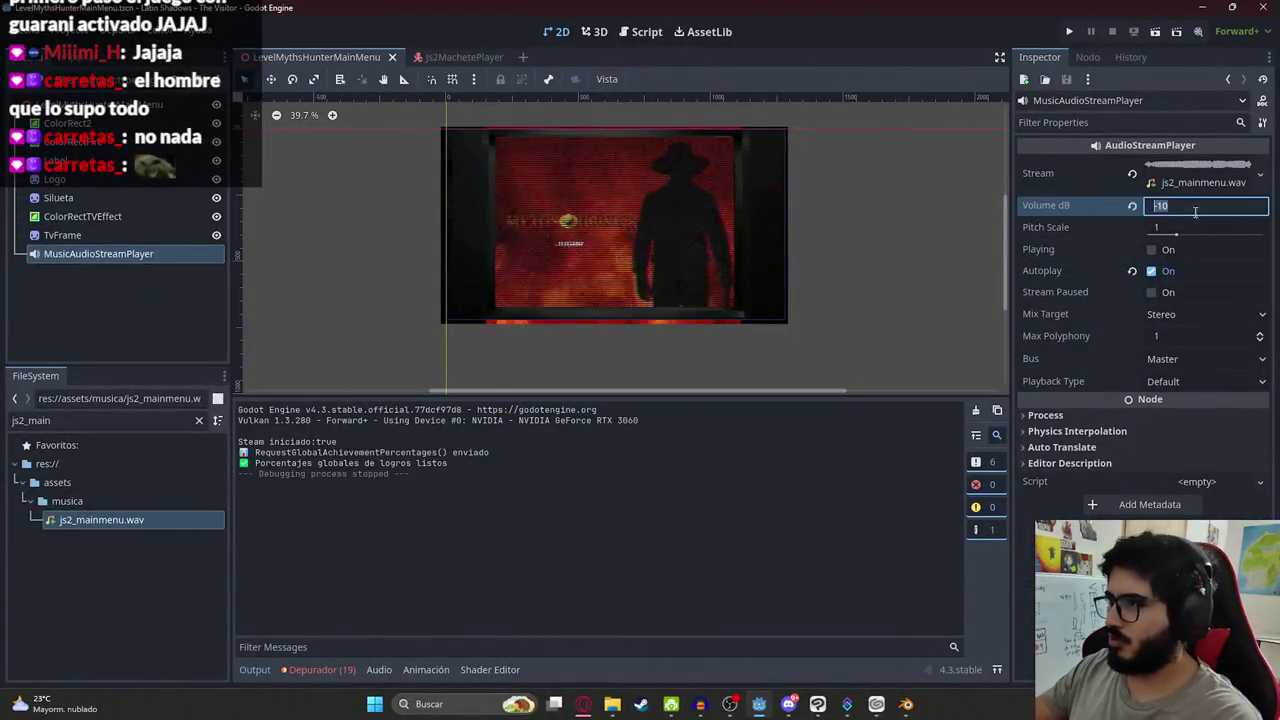
text(0)
key(Return)
right_click(339, 60)
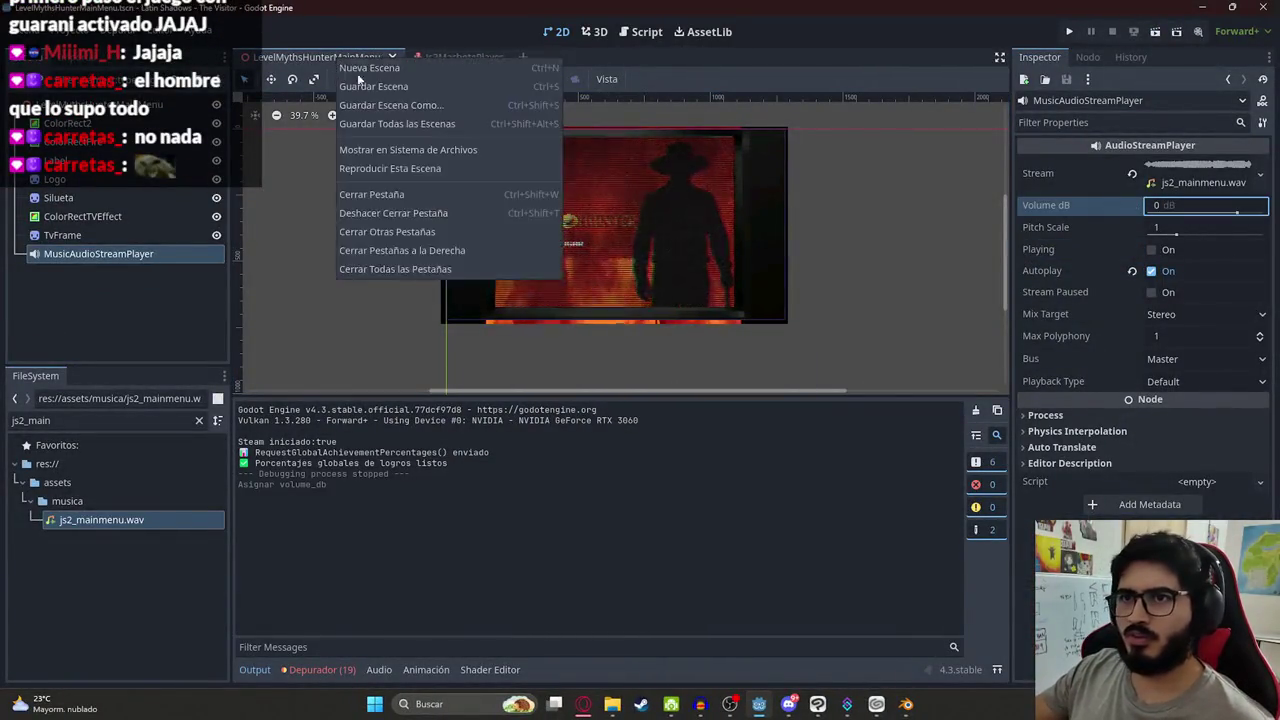
click(373, 86)
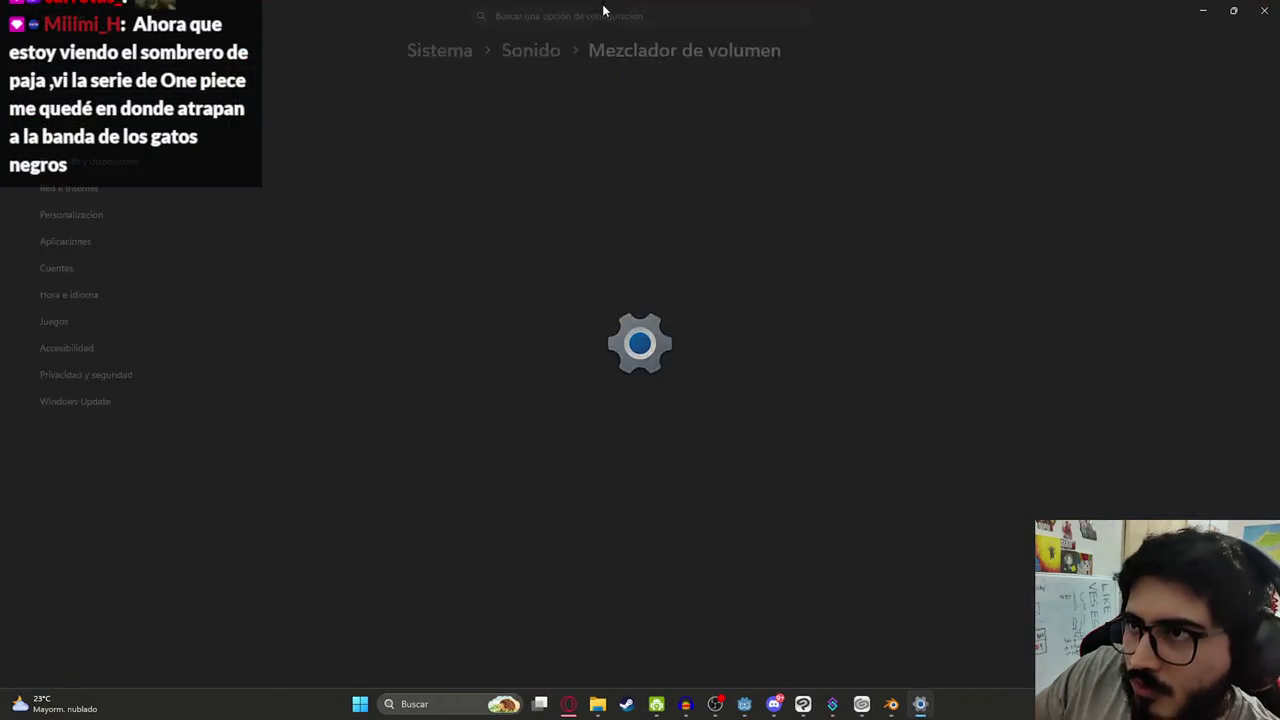
scroll(585, 419, down, 5)
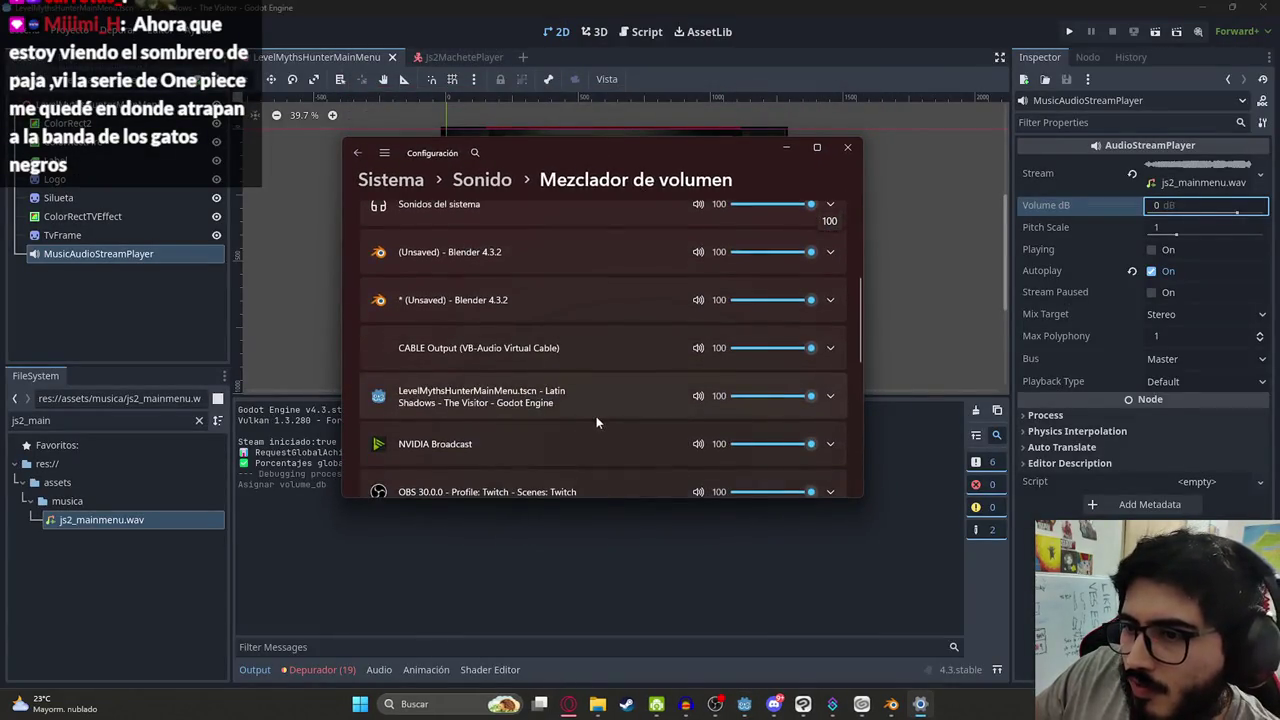
right_click(316, 58)
click(375, 168)
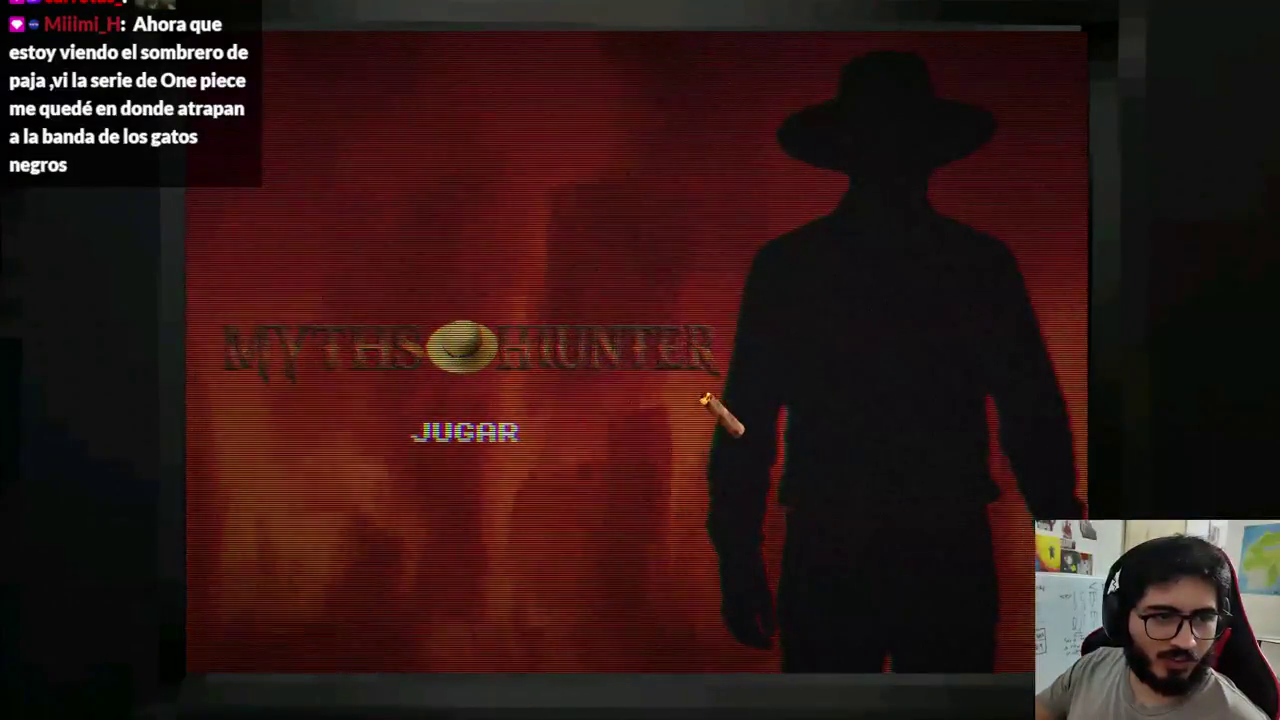
key(super)
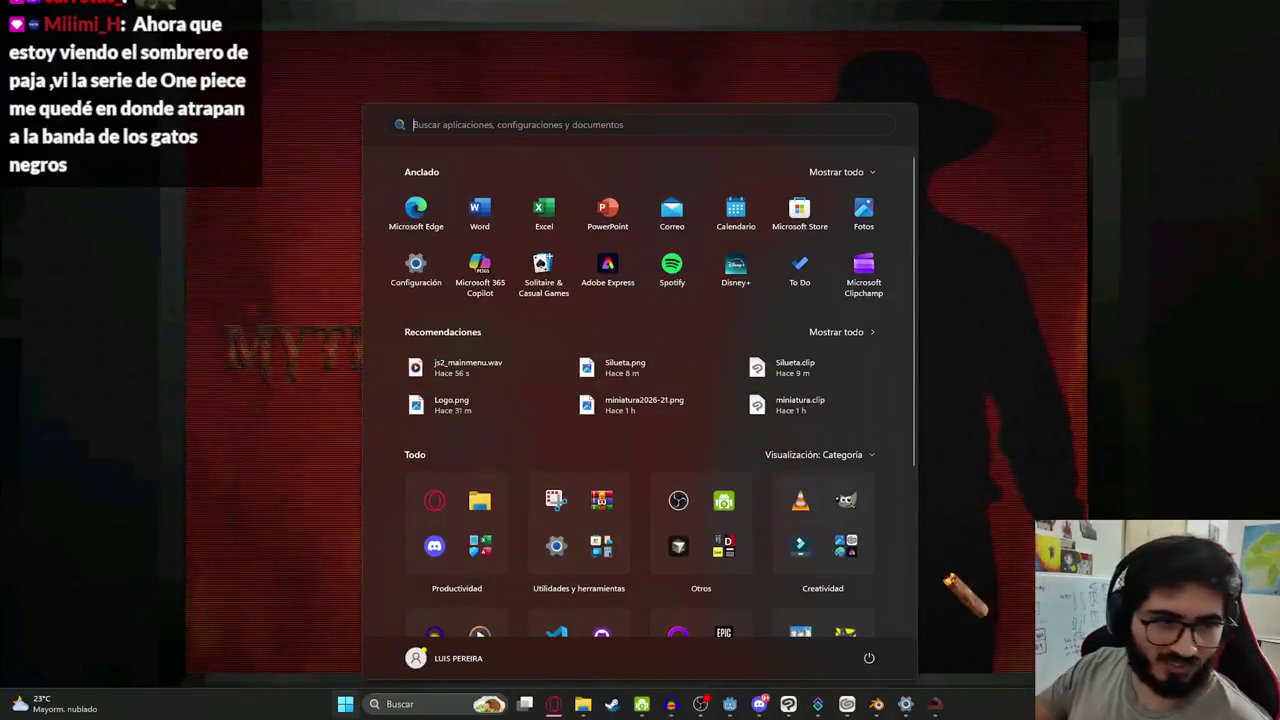
click(890, 706)
scroll(588, 336, up, 3)
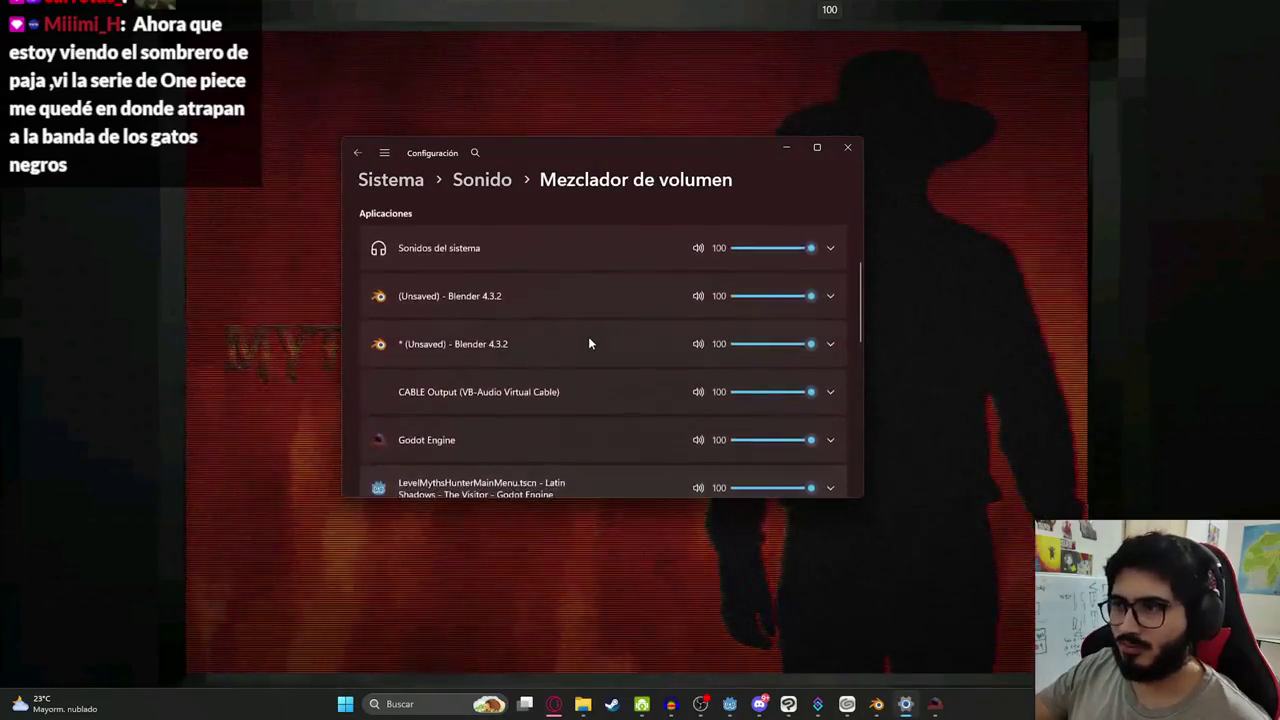
scroll(588, 336, up, 2)
scroll(598, 336, down, 8)
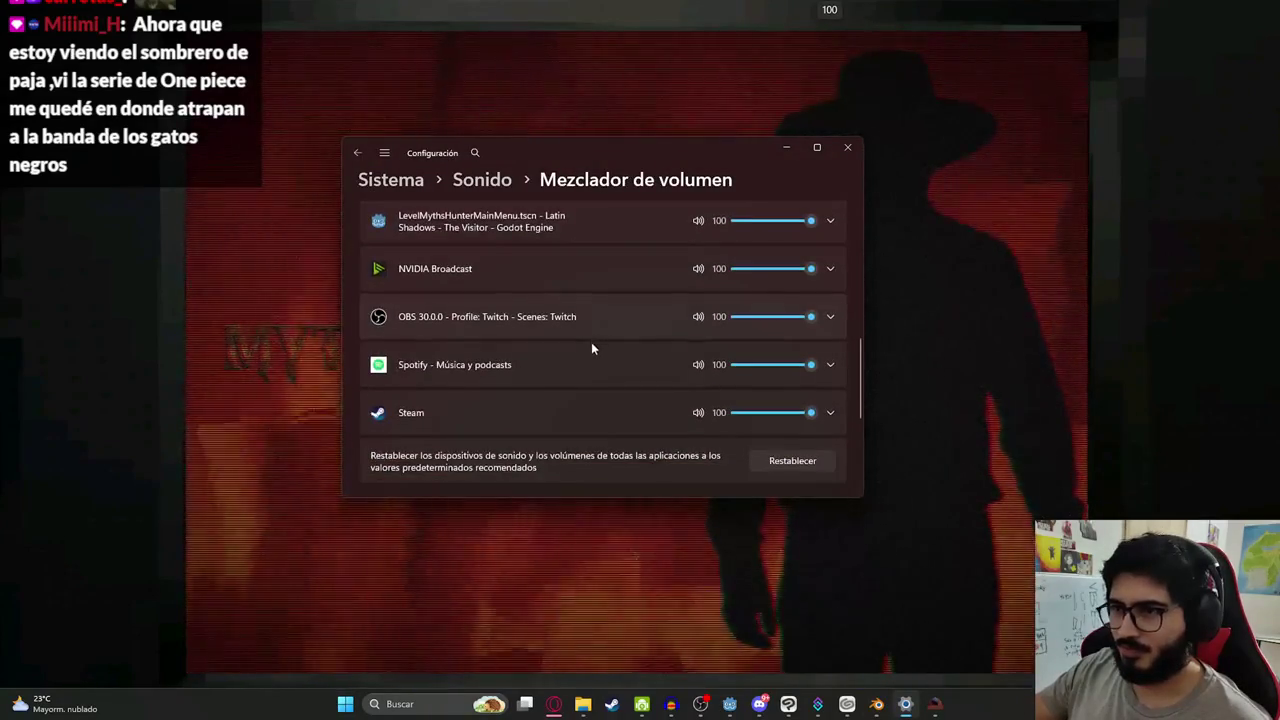
scroll(594, 360, up, 10)
key(alt+Tab)
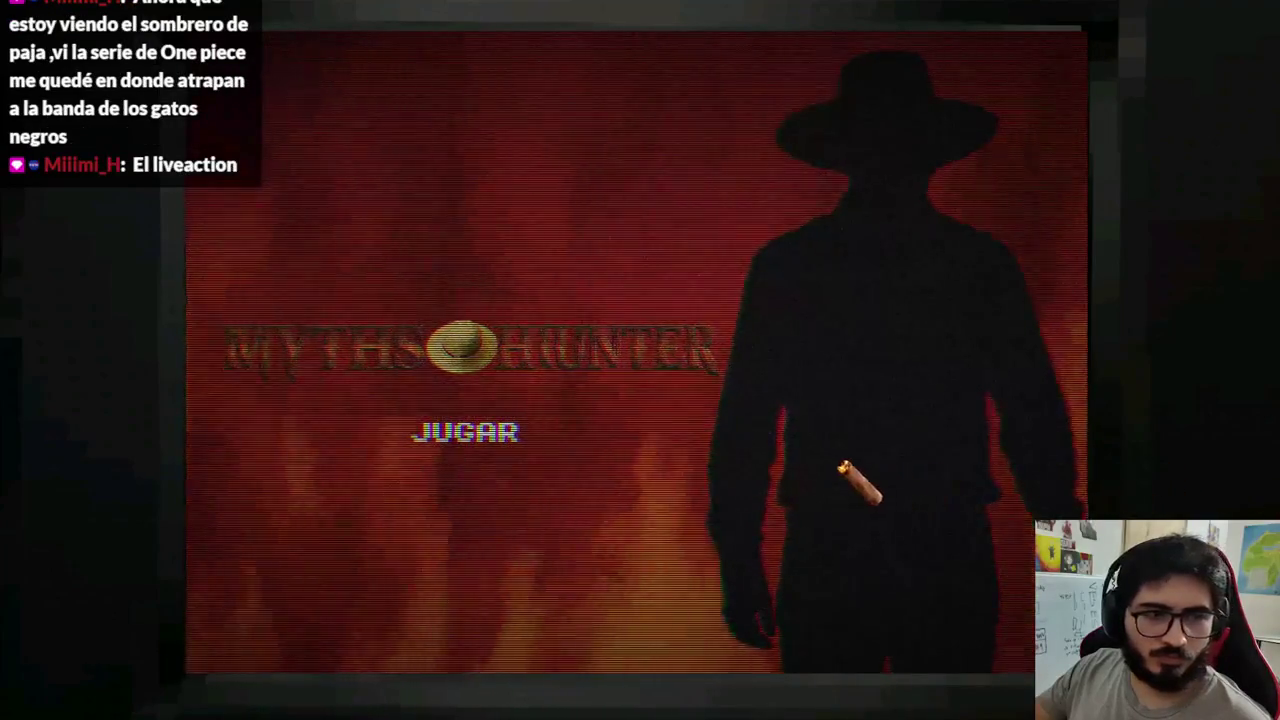
key(super)
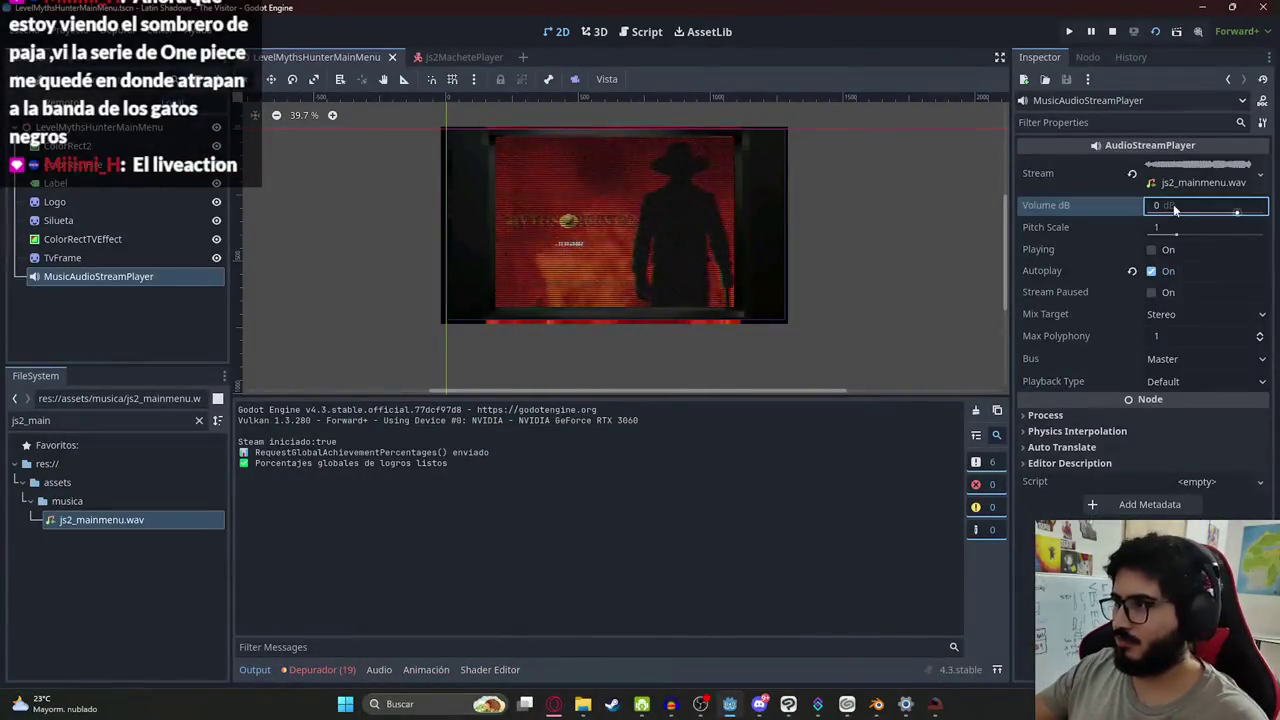
Run the project with F5 to test the menu music, then close the game
key(F5)
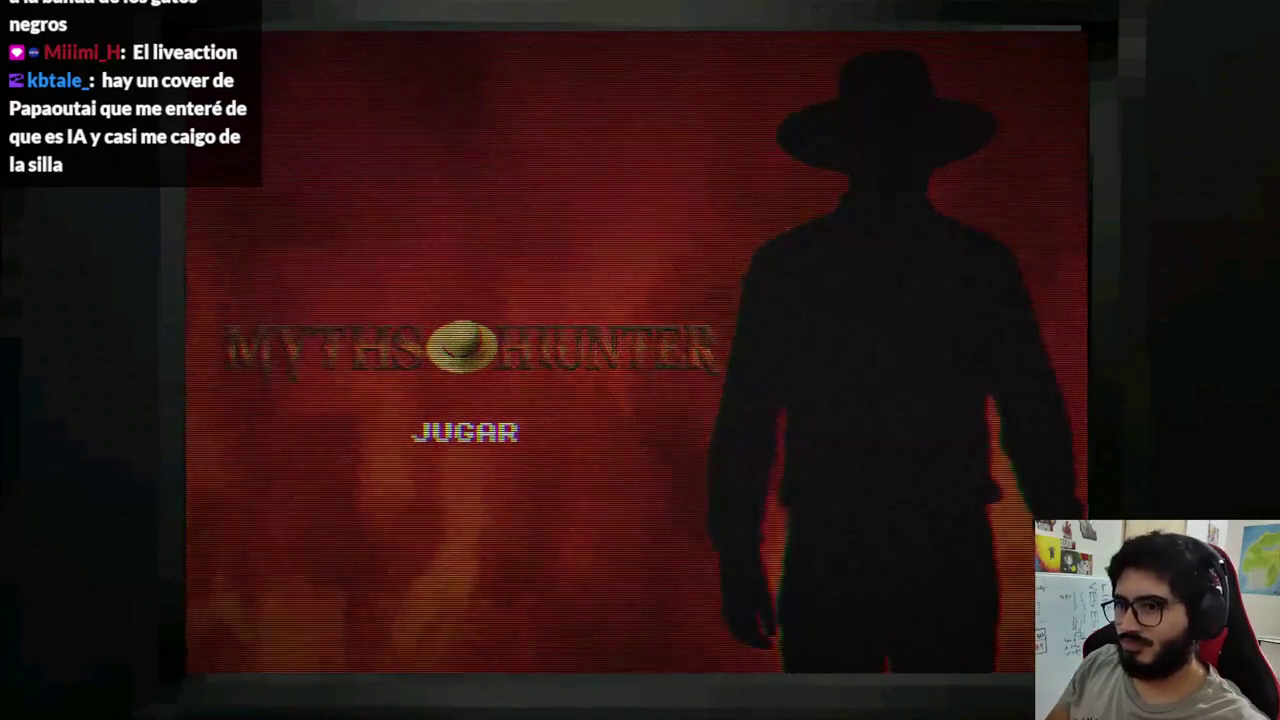
key(alt+F4)
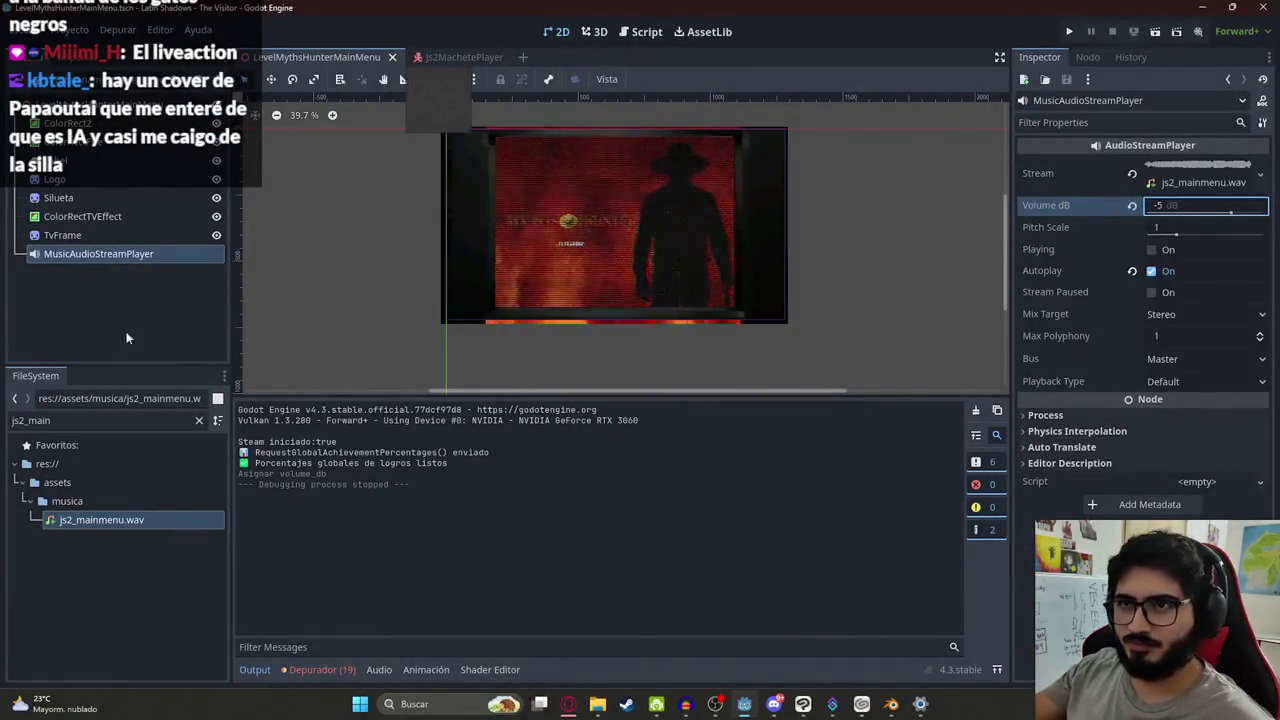
Open the Level2 scene and its script
click(199, 420)
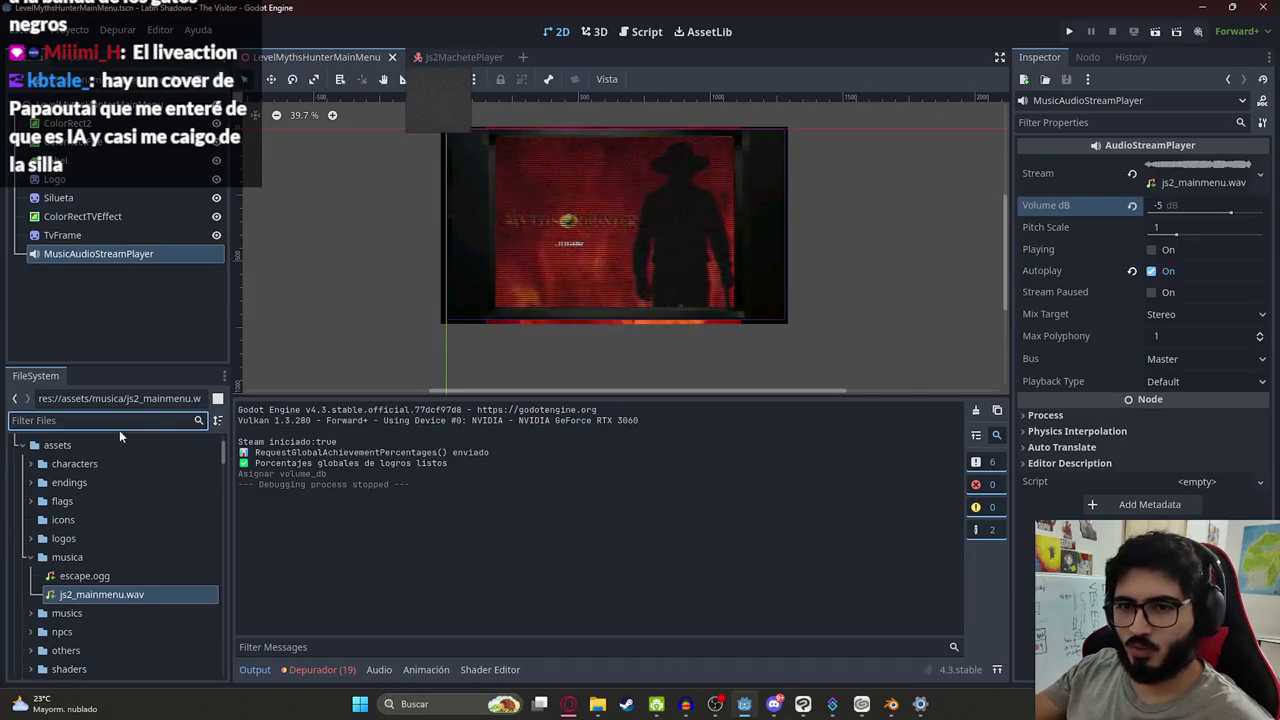
text(level2)
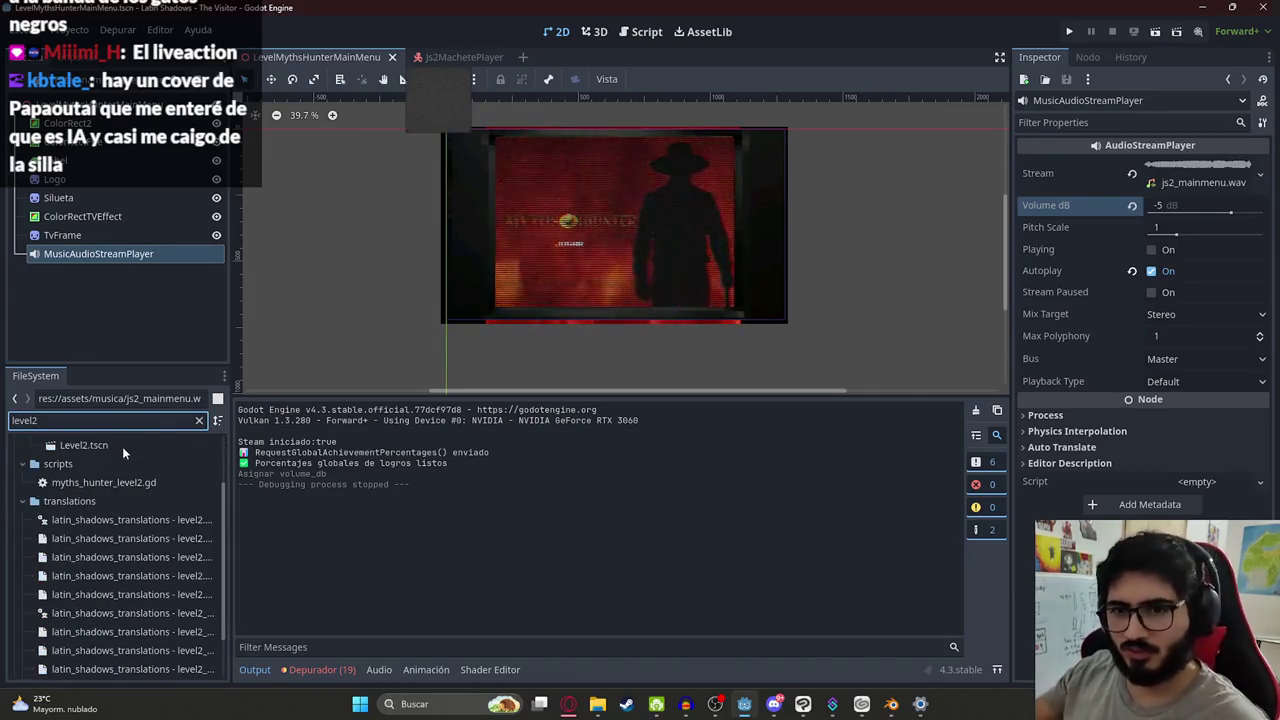
double_click(118, 444)
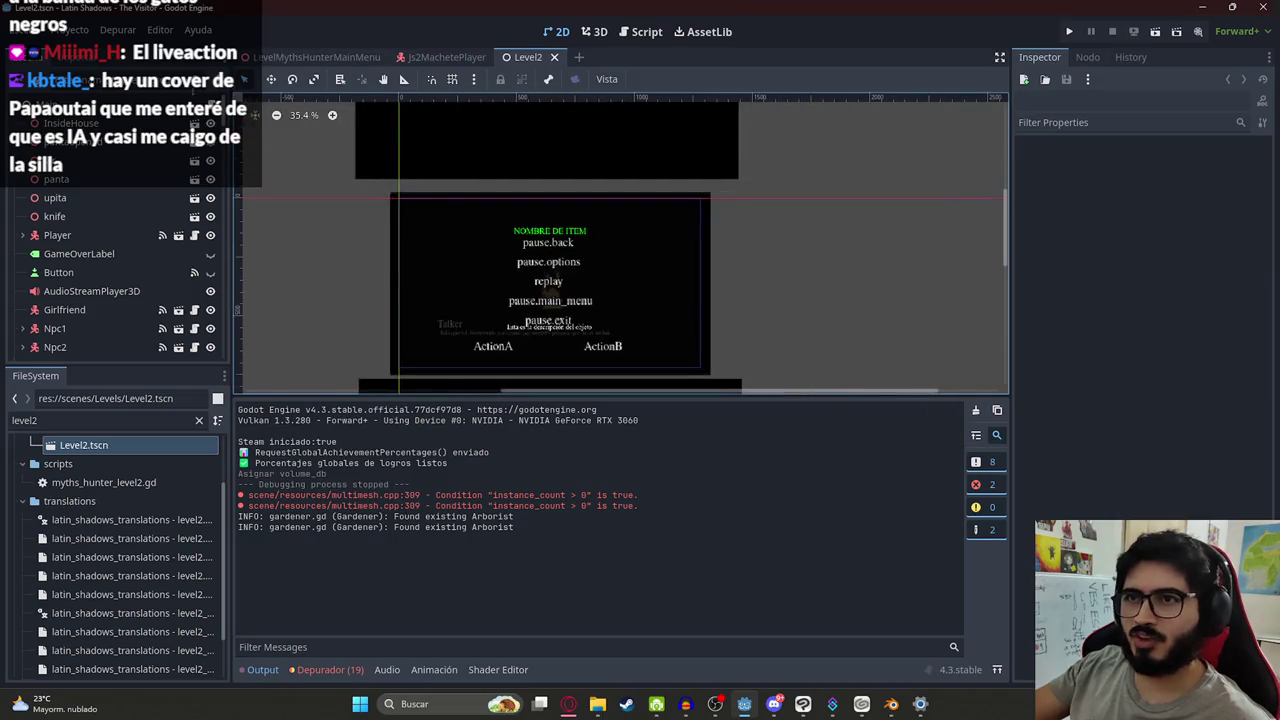
key(ctrl+F3)
Fix line 1067 to preload LevelMythsHunterMainMenu.tscn, save, and run the Level2 scene
key(ctrl+f)
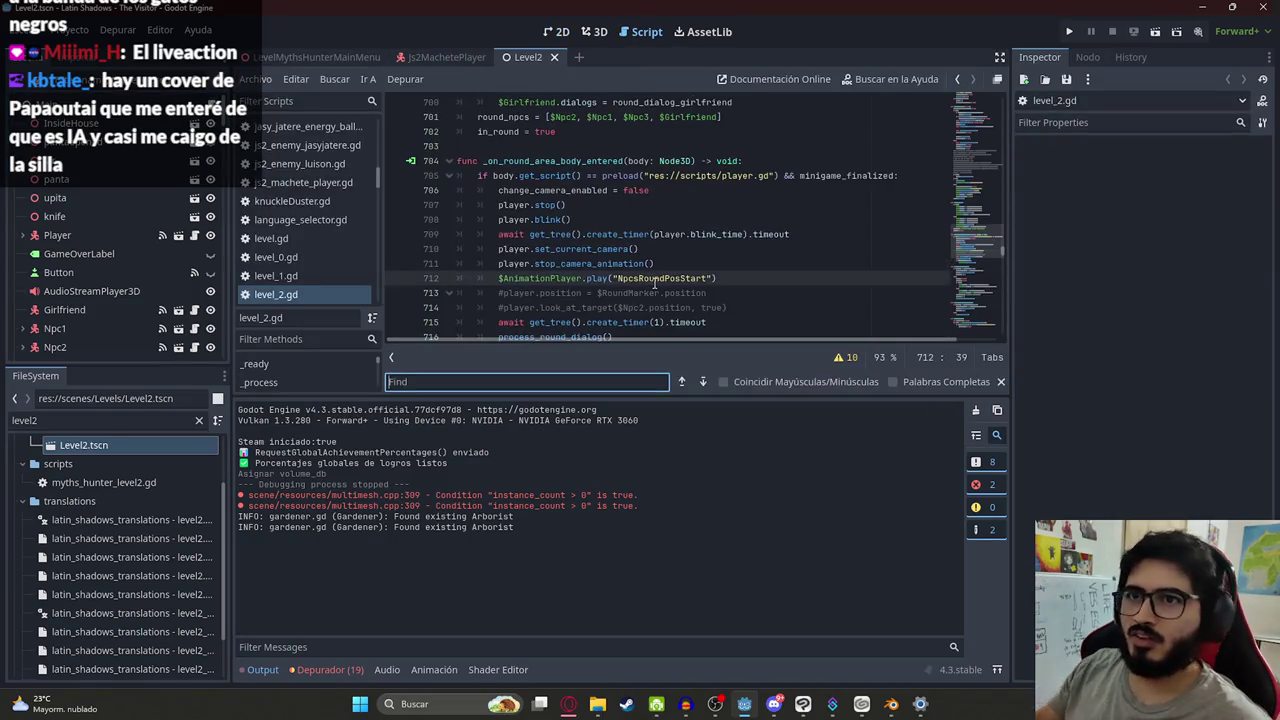
text(levelmyuth)
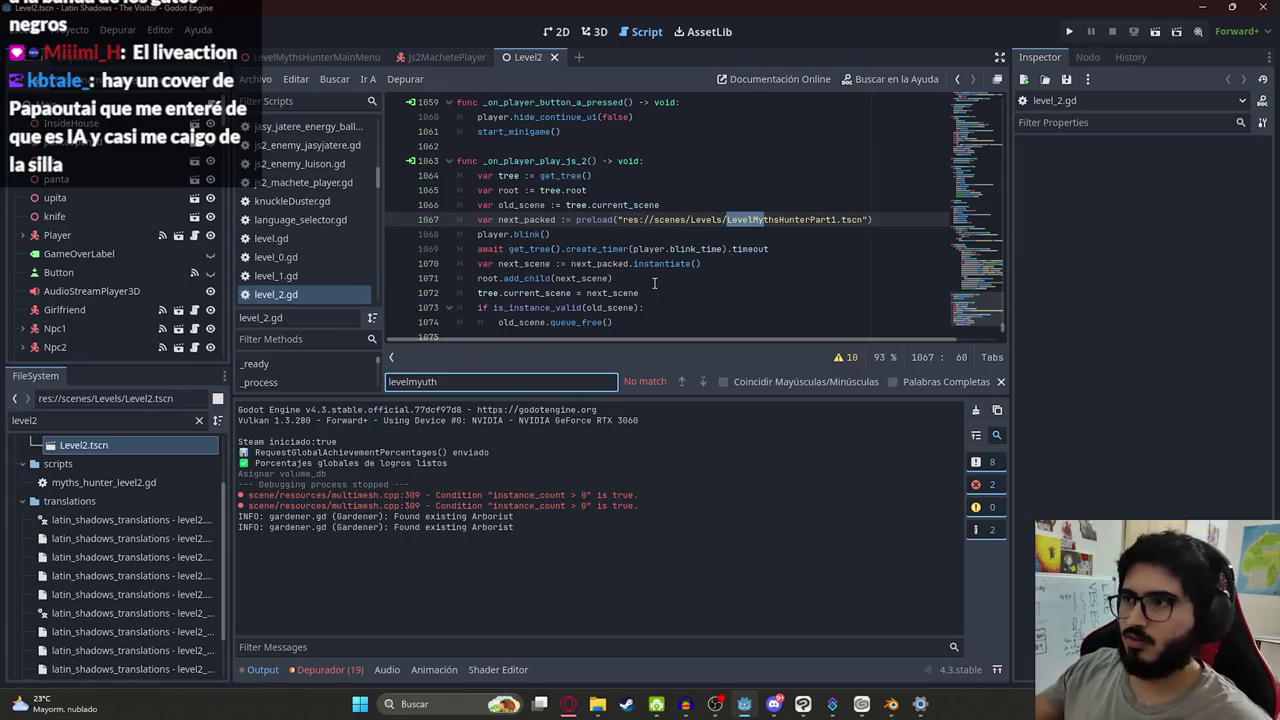
text(evel)
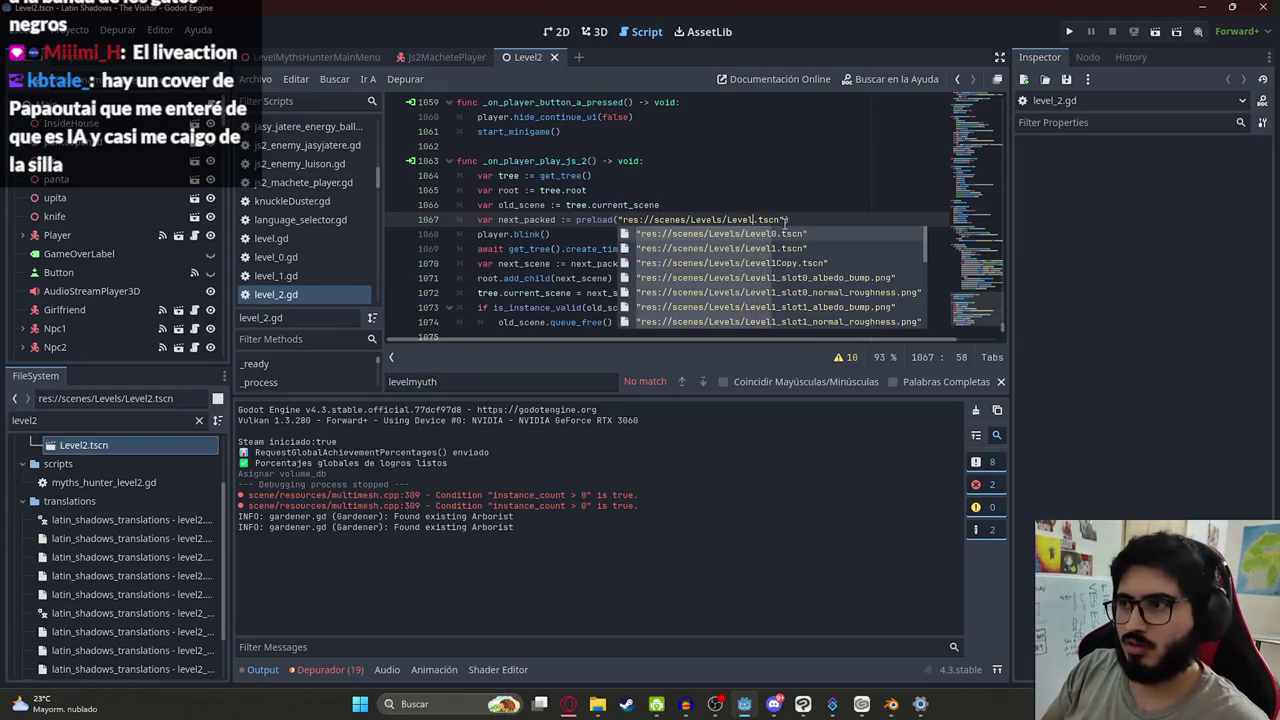
text(Myuth)
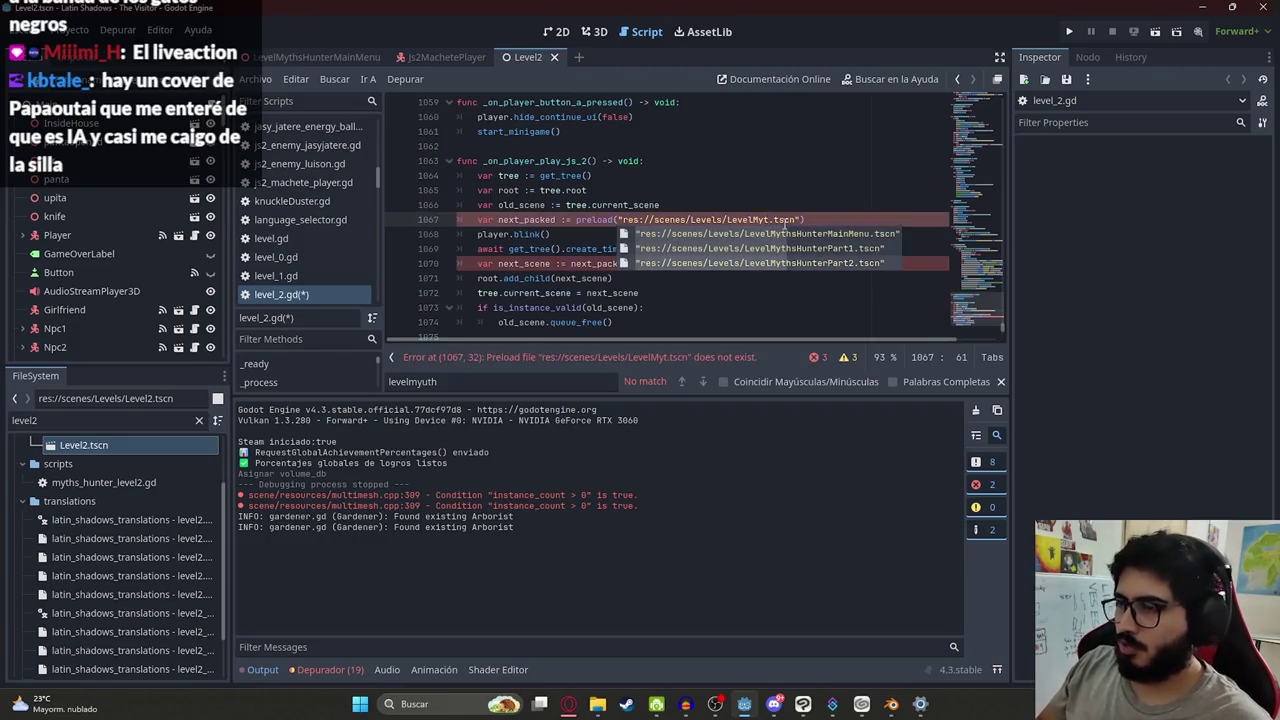
key(Return)
drag(889, 219, 853, 219)
key(BackSpace)
key(ctrl+s)
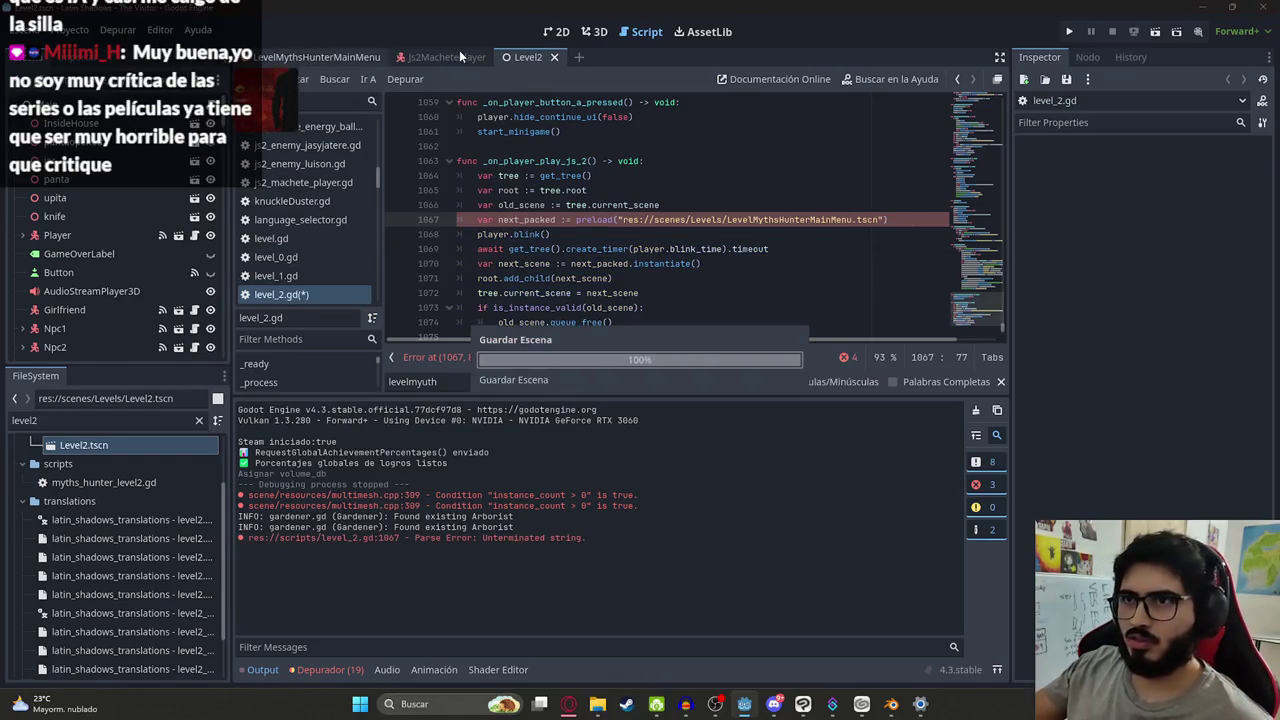
right_click(528, 57)
click(592, 158)
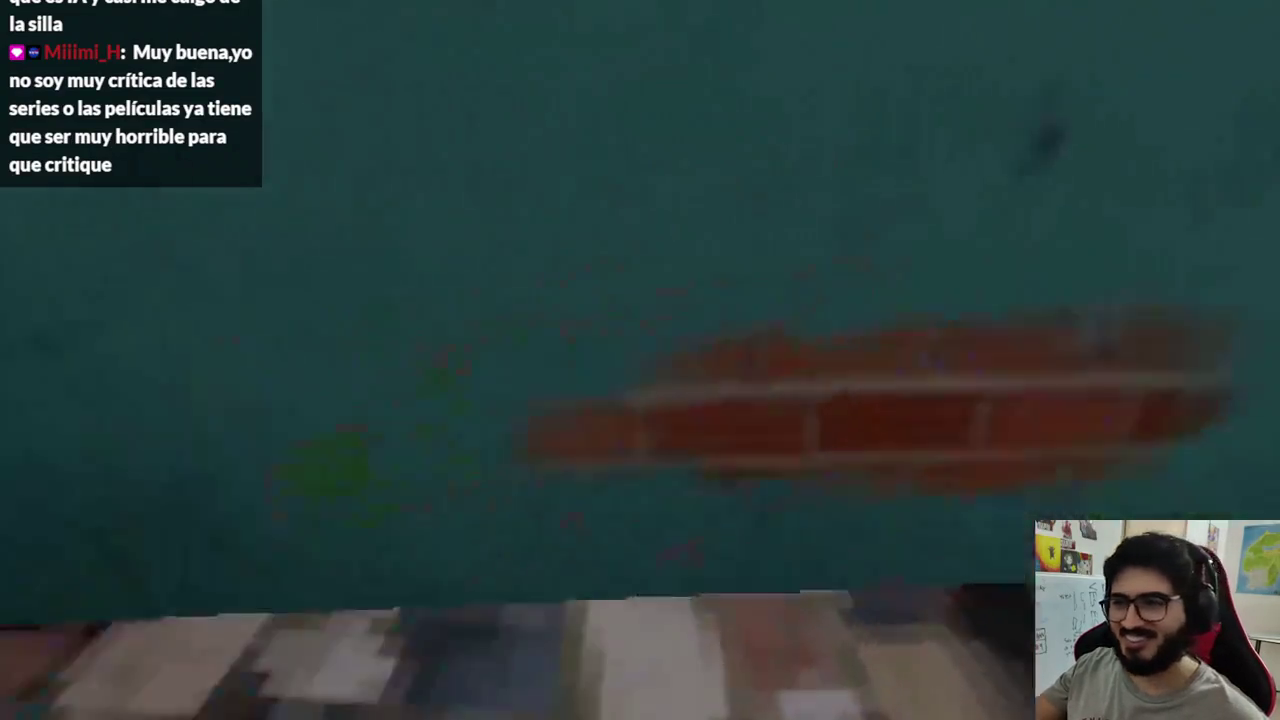
Try the locked wooden door several times, dismissing the character's dialogue lines
key(e)
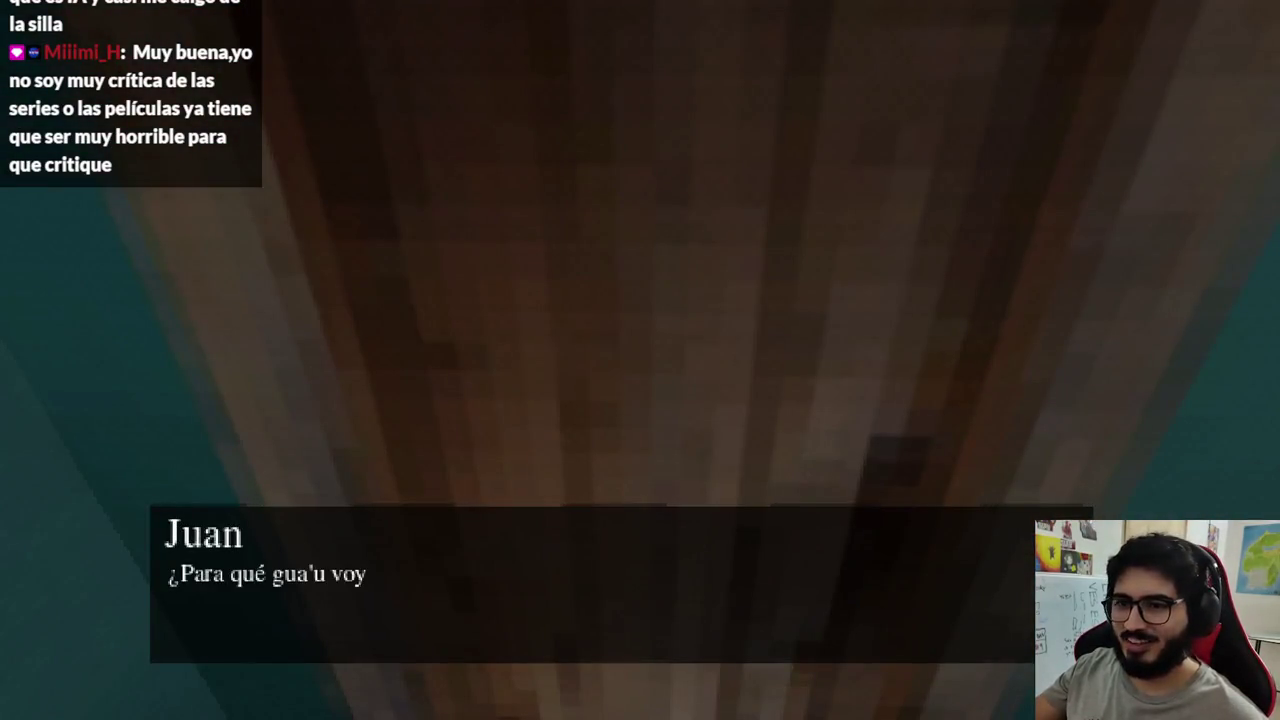
key(e)
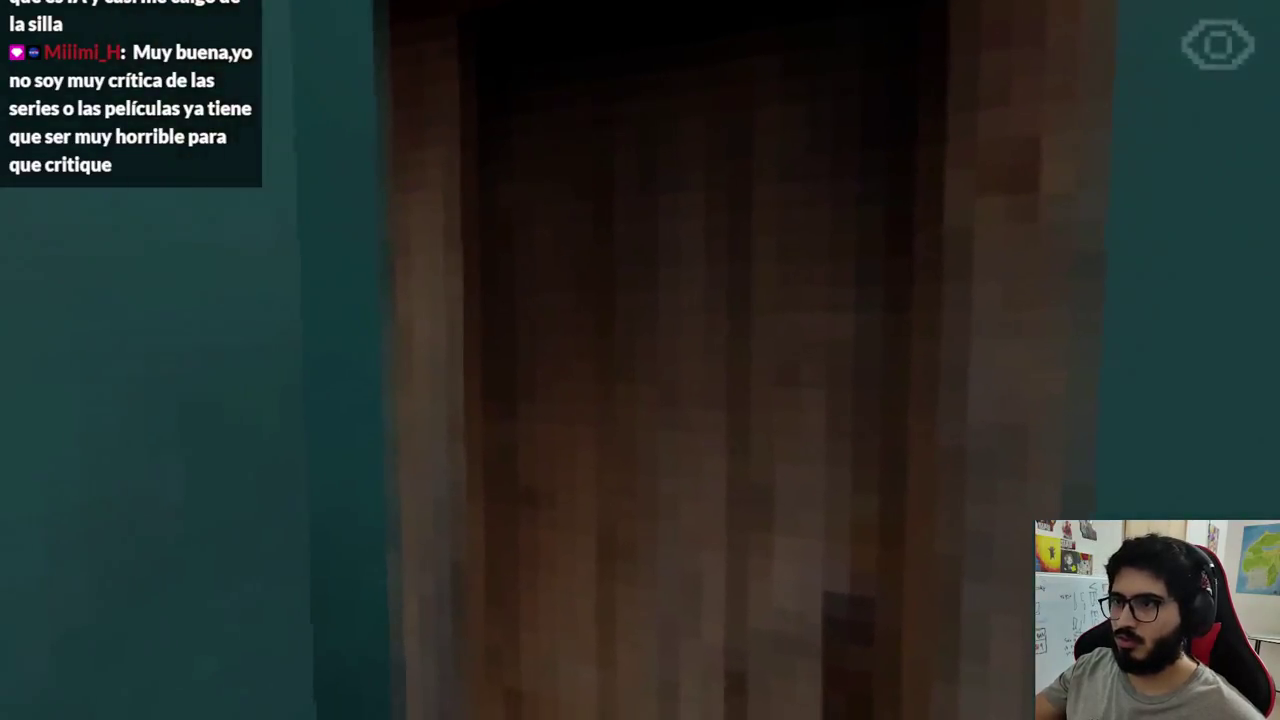
key(e)
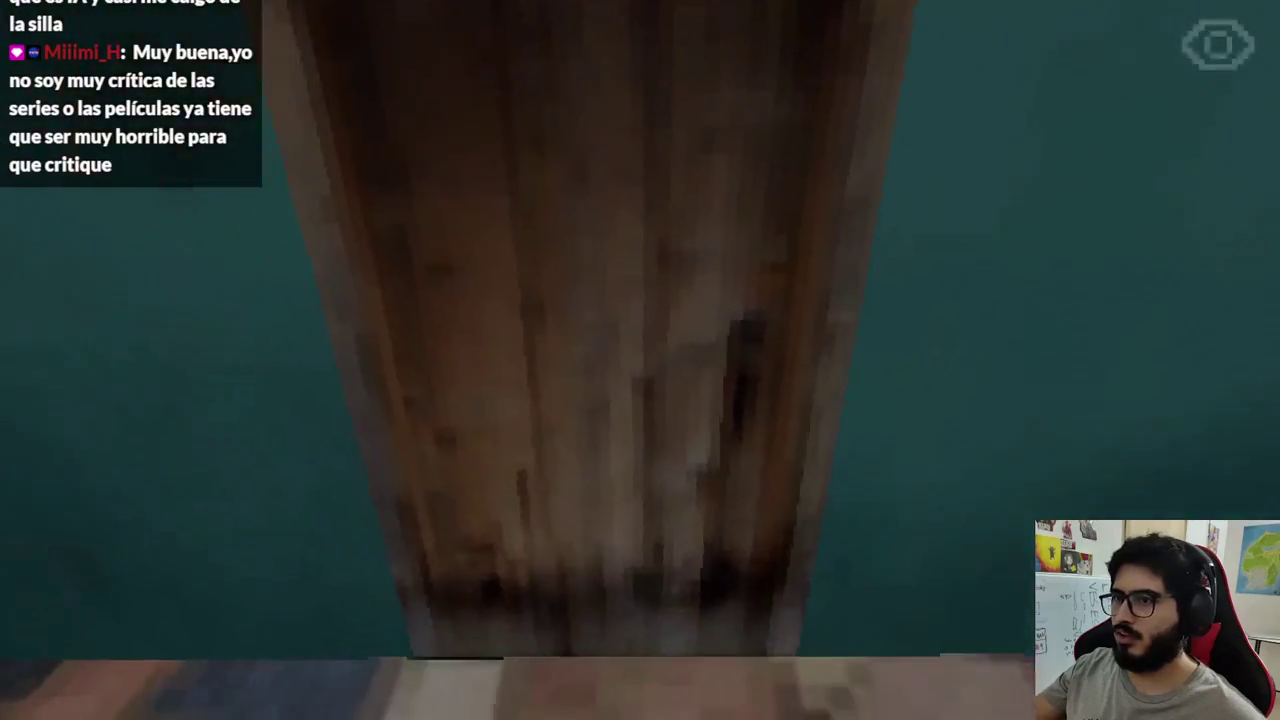
key(e)
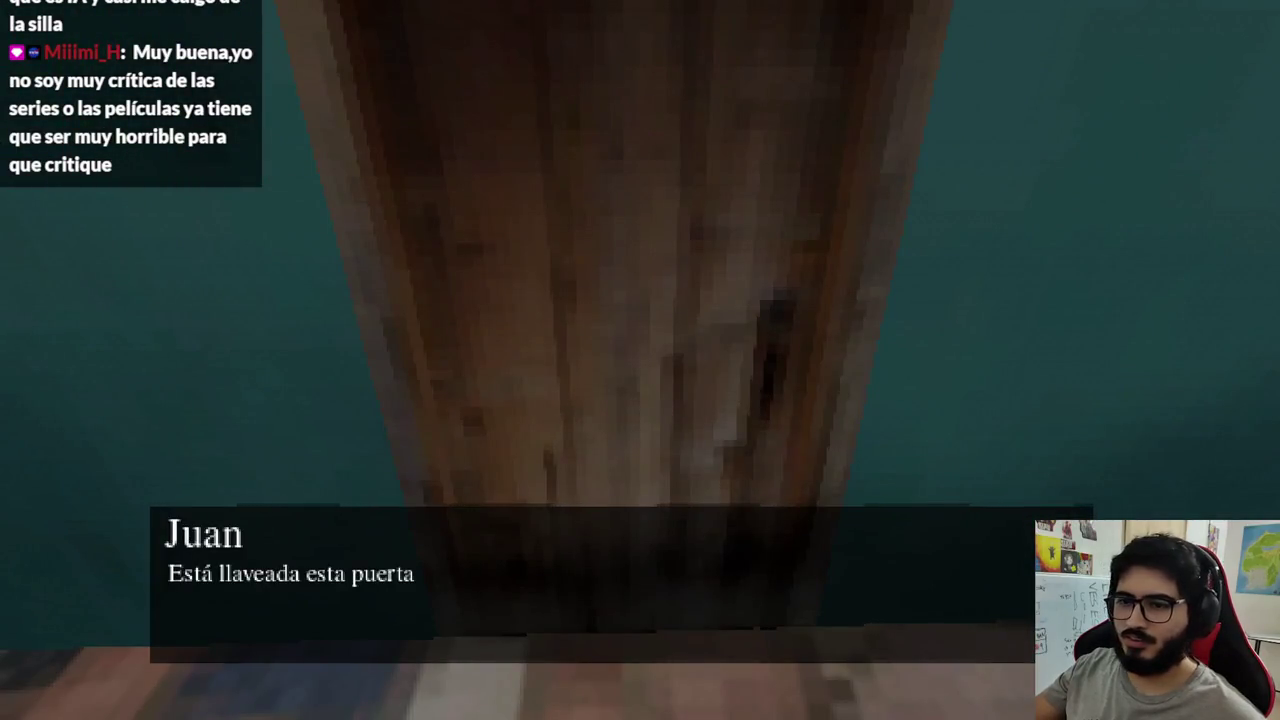
key(e)
key(e)
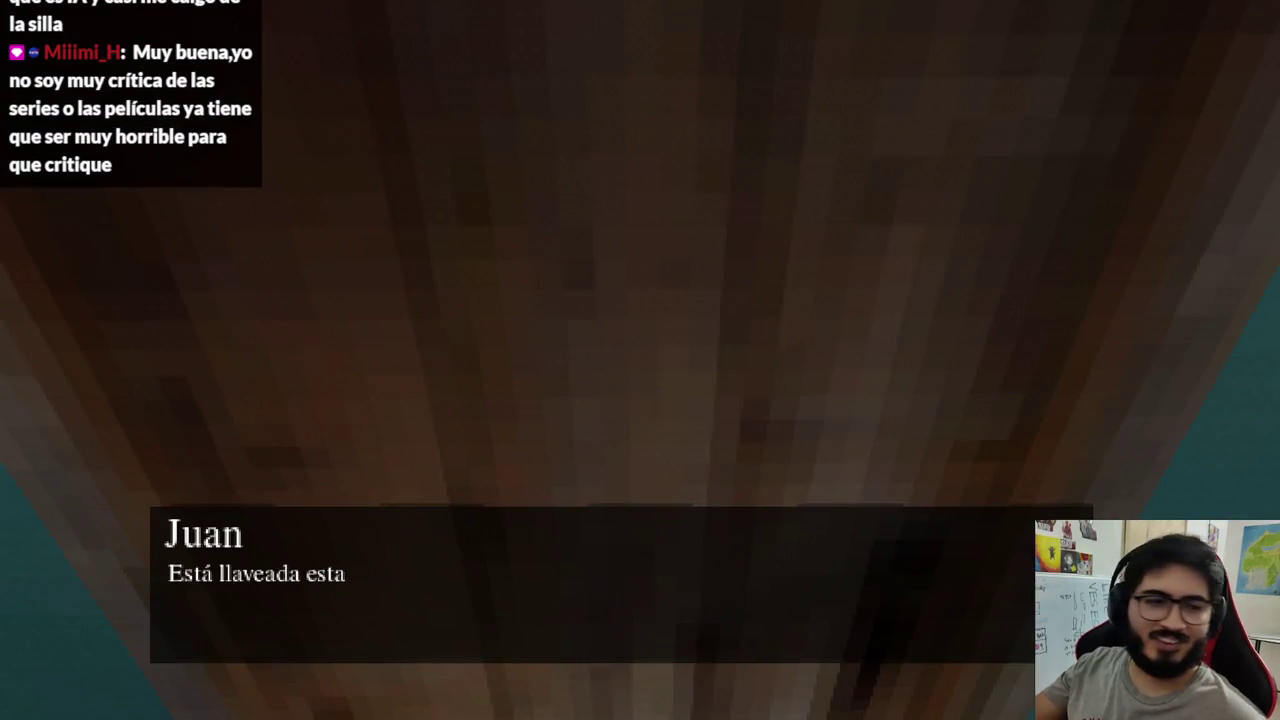
key(e)
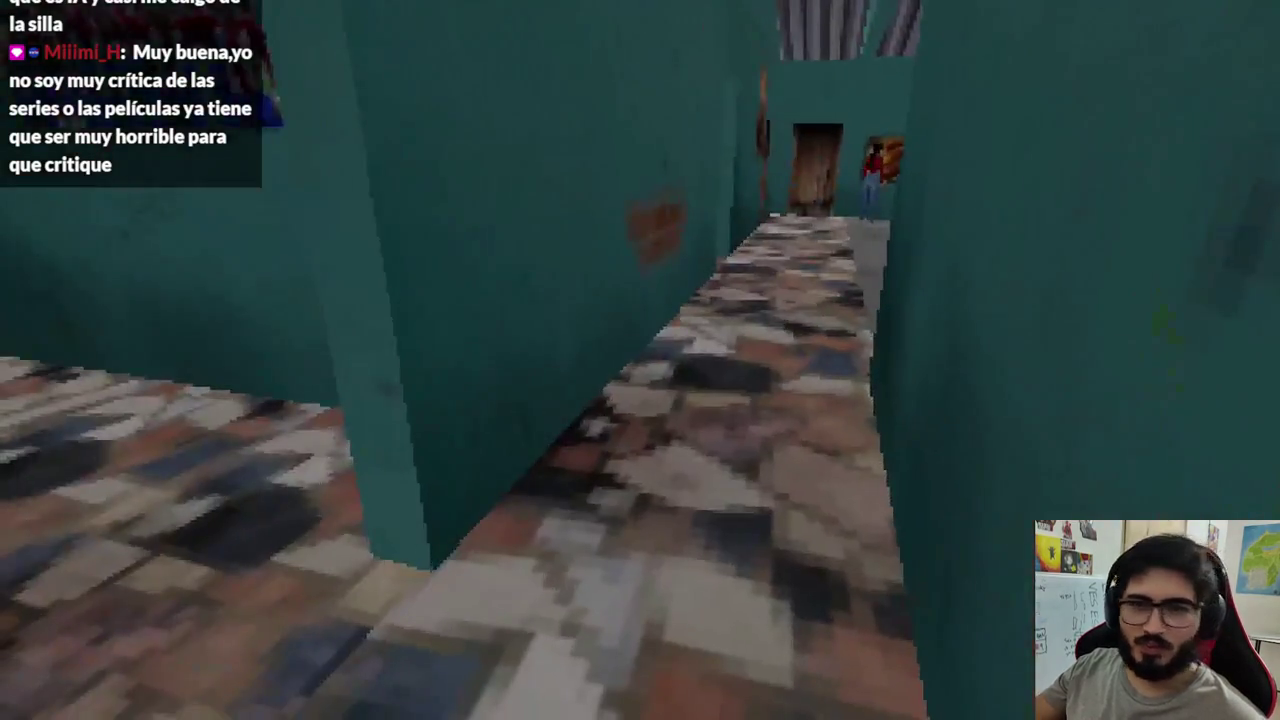
Walk into the kitchen and try its locked door twice, closing the dialogue each time
key(w)
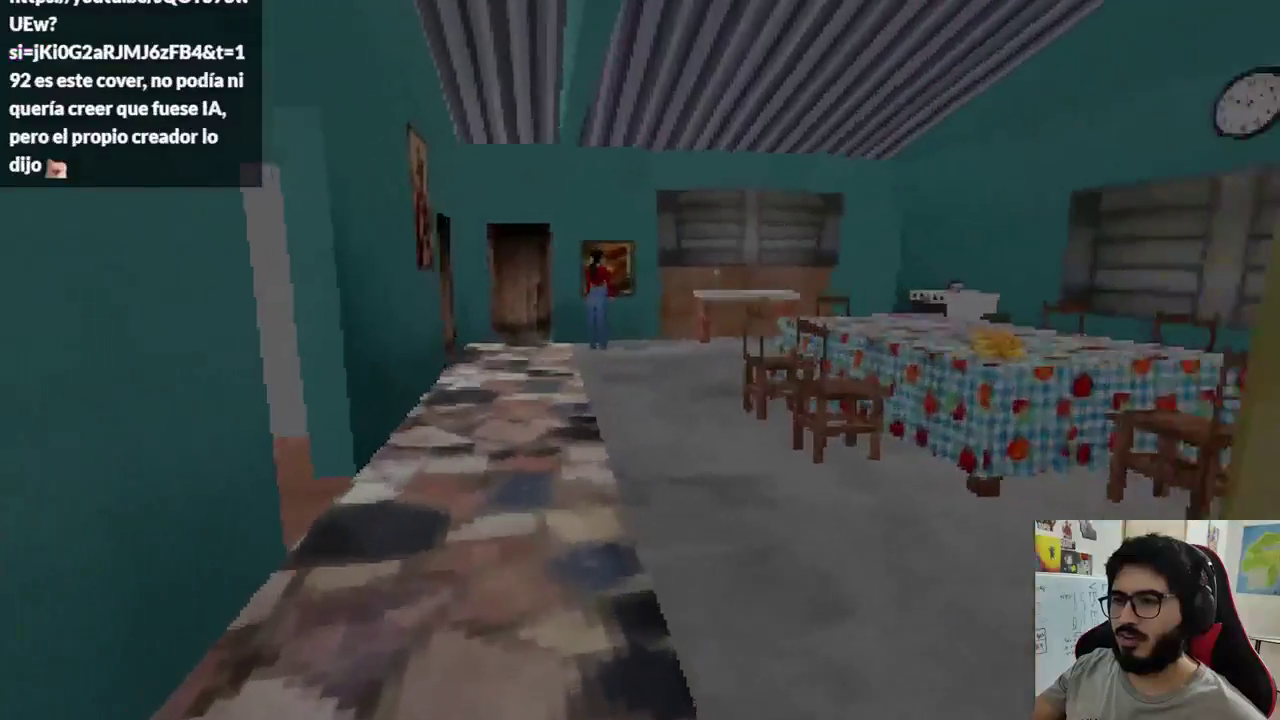
key(e)
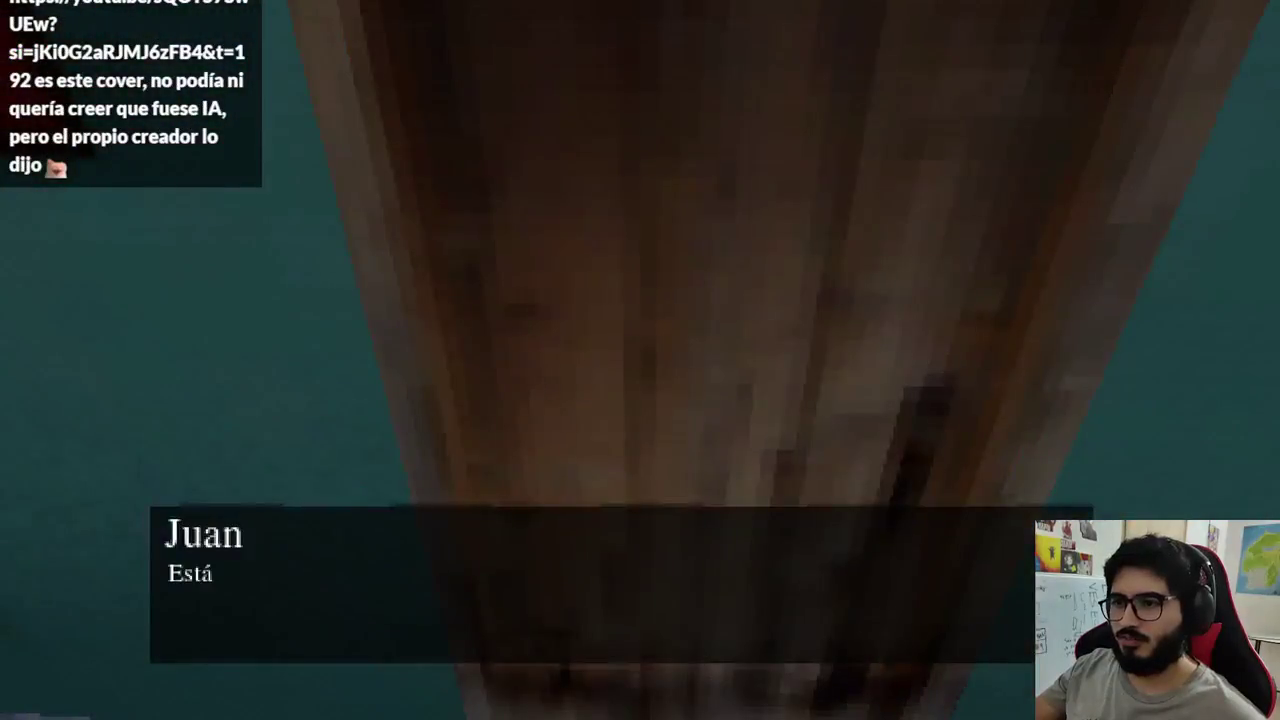
key(e)
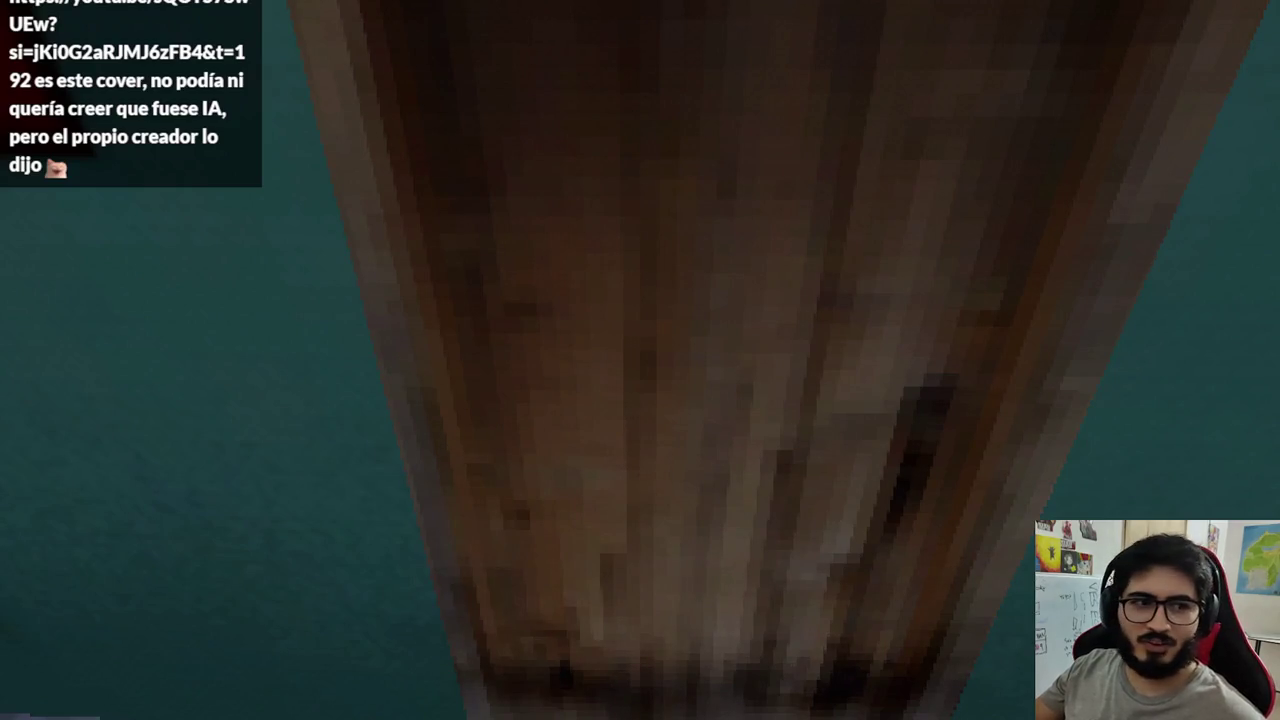
key(e)
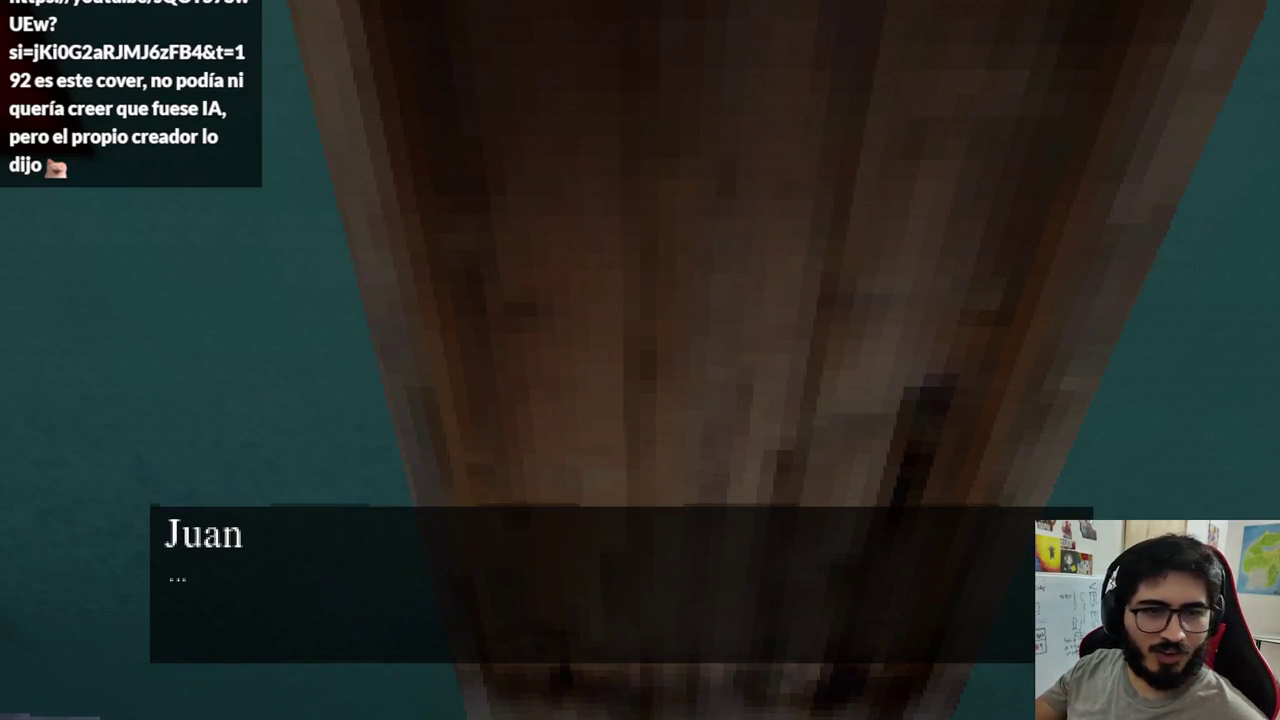
key(e)
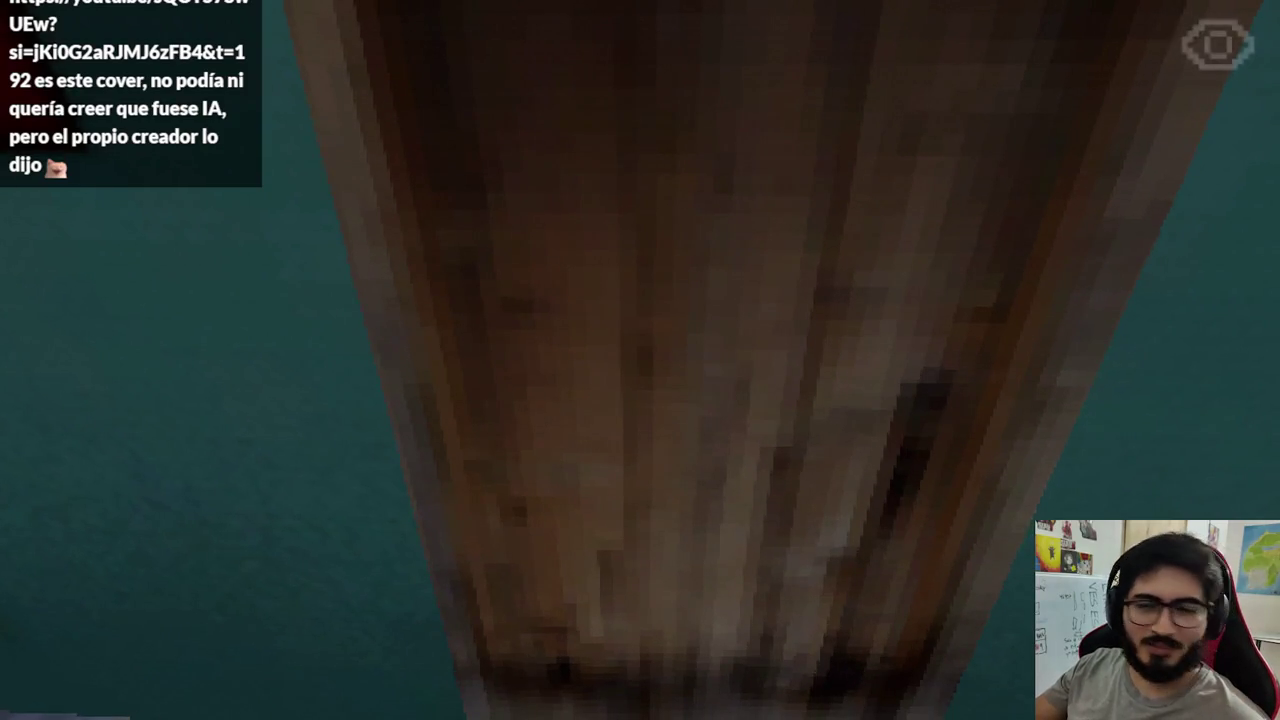
Walk through the bathroom and teal hallway into the living room, up to the PS2
key(w)
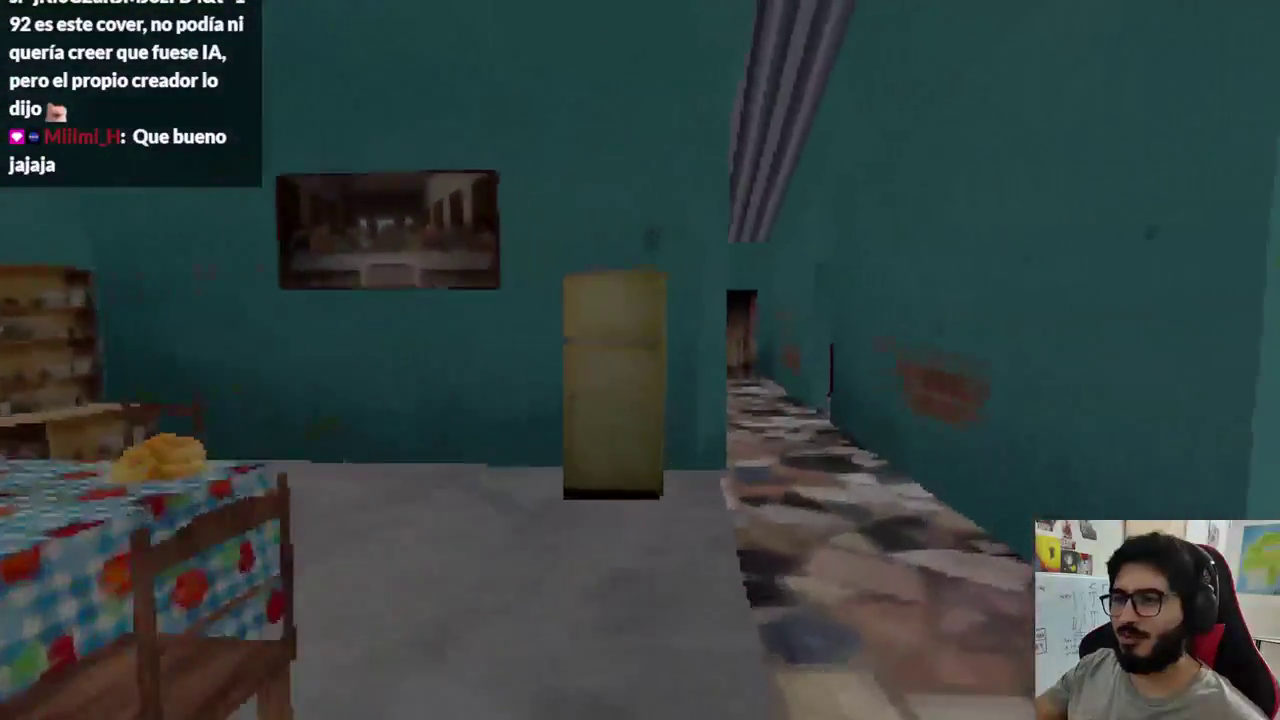
key(w)
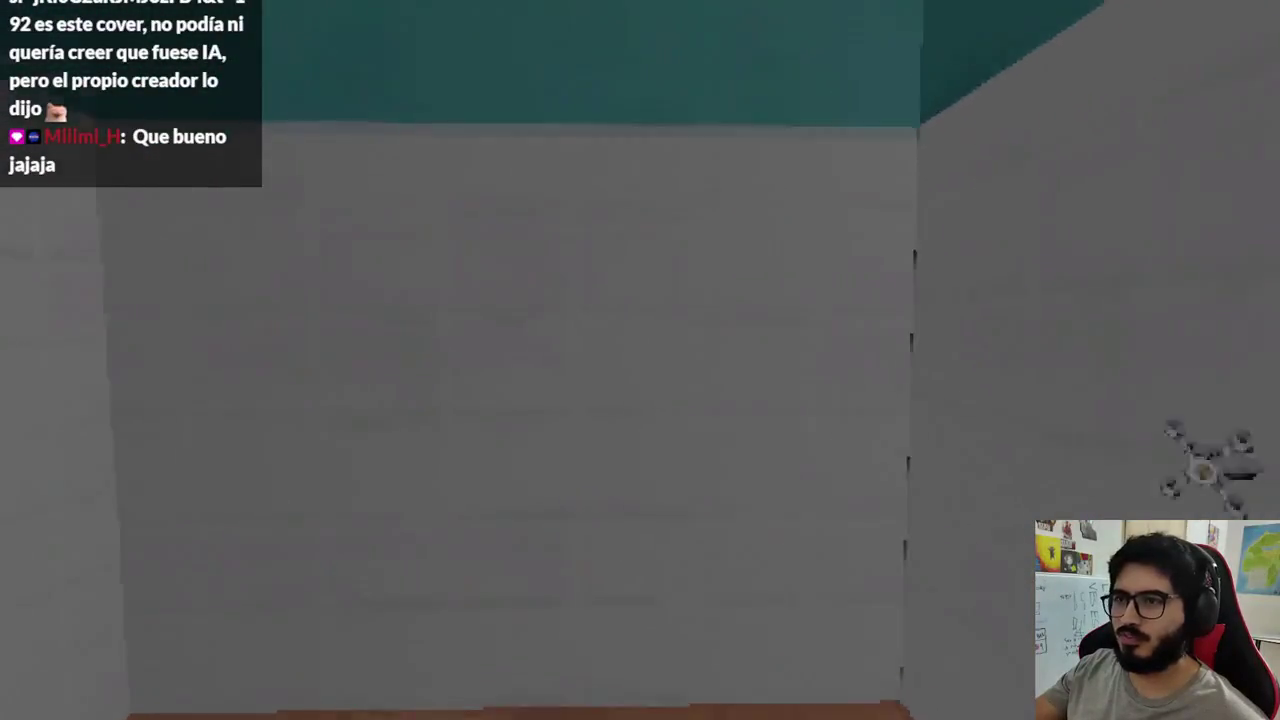
key(w)
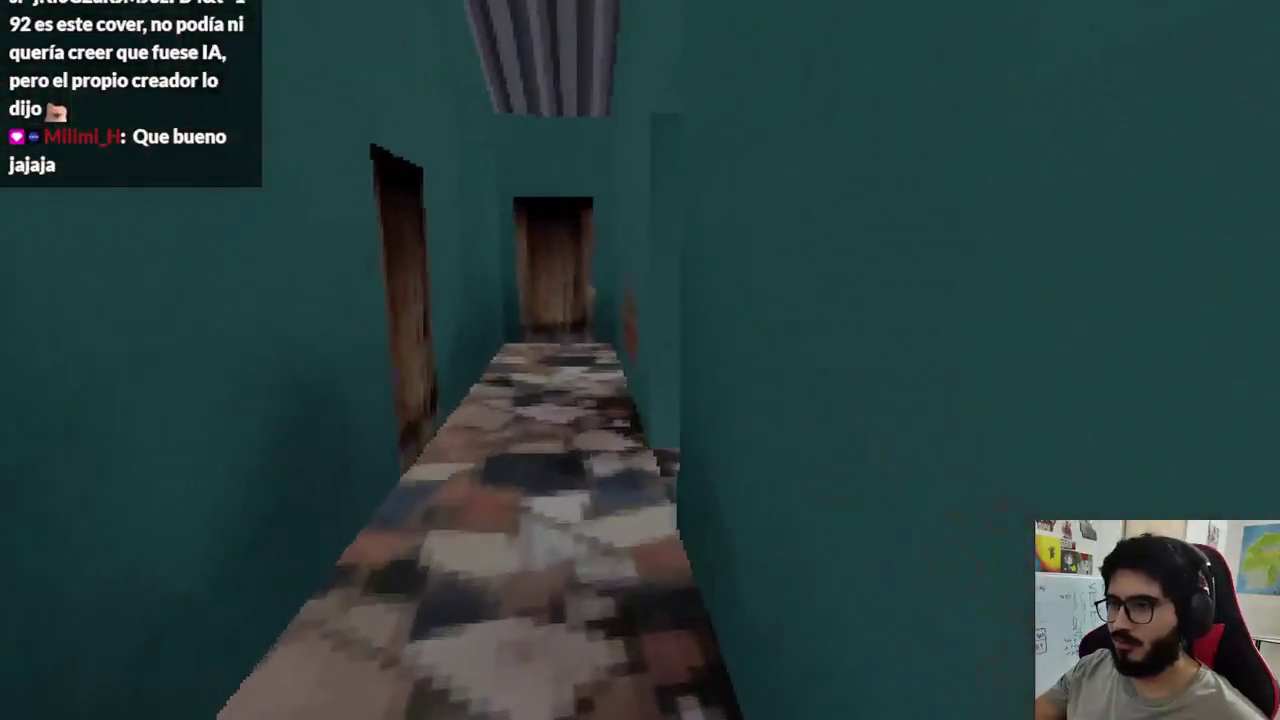
key(w)
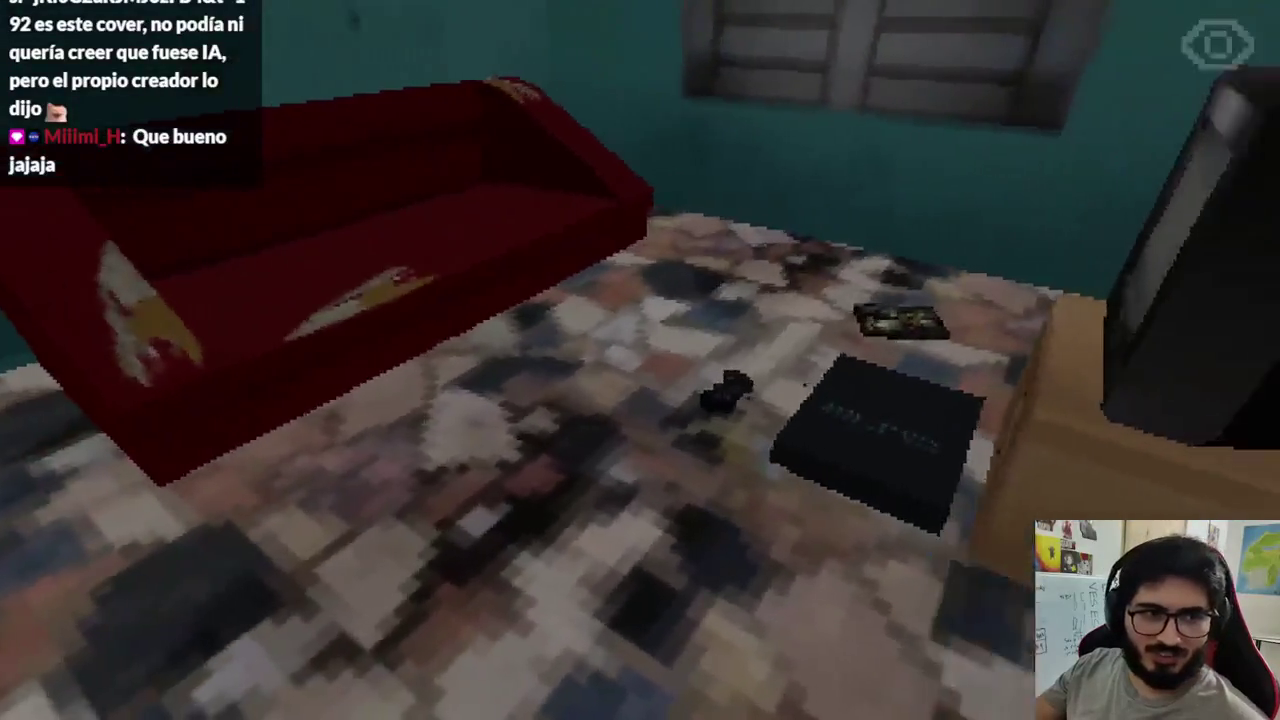
key(w)
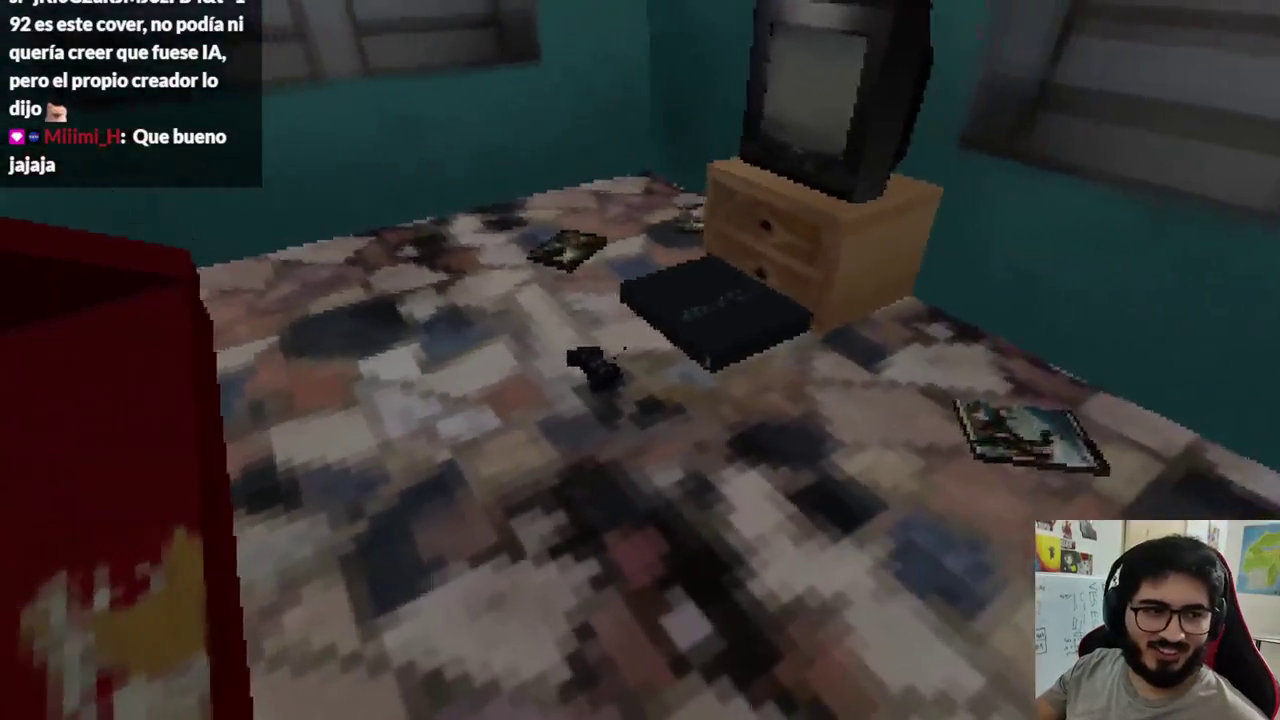
key(w)
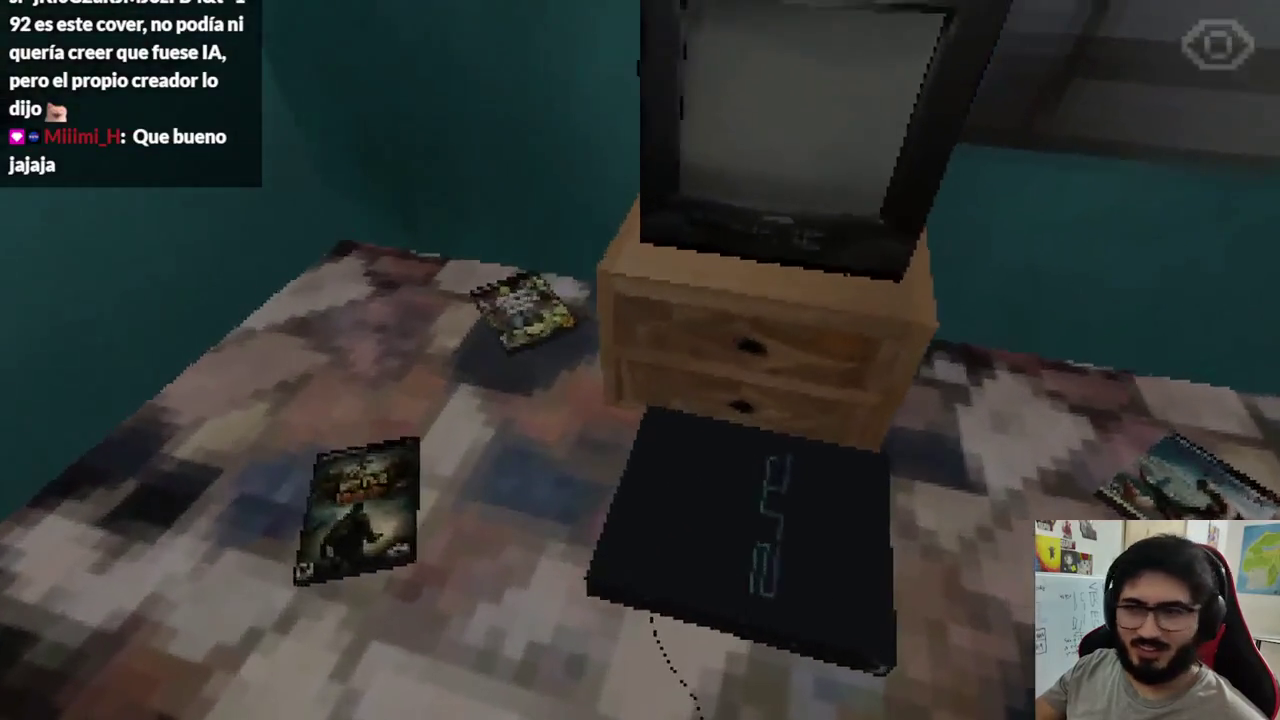
Interact with the PS2, choose to play the Myths Hunter title, then close the game window
key(e)
key(Return)
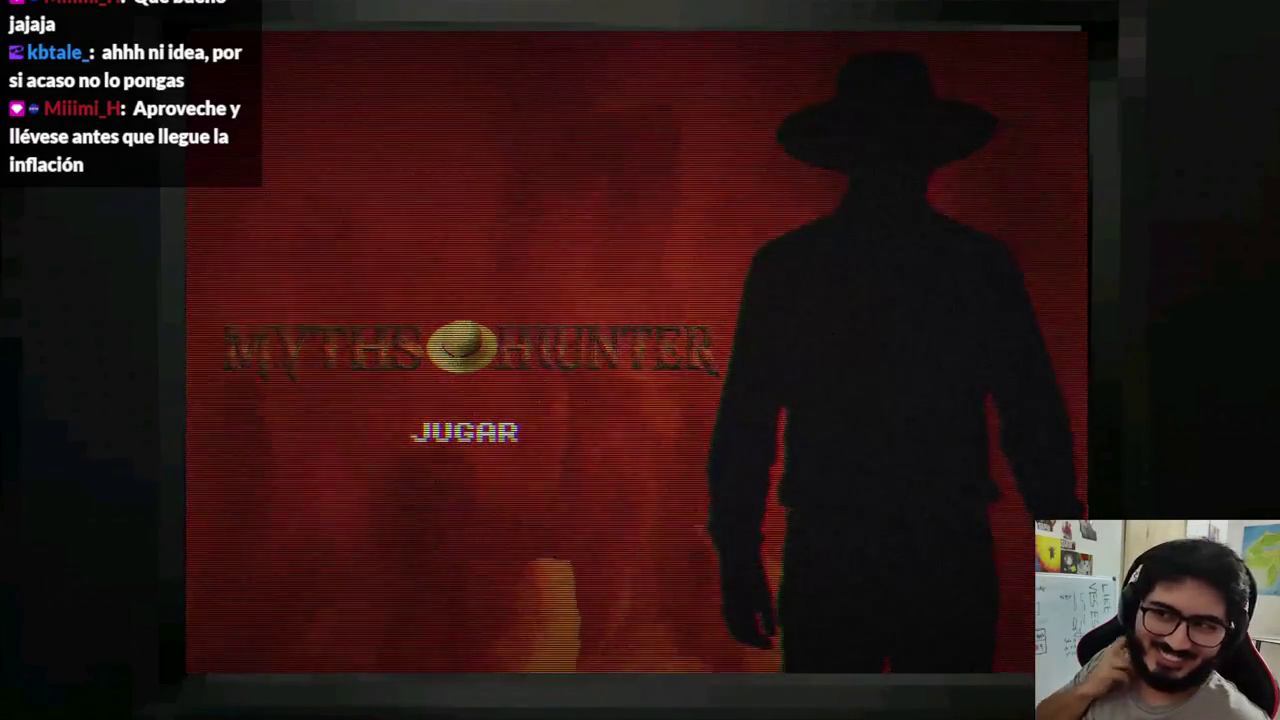
key(alt+F4)
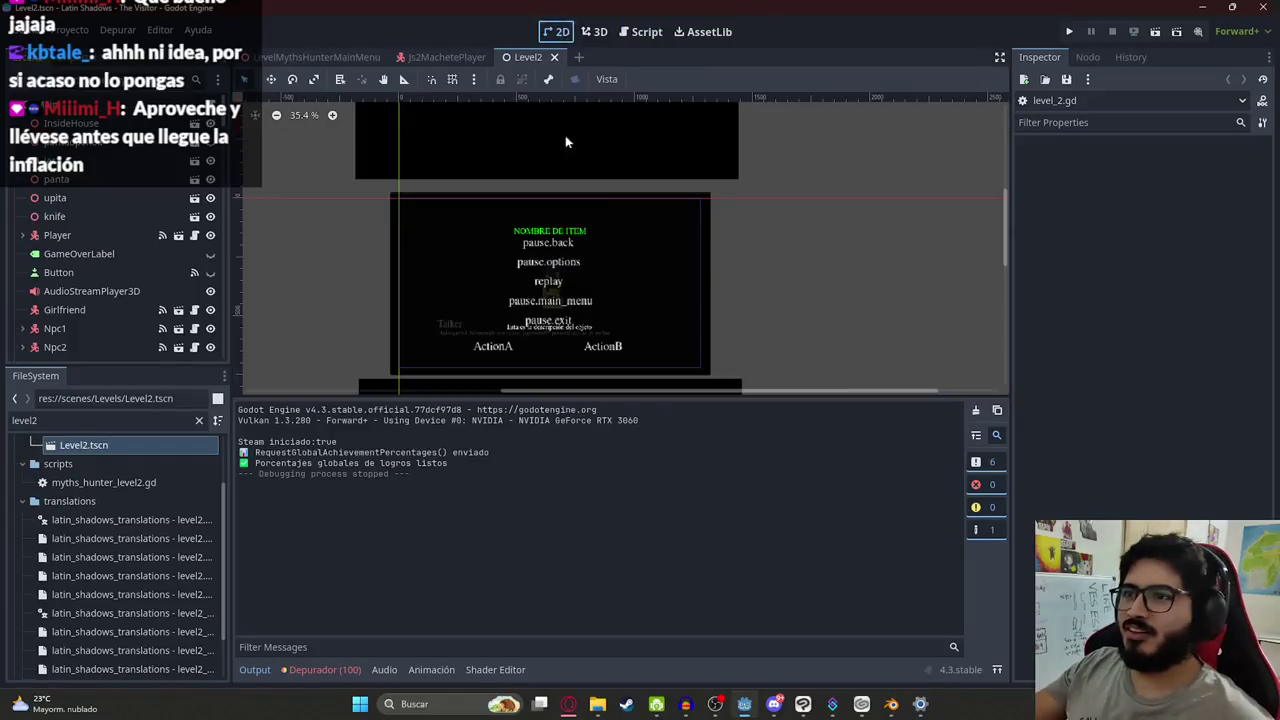
Add an AnimationPlayer child node to the LevelMythsHunterMainMenu scene's root
click(331, 60)
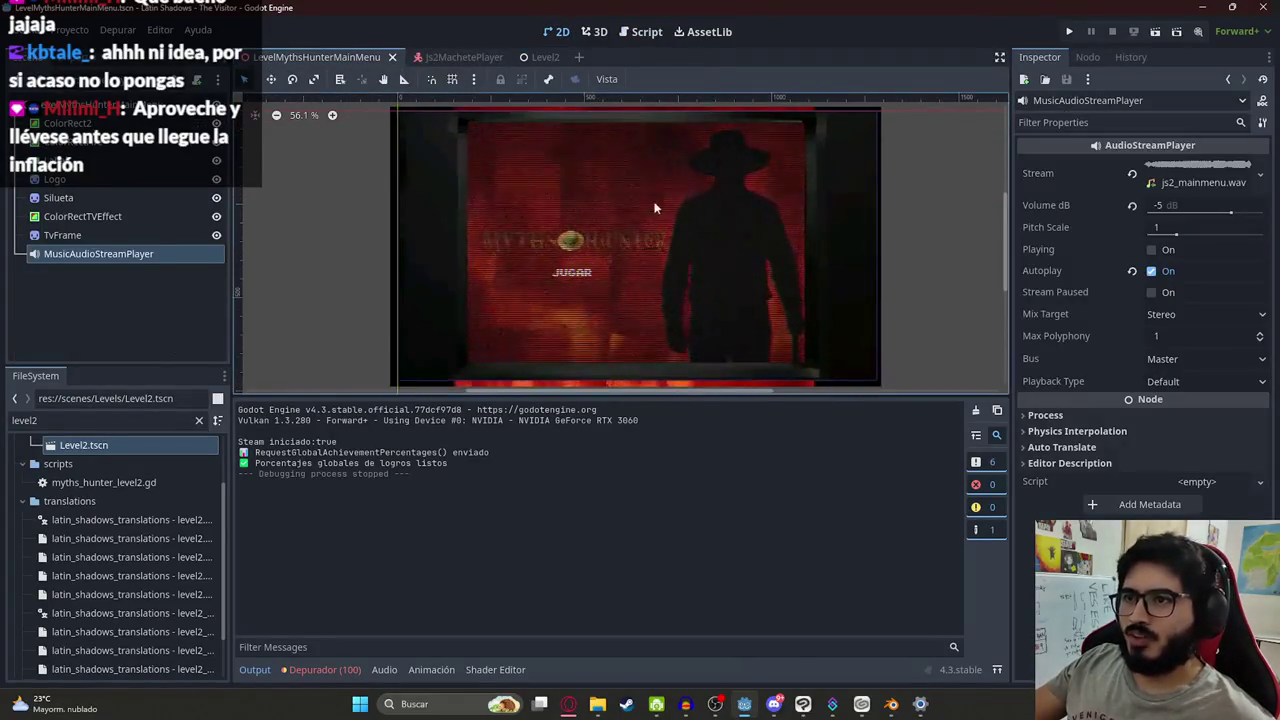
right_click(115, 104)
click(148, 114)
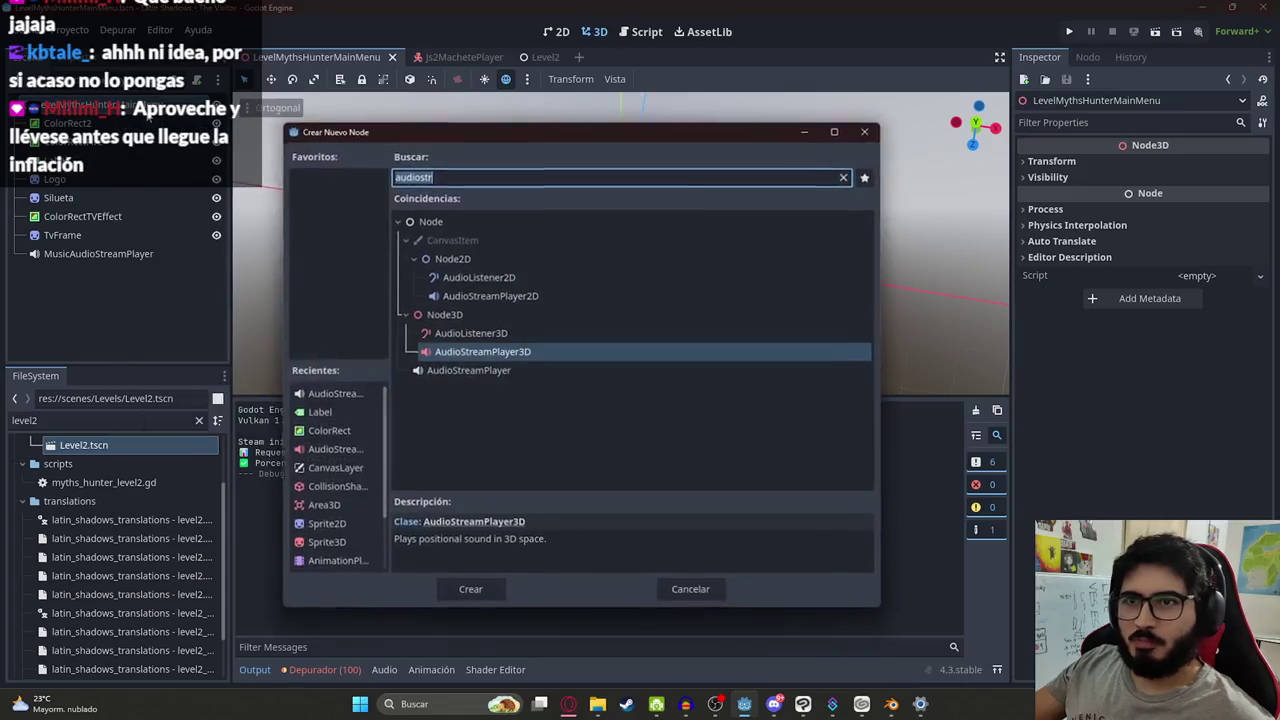
text(au)
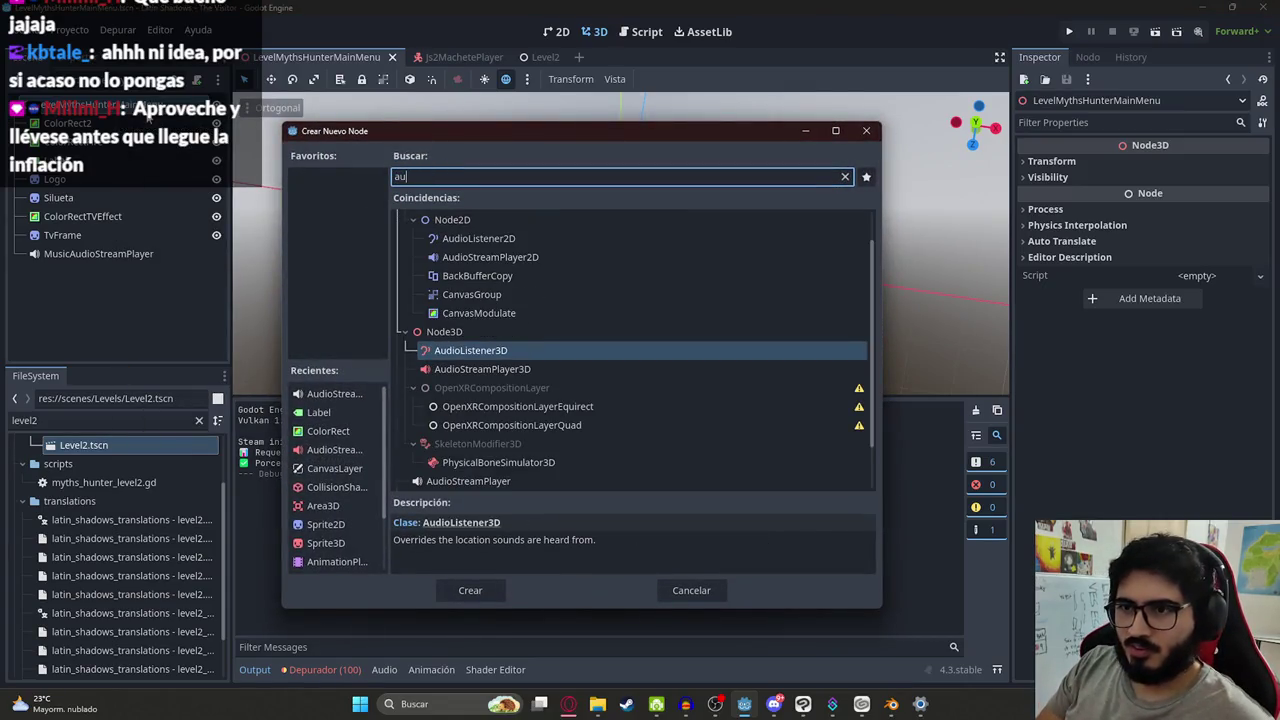
text(diostr)
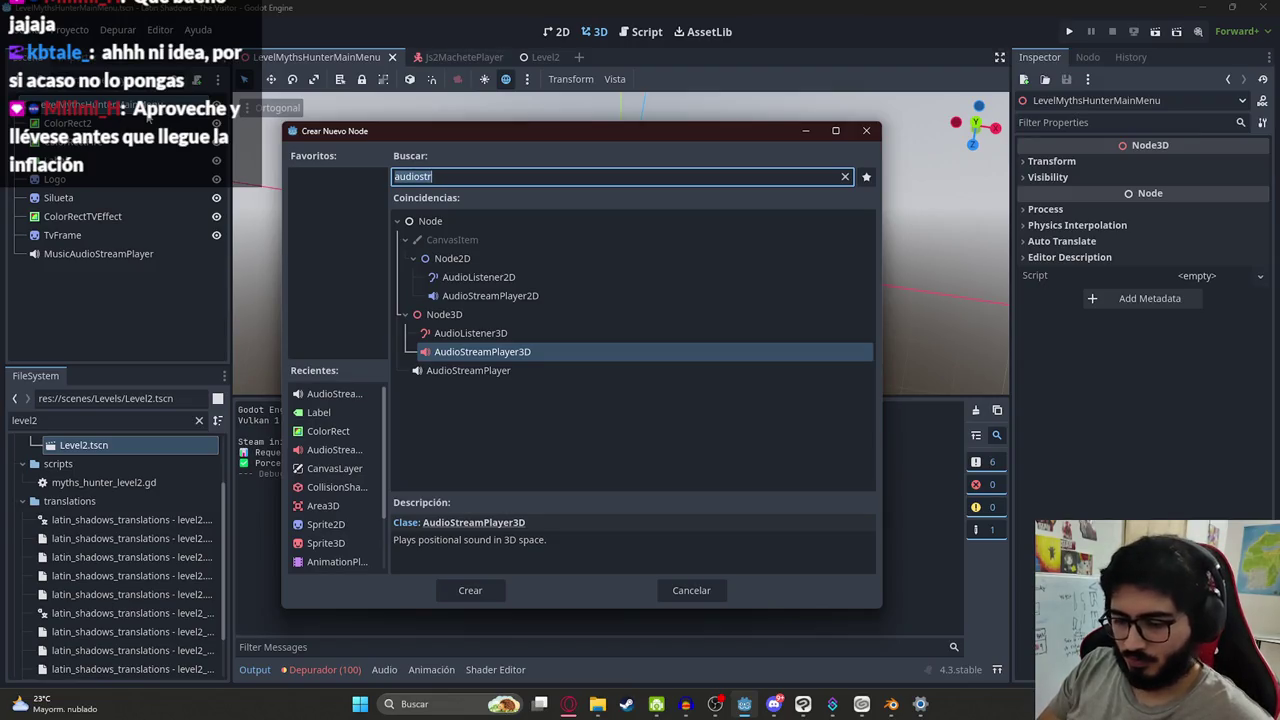
text(animationp)
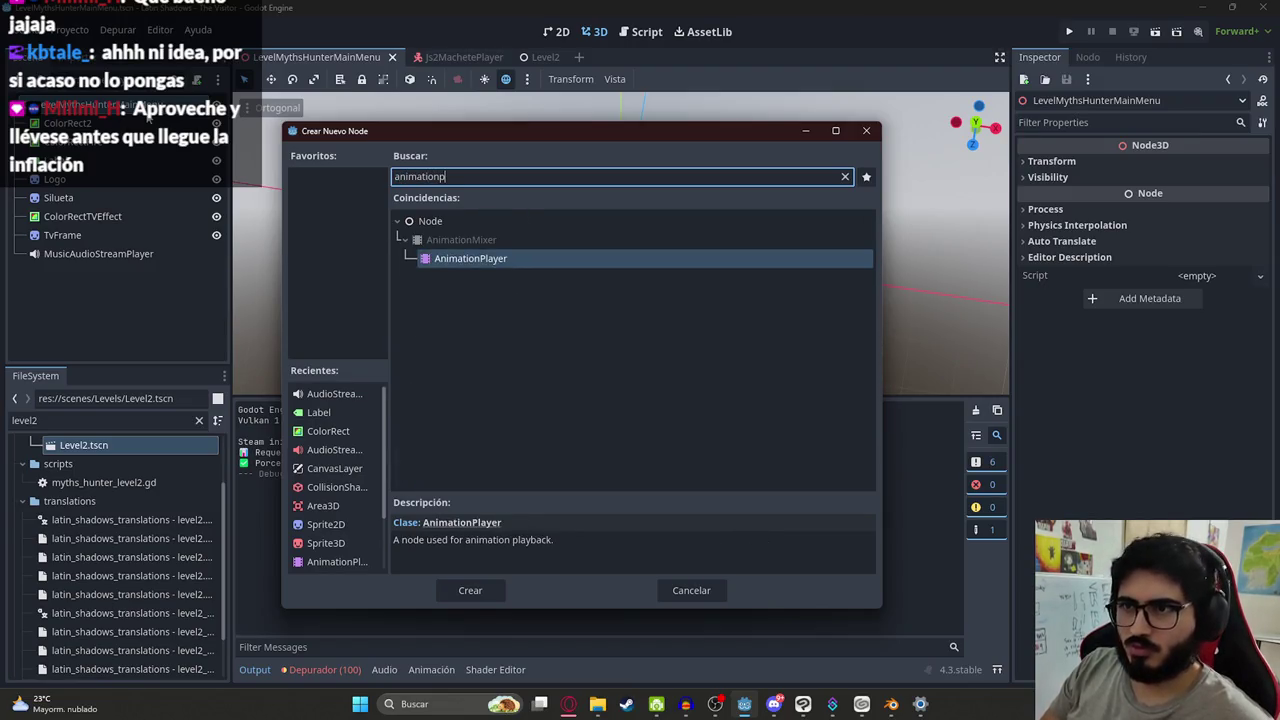
key(Return)
Create a new animation in the AnimationPlayer and rename it from new_animation to Start
click(563, 32)
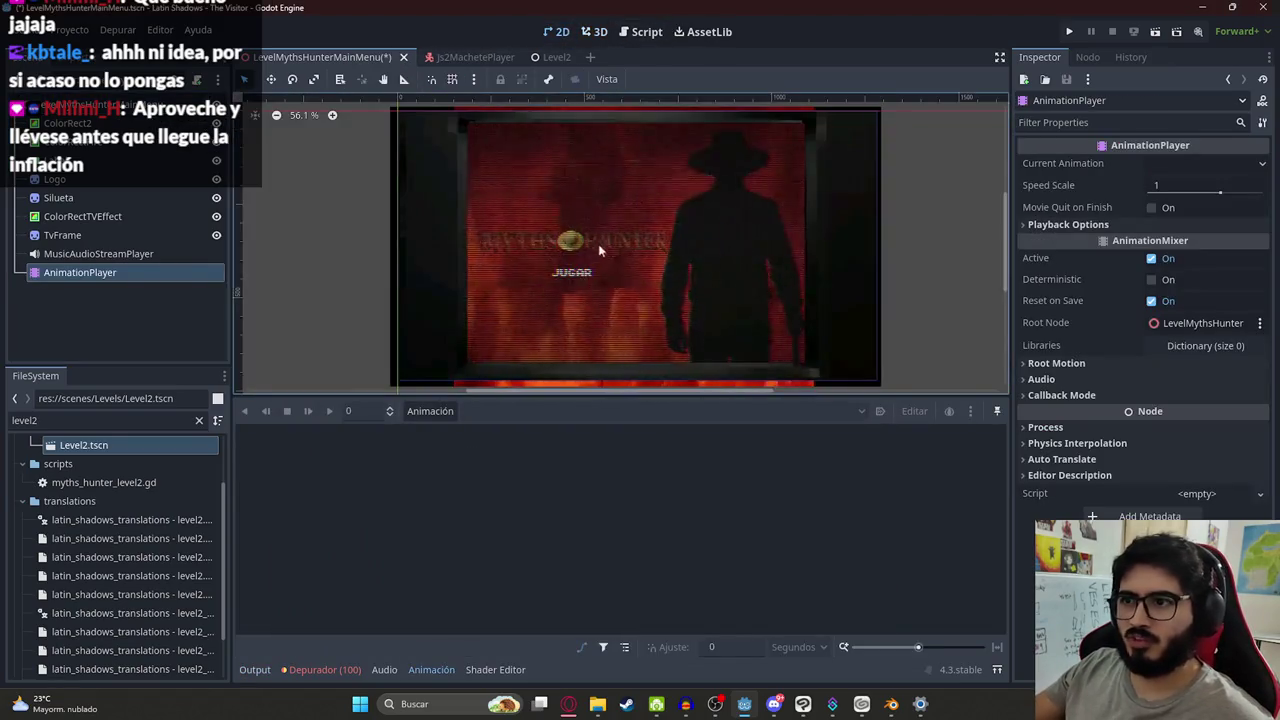
click(430, 411)
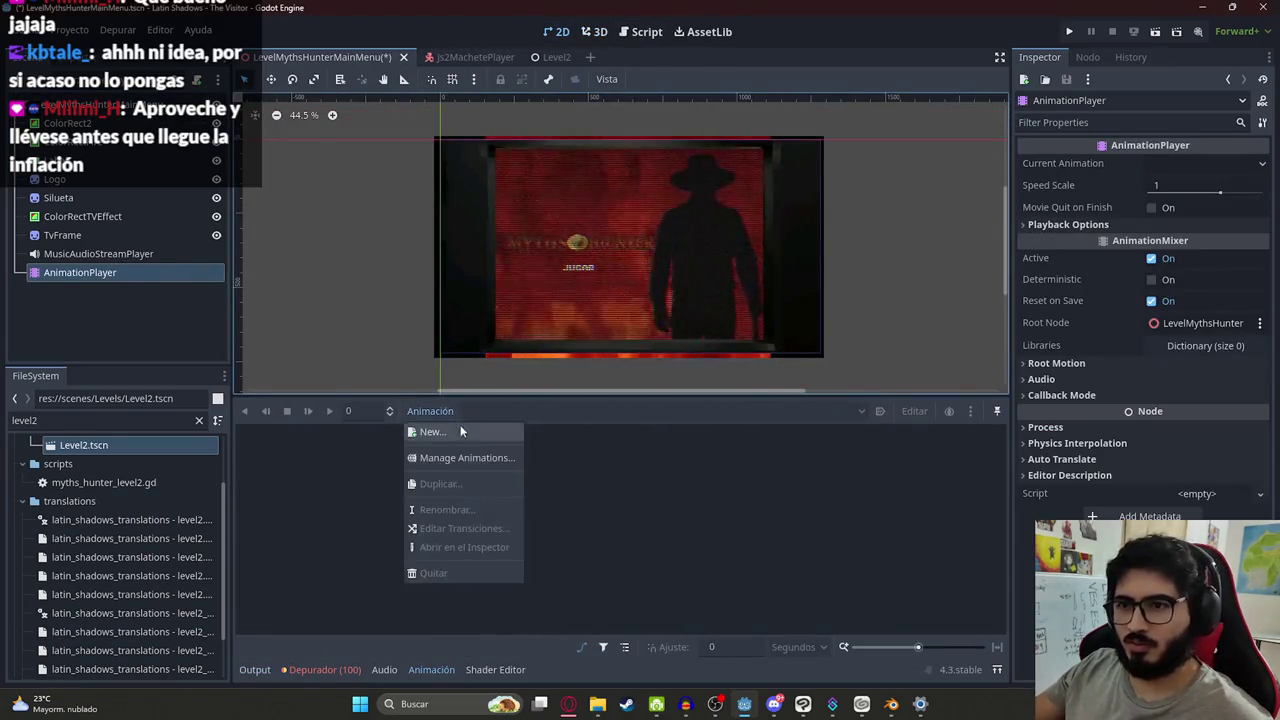
click(452, 428)
click(605, 378)
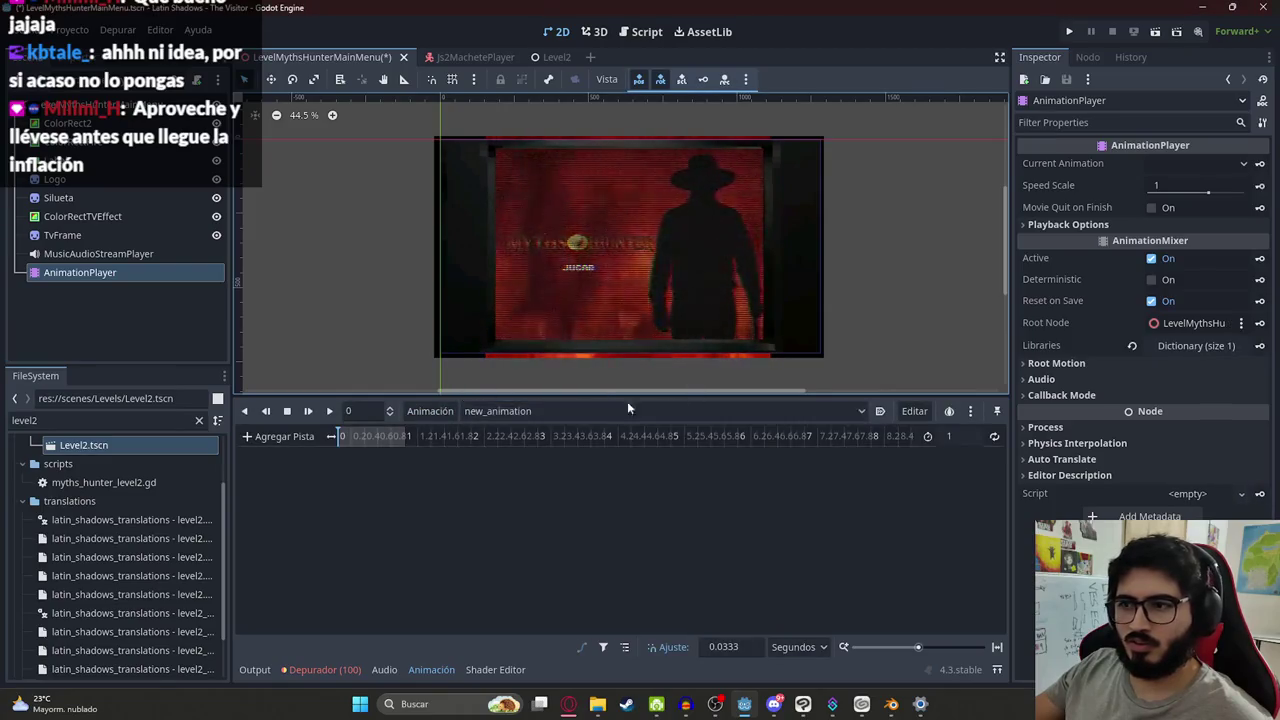
click(446, 411)
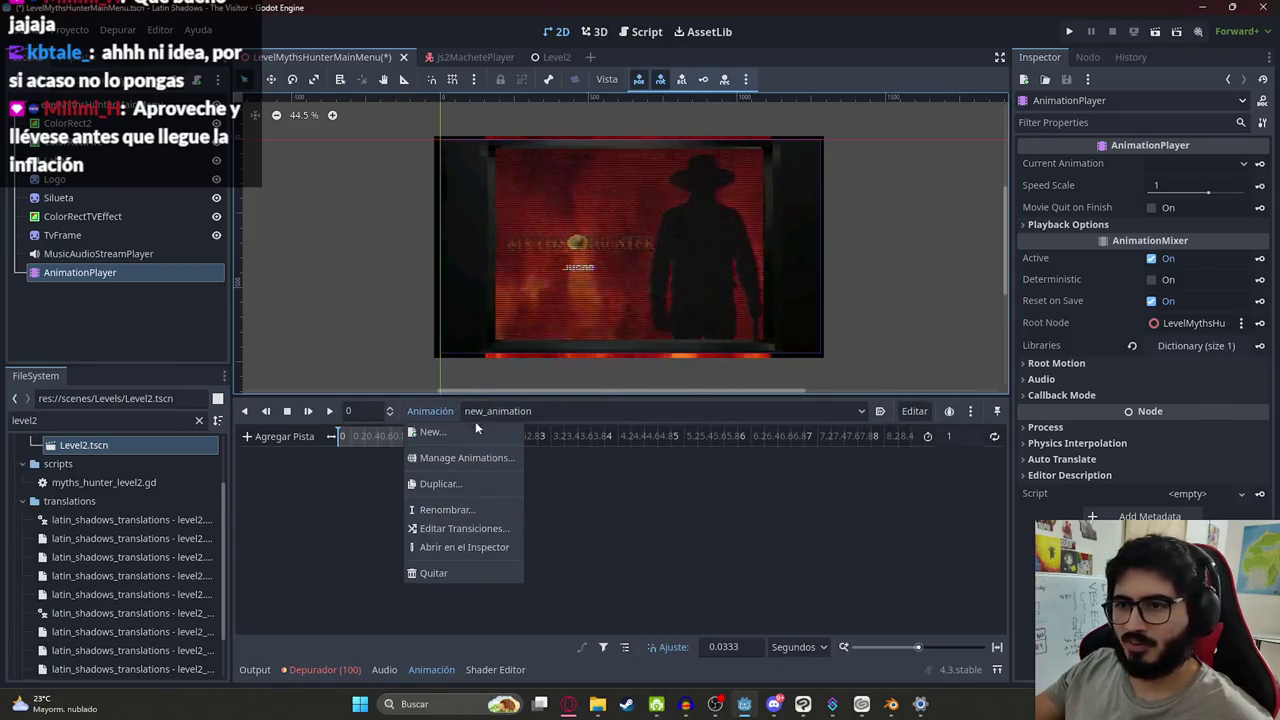
click(466, 510)
text(Start)
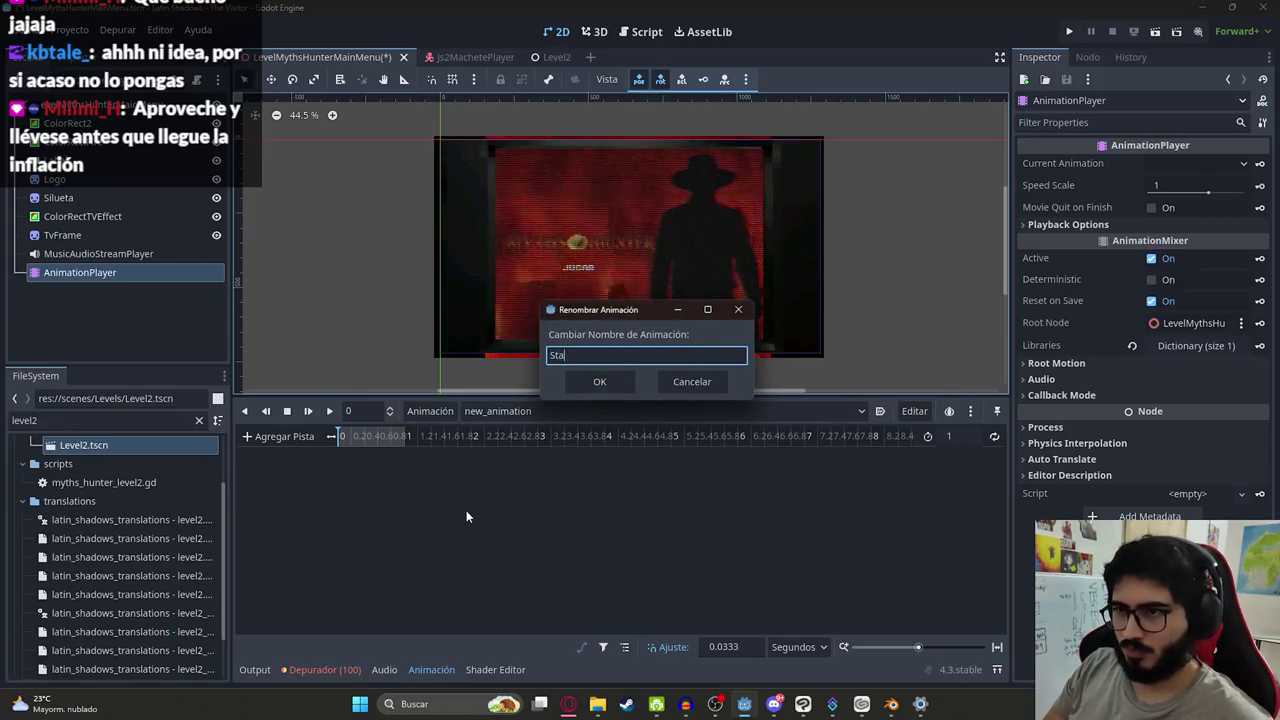
key(Return)
click(93, 181)
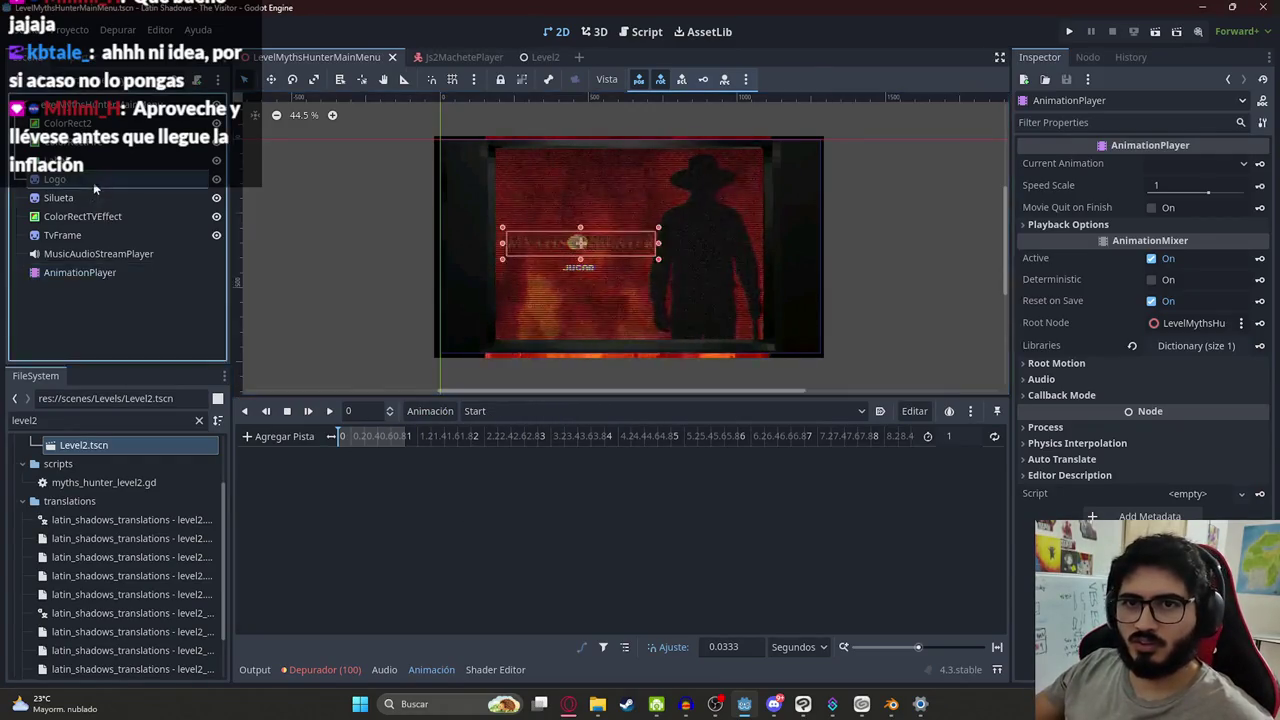
Change the JUGAR play label's Text to actions.play
click(60, 160)
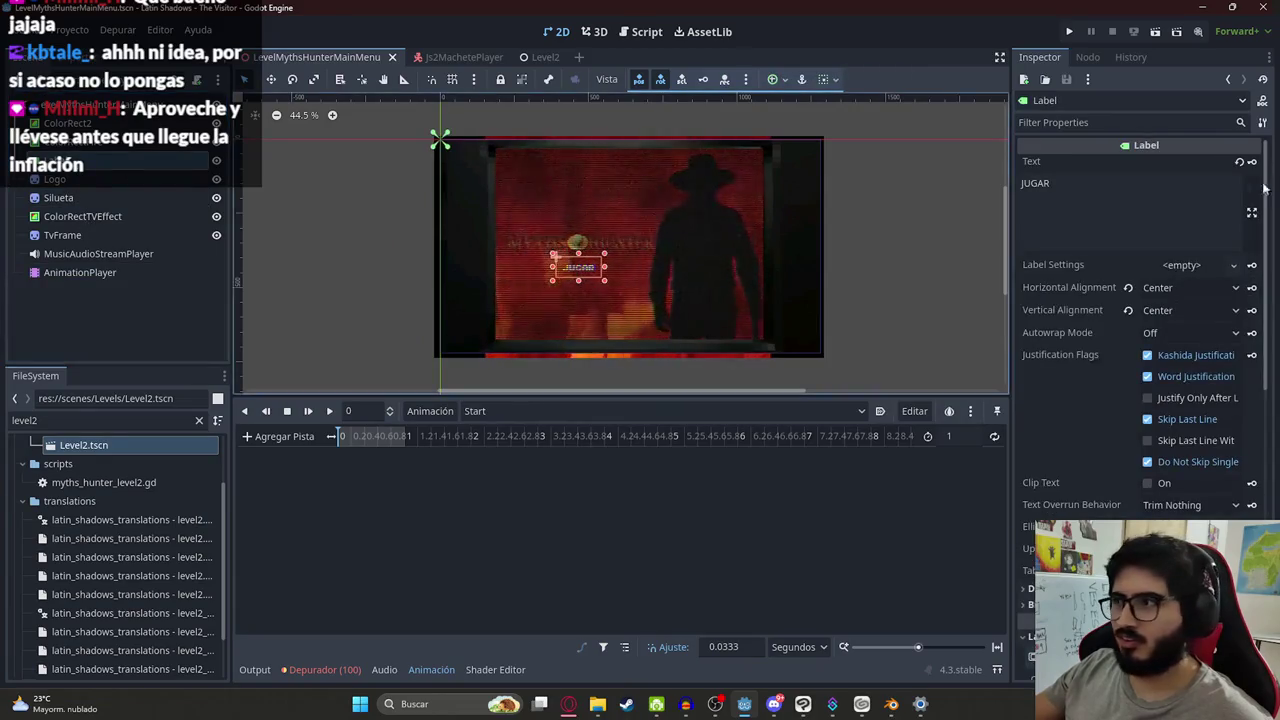
double_click(1035, 183)
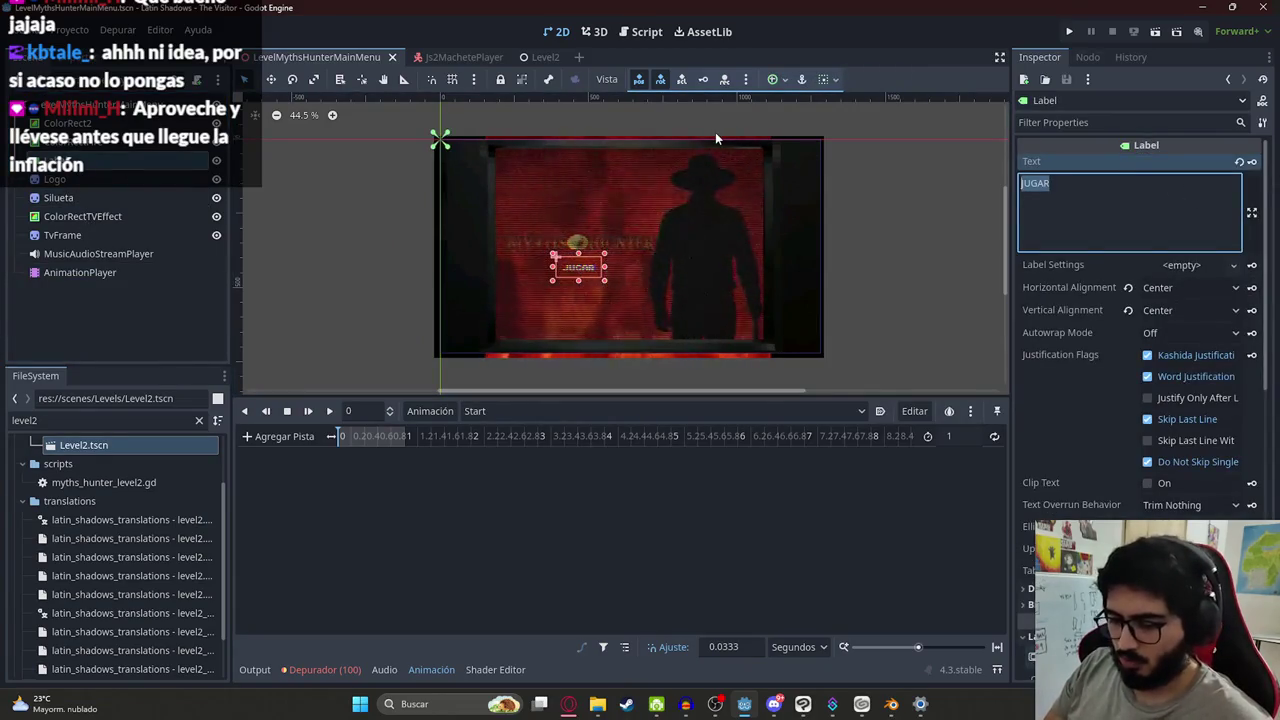
text(actions,play)
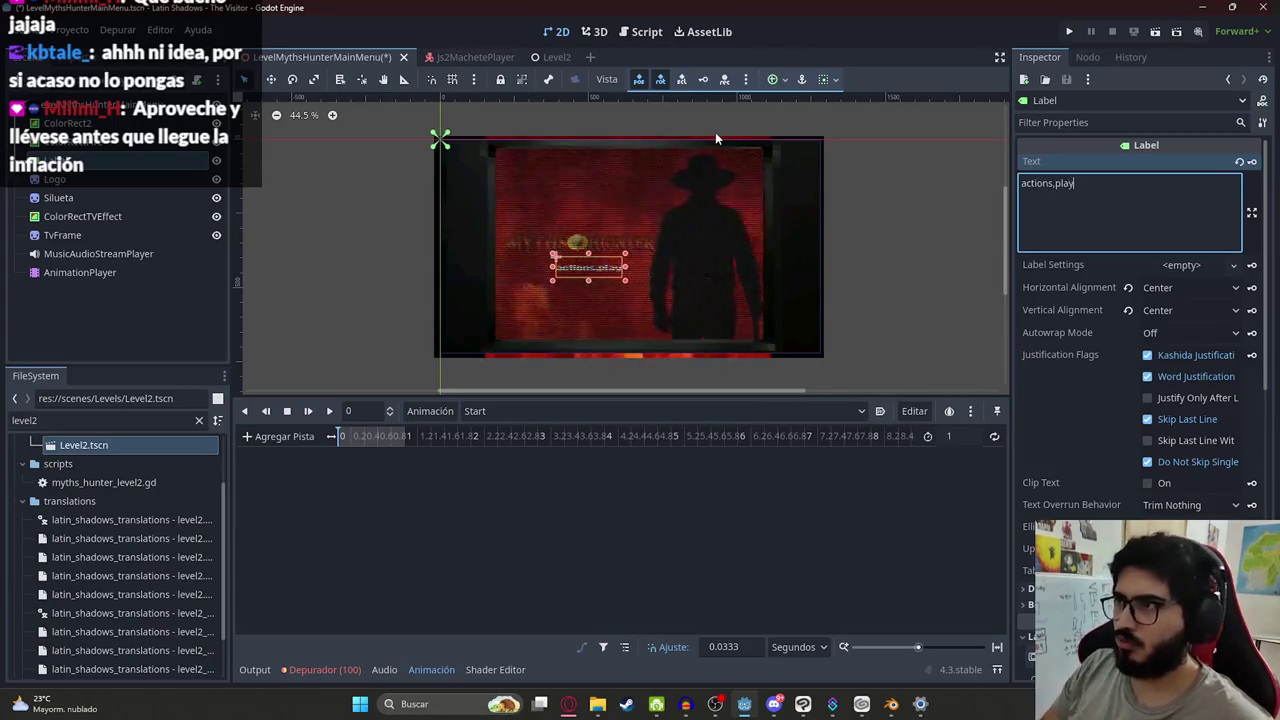
key(BackSpace)
key(BackSpace)
key(BackSpace)
key(BackSpace)
key(BackSpace)
text(.play)
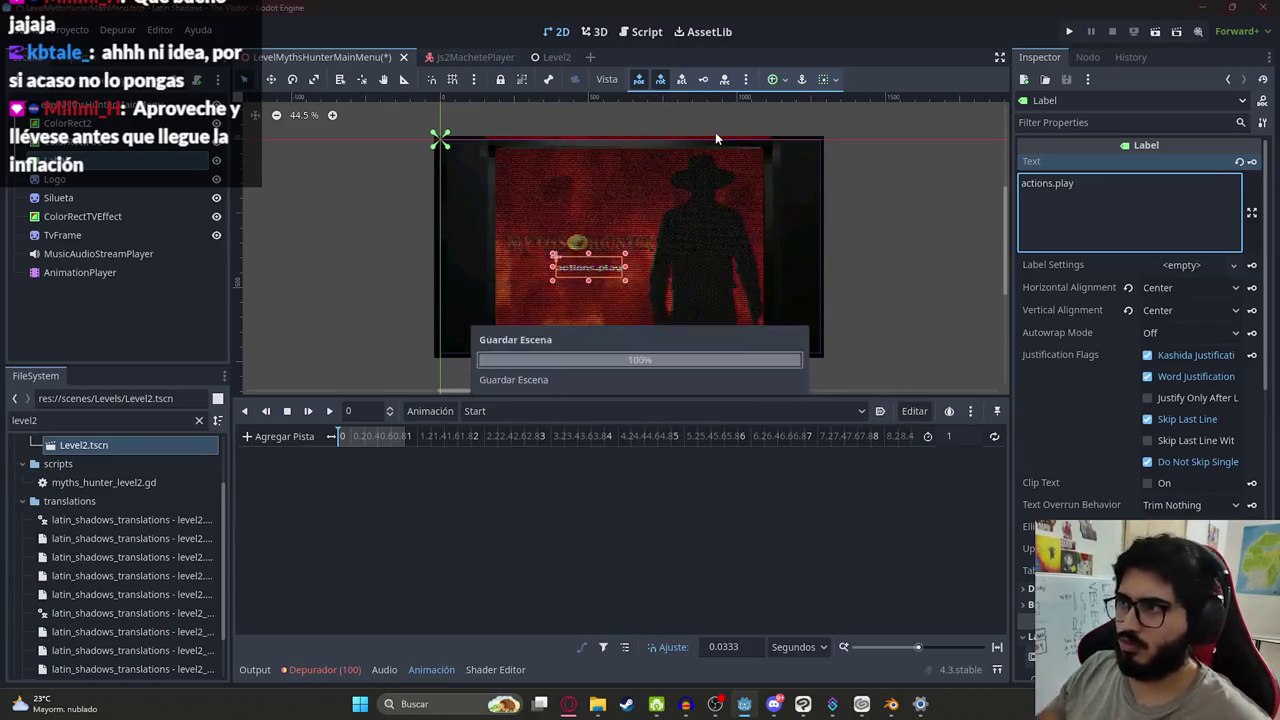
Test-run the main menu scene, then undo the label back to JUGAR and save
right_click(352, 57)
click(466, 168)
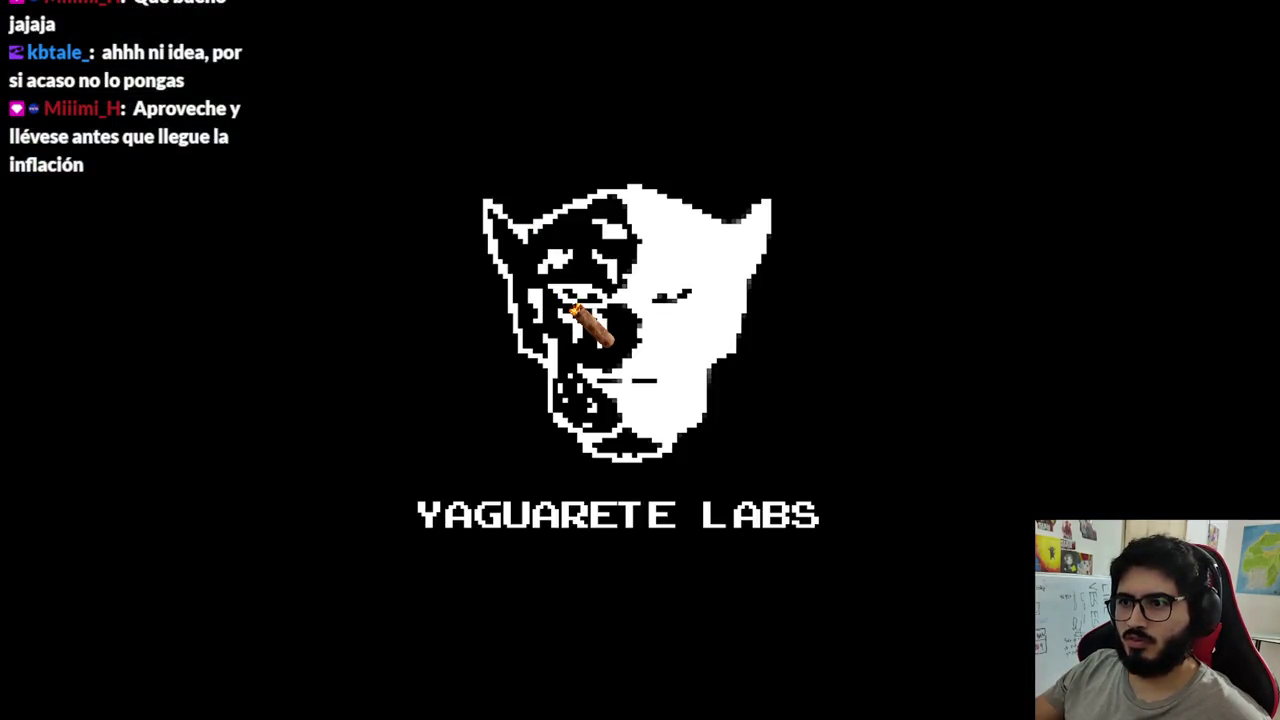
key(alt+F4)
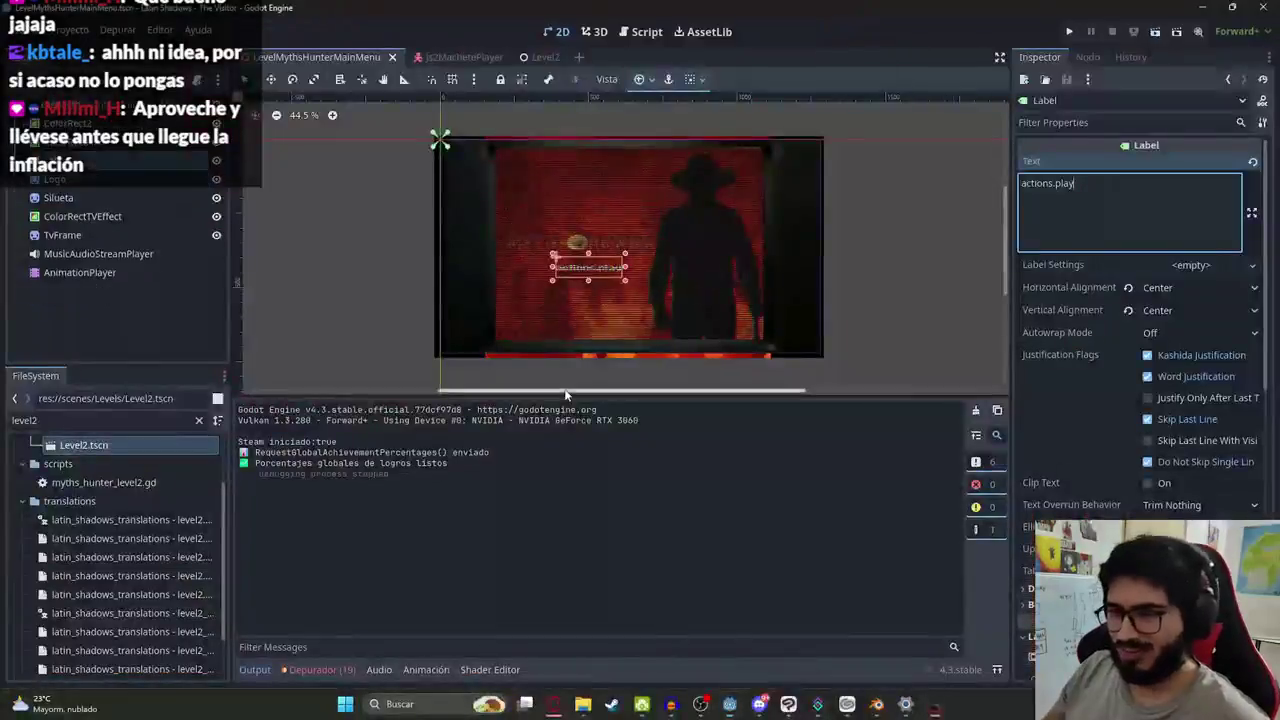
click(1037, 183)
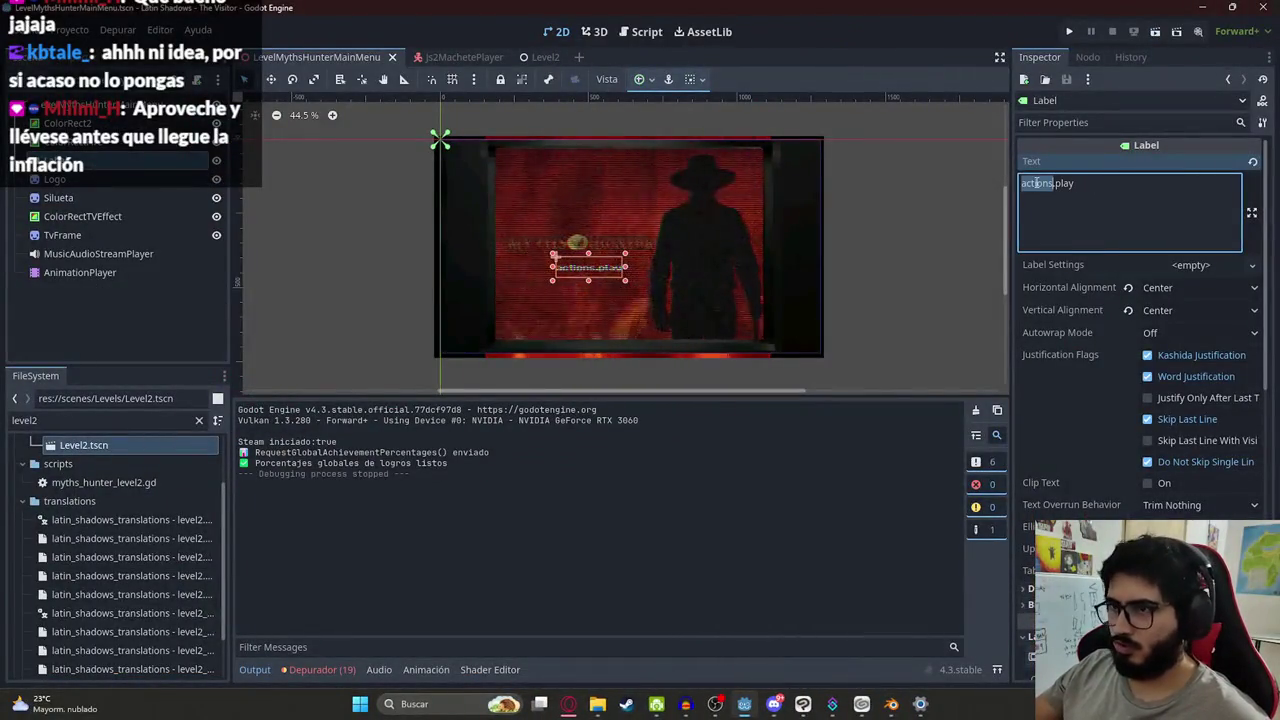
text(,)
key(ctrl+z)
key(ctrl+s)
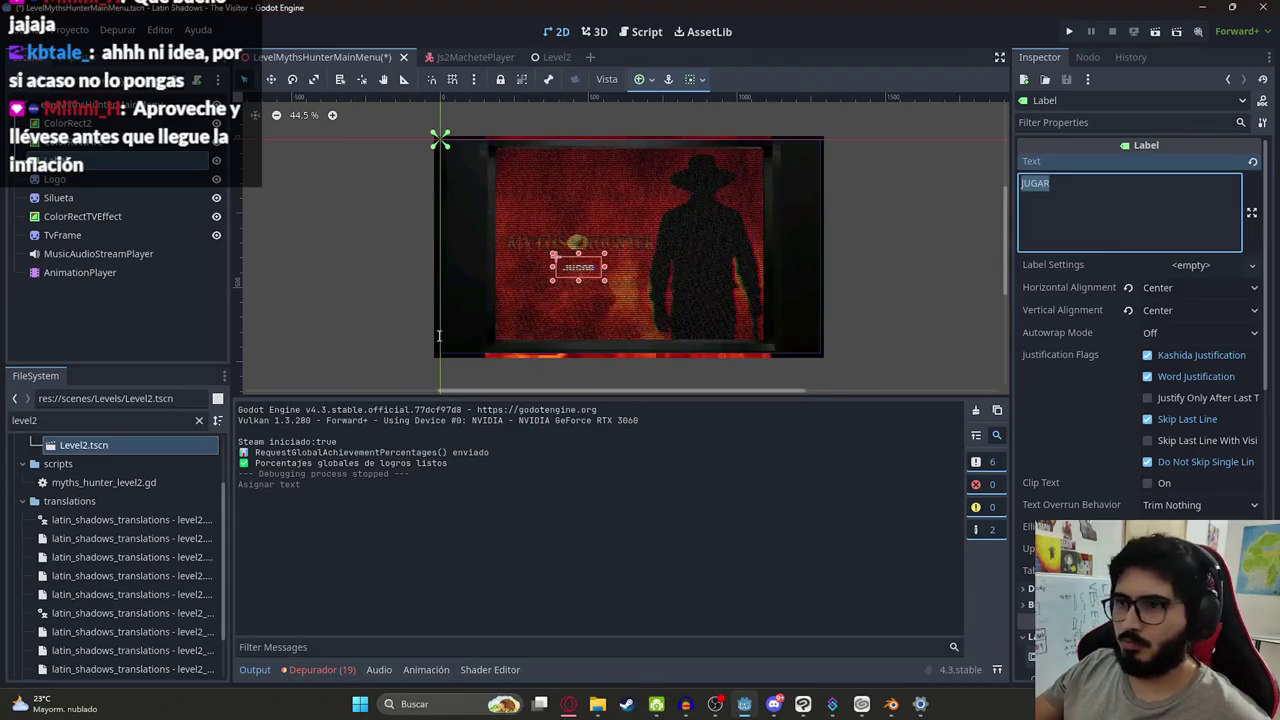
Select the Silueta silhouette sprite and expand its visibility settings in the Inspector
scroll(185, 470, up, 2)
click(104, 487)
click(84, 505)
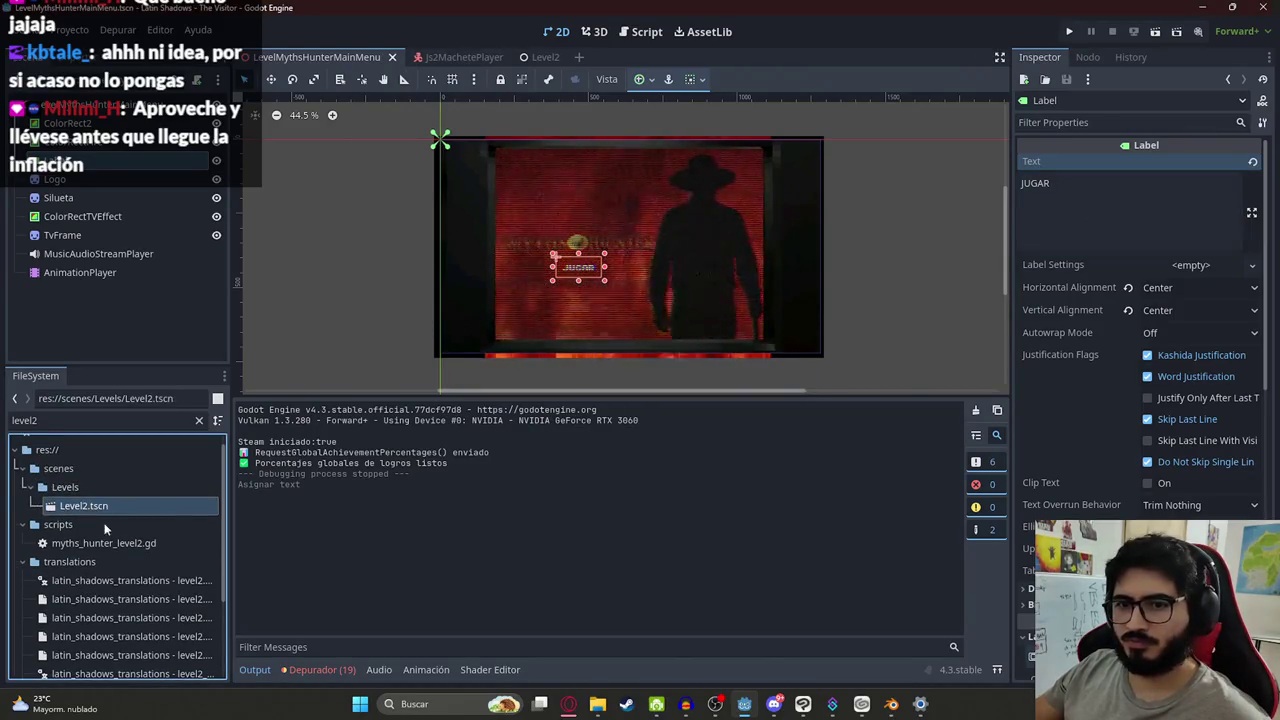
scroll(549, 303, up, 3)
click(948, 243)
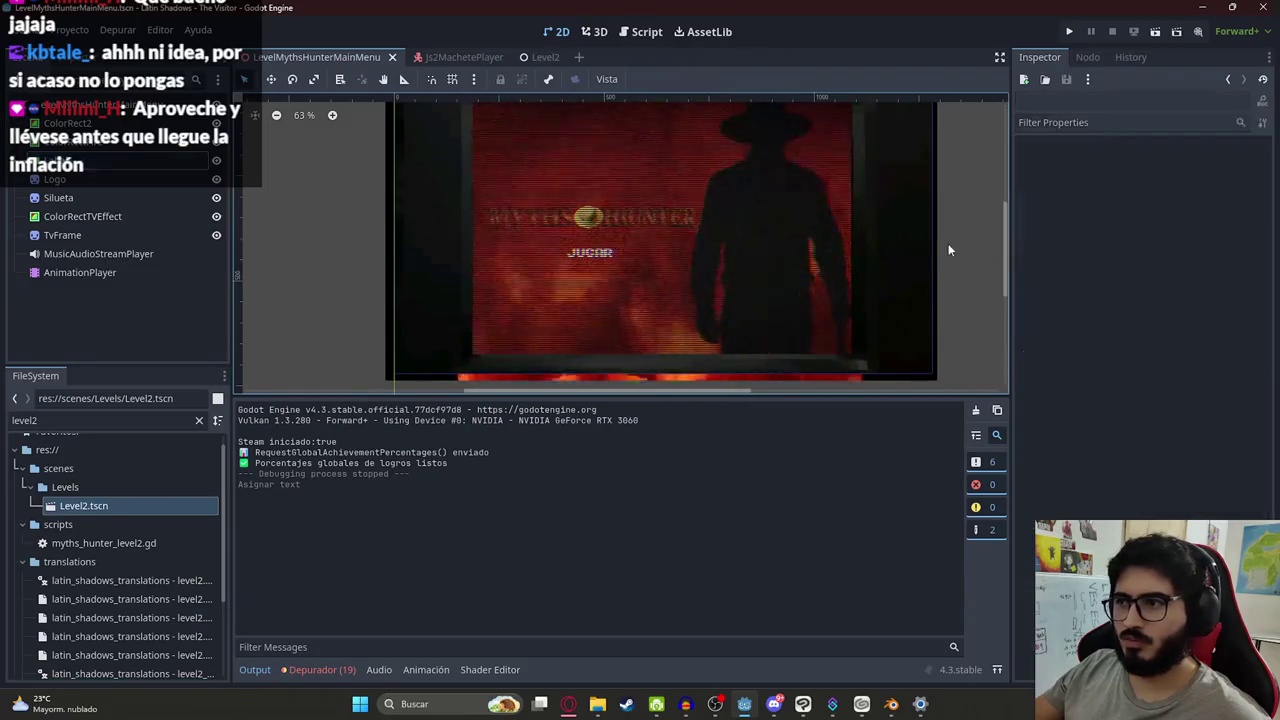
click(110, 273)
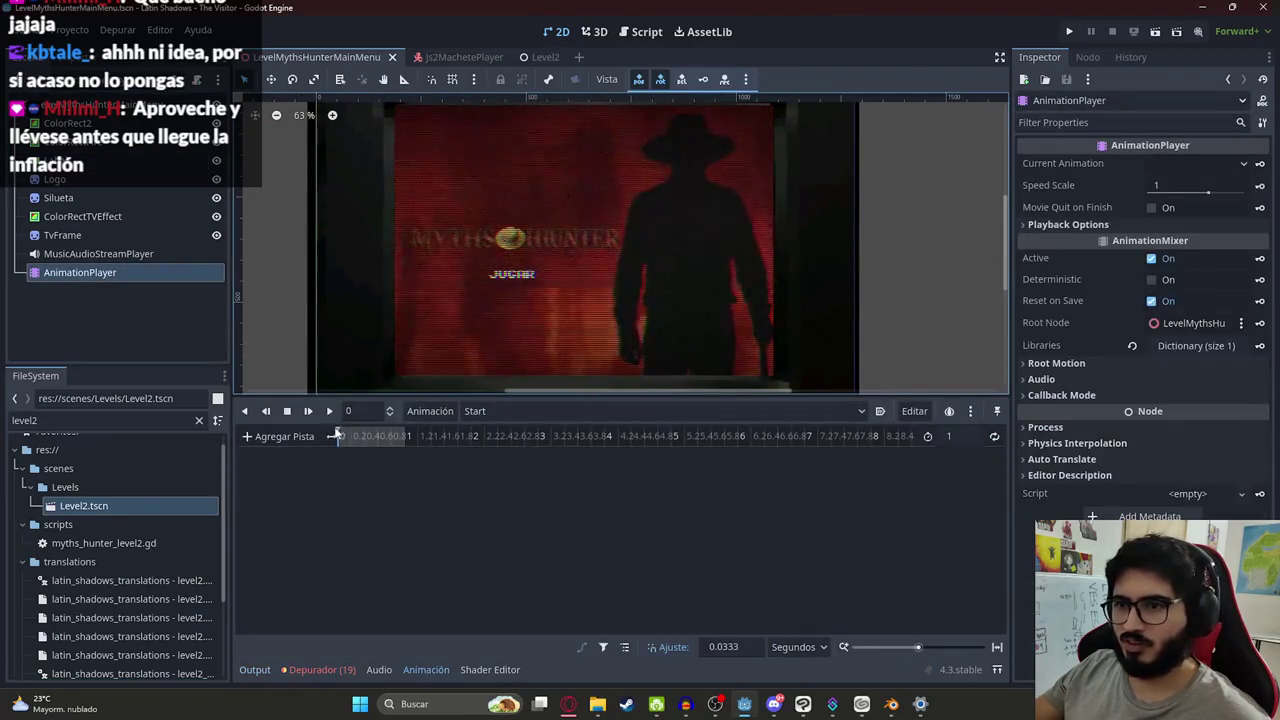
click(88, 198)
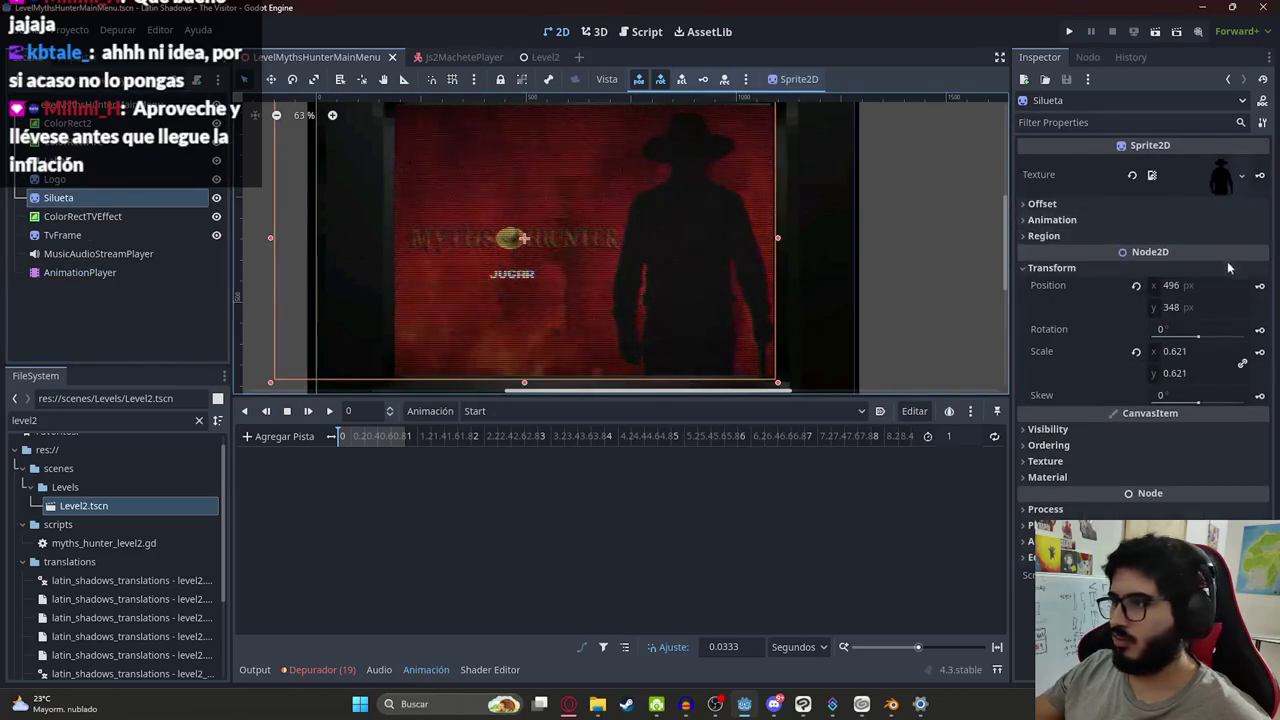
click(1102, 425)
scroll(1097, 391, down, 3)
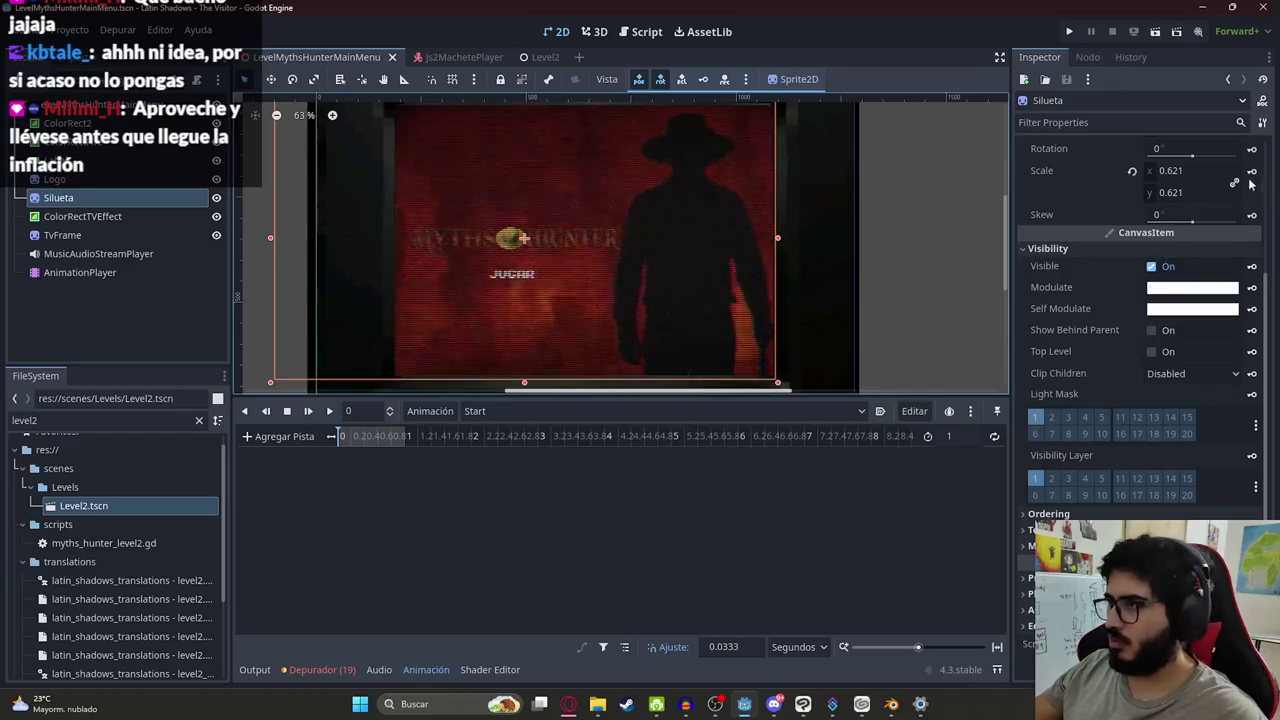
Key Silueta's starting position and scale in the Start animation, creating the scale track
scroll(1250, 289, up, 3)
click(1250, 289)
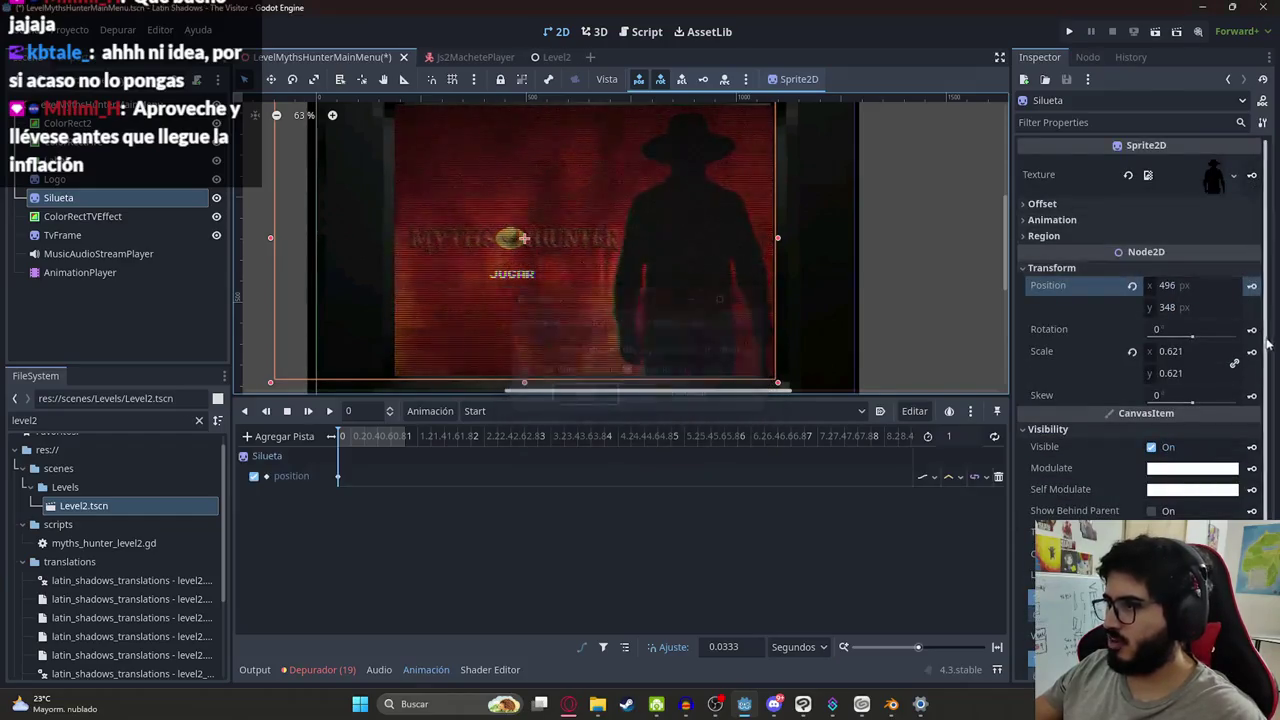
click(1251, 351)
click(578, 393)
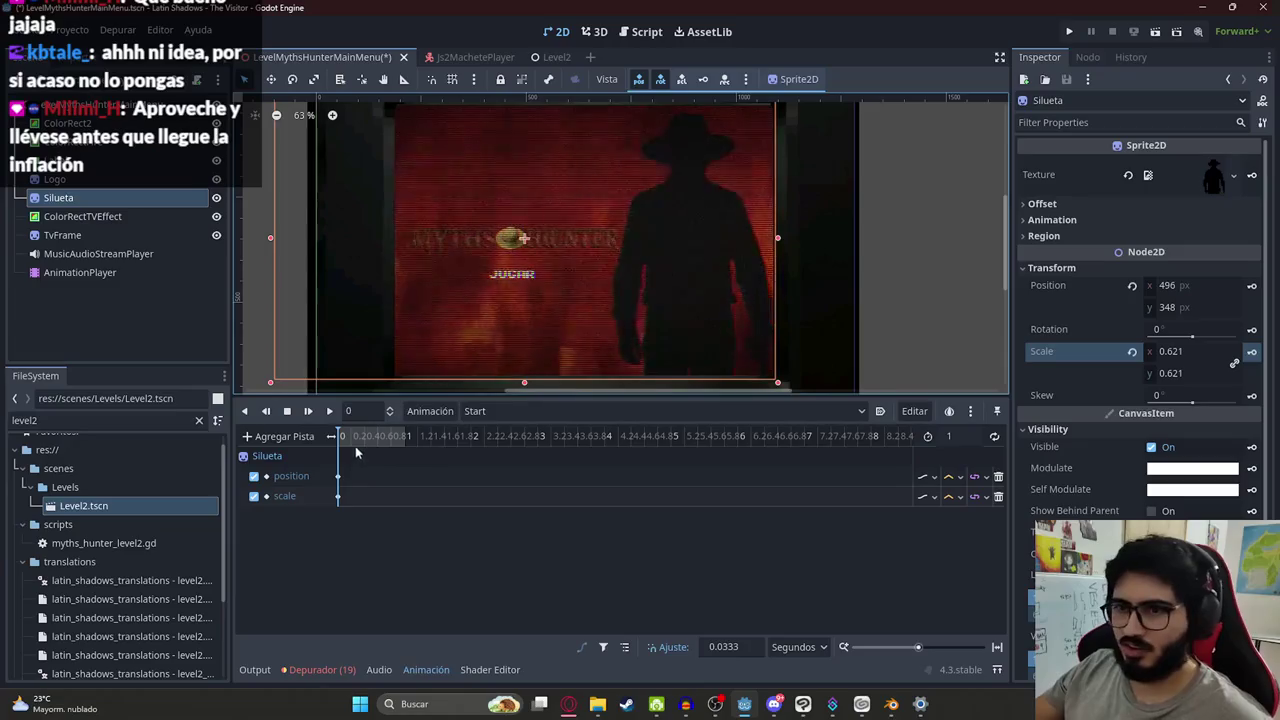
Enlarge and reposition the silhouette, growing it through scale 1.122 up to 2.86
scroll(480, 280, down, 2)
mouse_move(432, 335)
mouse_down()
mouse_move(500, 290)
mouse_move(560, 200)
mouse_up()
scroll(582, 135, down, 1)
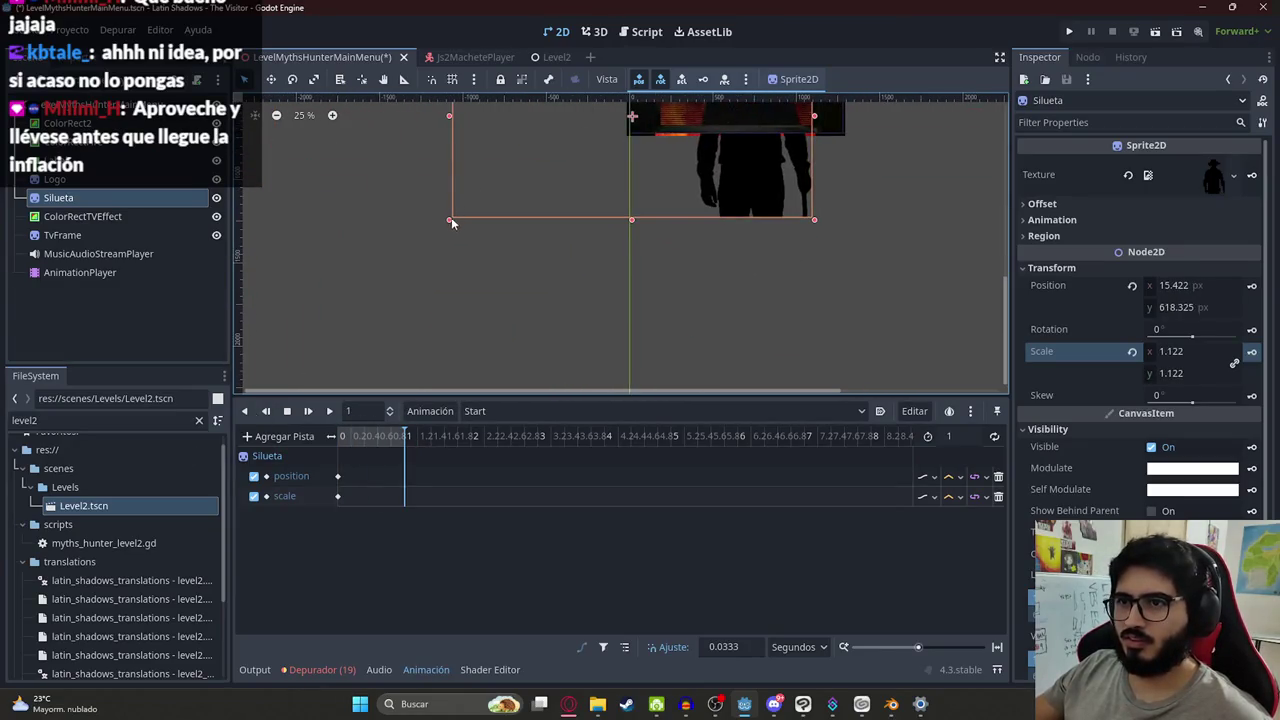
drag(451, 222, 508, 287)
scroll(679, 176, down, 1)
mouse_move(679, 176)
mouse_down()
mouse_move(683, 308)
mouse_move(705, 305)
mouse_up()
drag(349, 190, 262, 97)
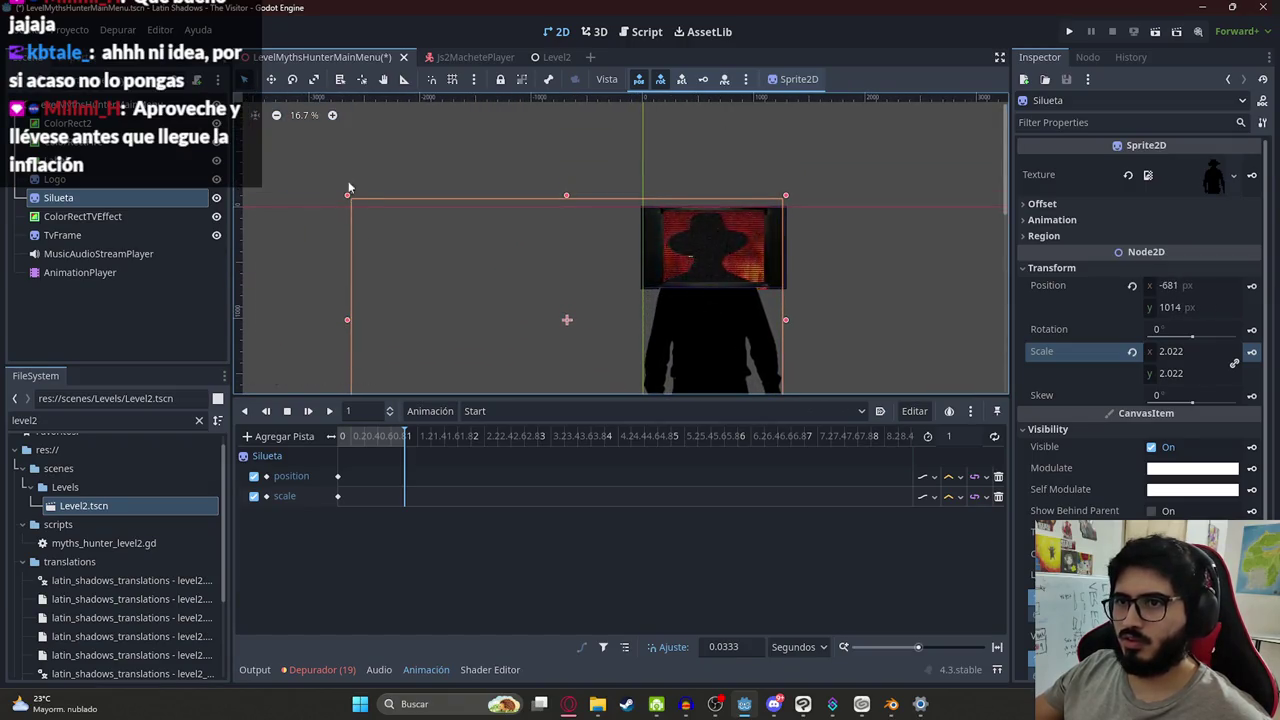
drag(347, 197, 166, 90)
mouse_move(597, 135)
mouse_down()
mouse_move(703, 203)
mouse_move(703, 234)
mouse_move(670, 240)
mouse_up()
Grow the silhouette to scale 4.747 and shift it until its hat covers the screen
scroll(670, 240, down, 1)
scroll(616, 230, down, 1)
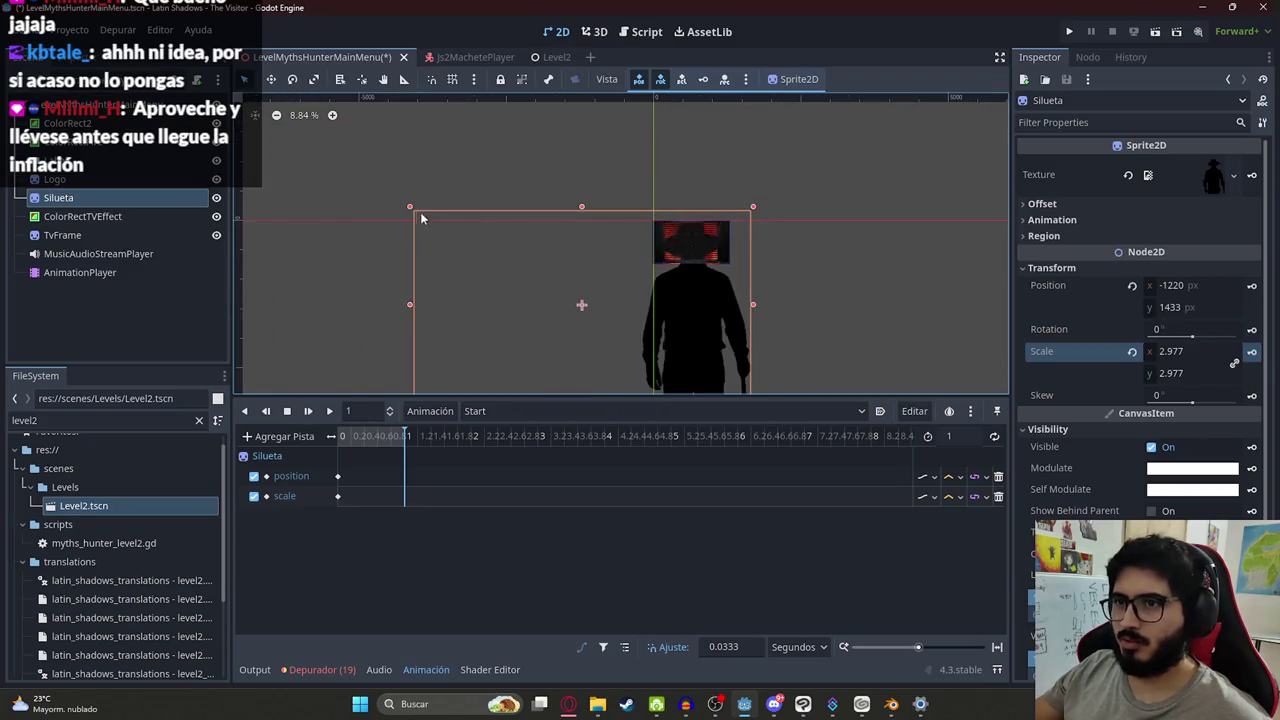
drag(384, 186, 565, 127)
drag(671, 151, 698, 241)
mouse_move(800, 192)
mouse_down()
mouse_move(858, 143)
mouse_move(714, 240)
mouse_up()
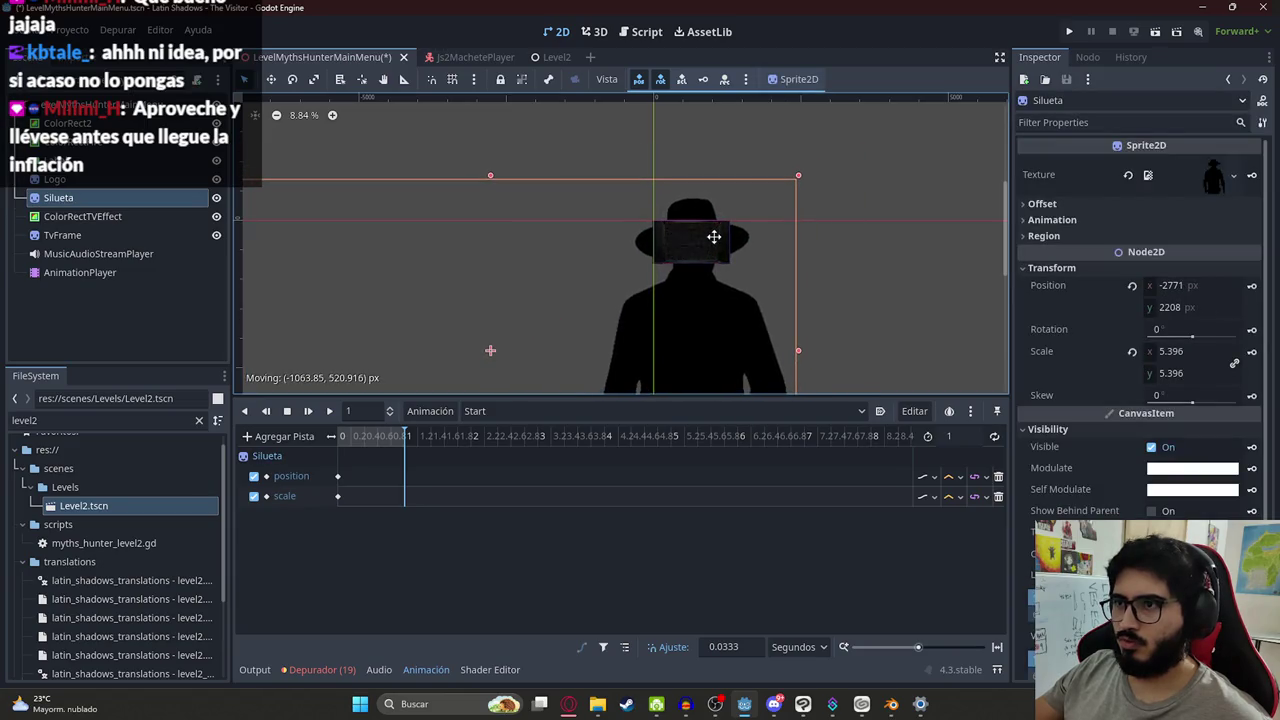
scroll(713, 236, up, 4)
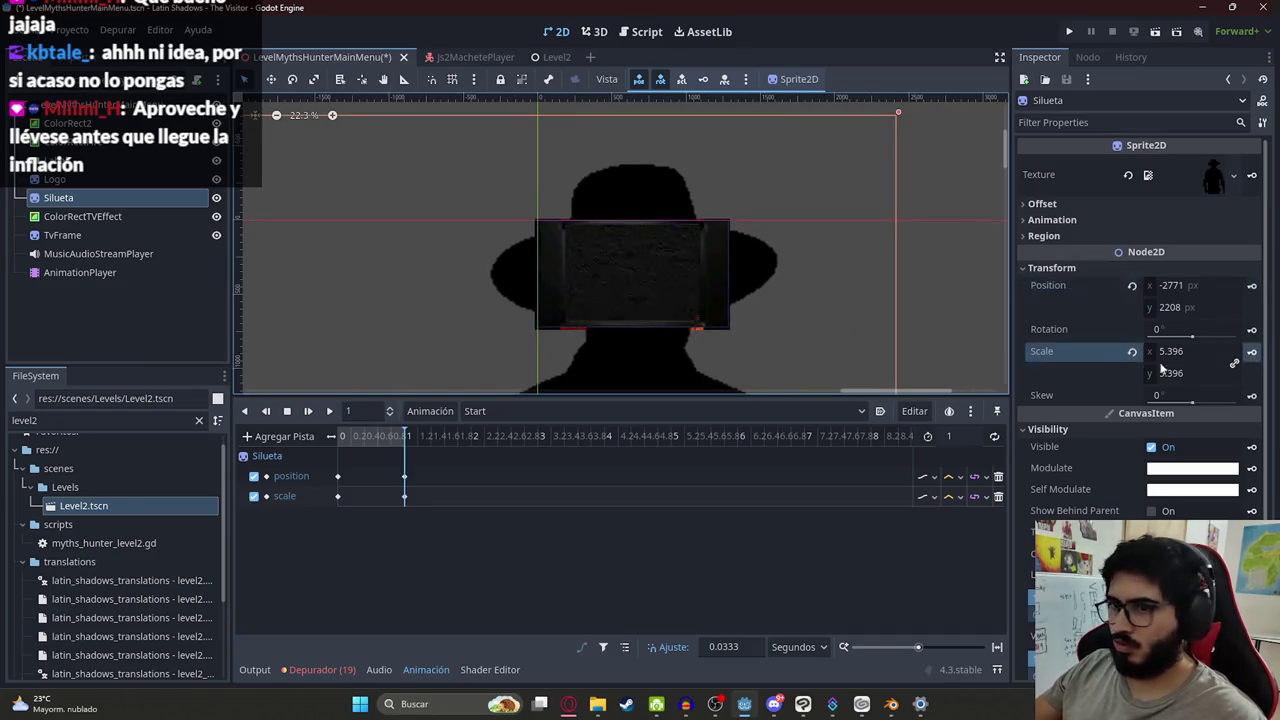
Preview the Start zoom and push its final keyframes out to 2 seconds, then replay it
key(shift+d)
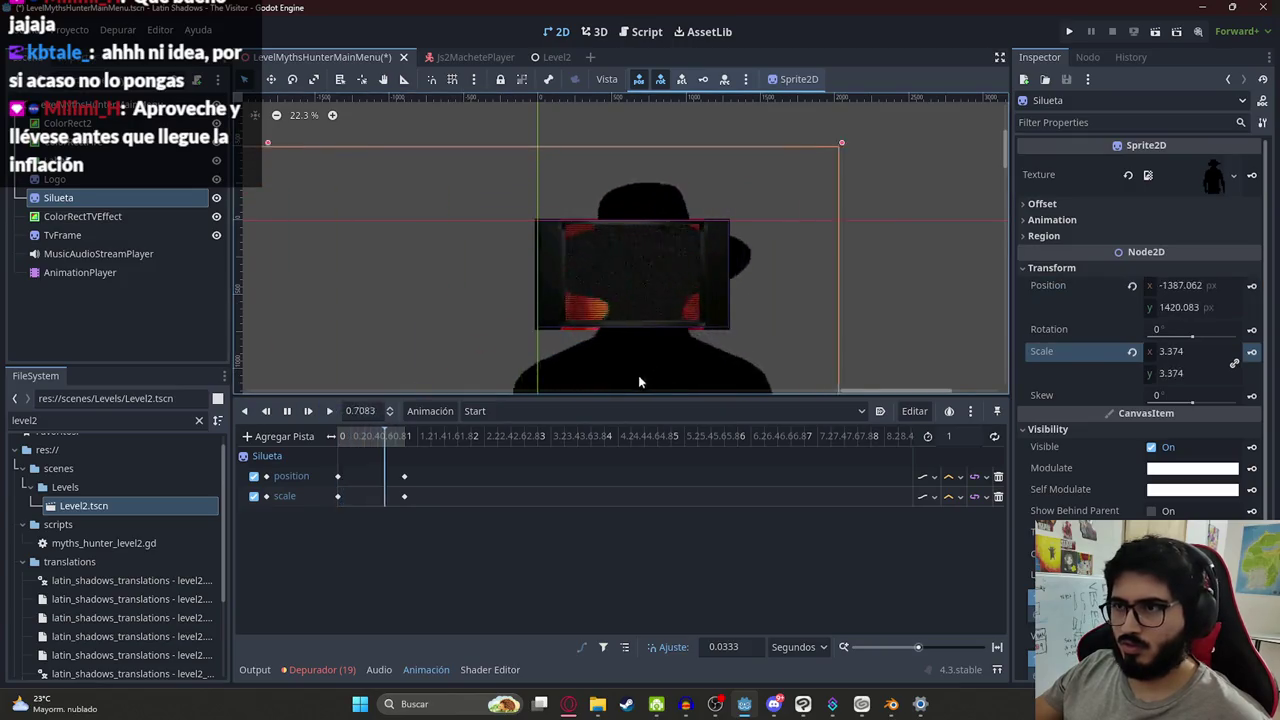
click(946, 437)
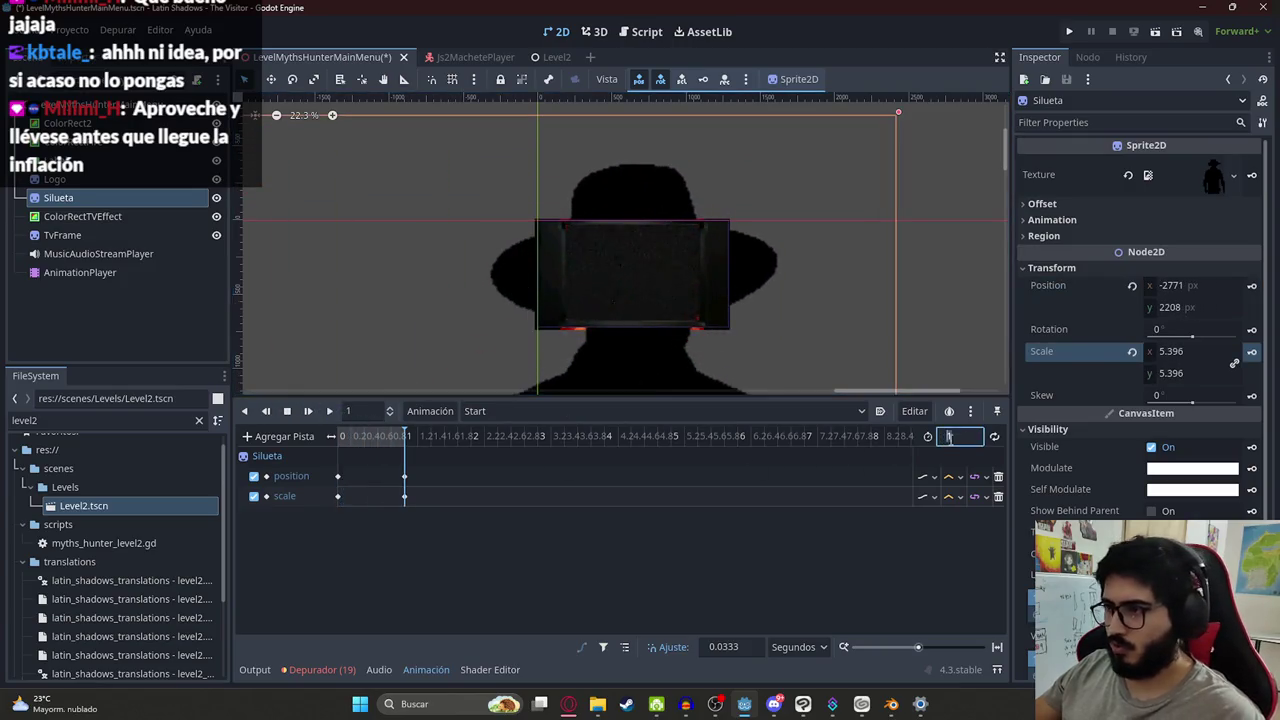
text(2)
drag(380, 457, 434, 508)
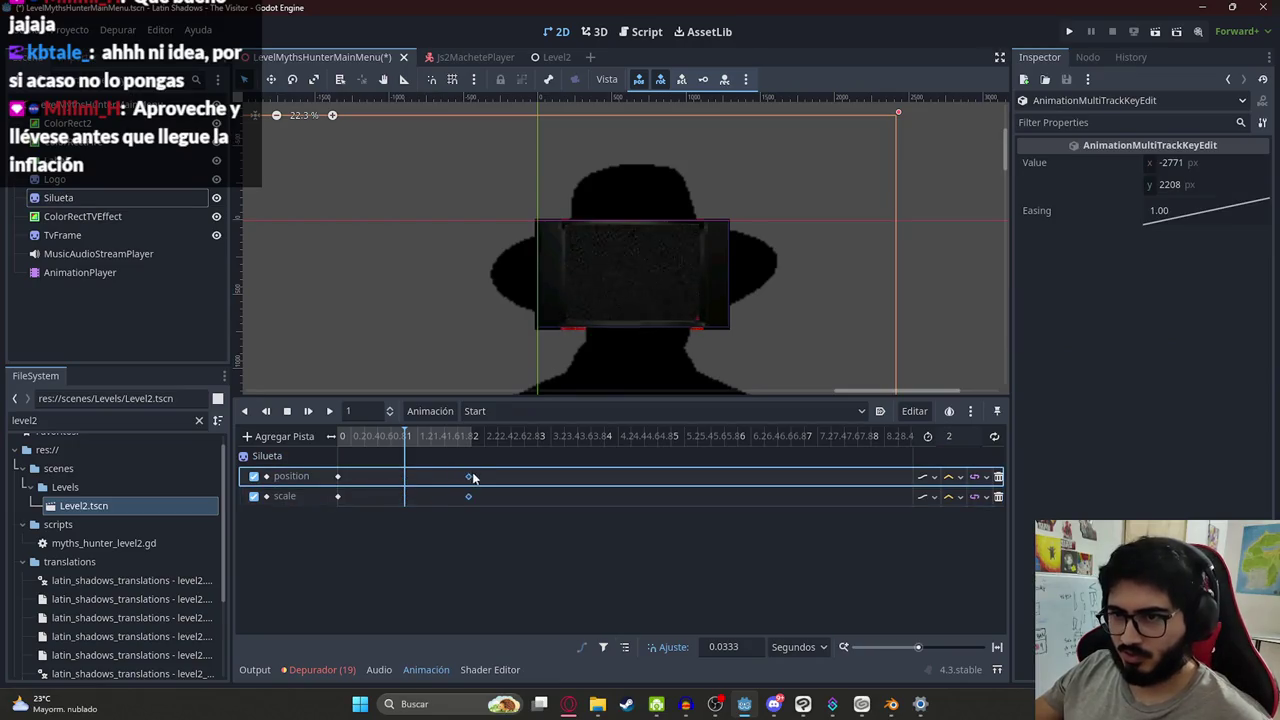
click(329, 411)
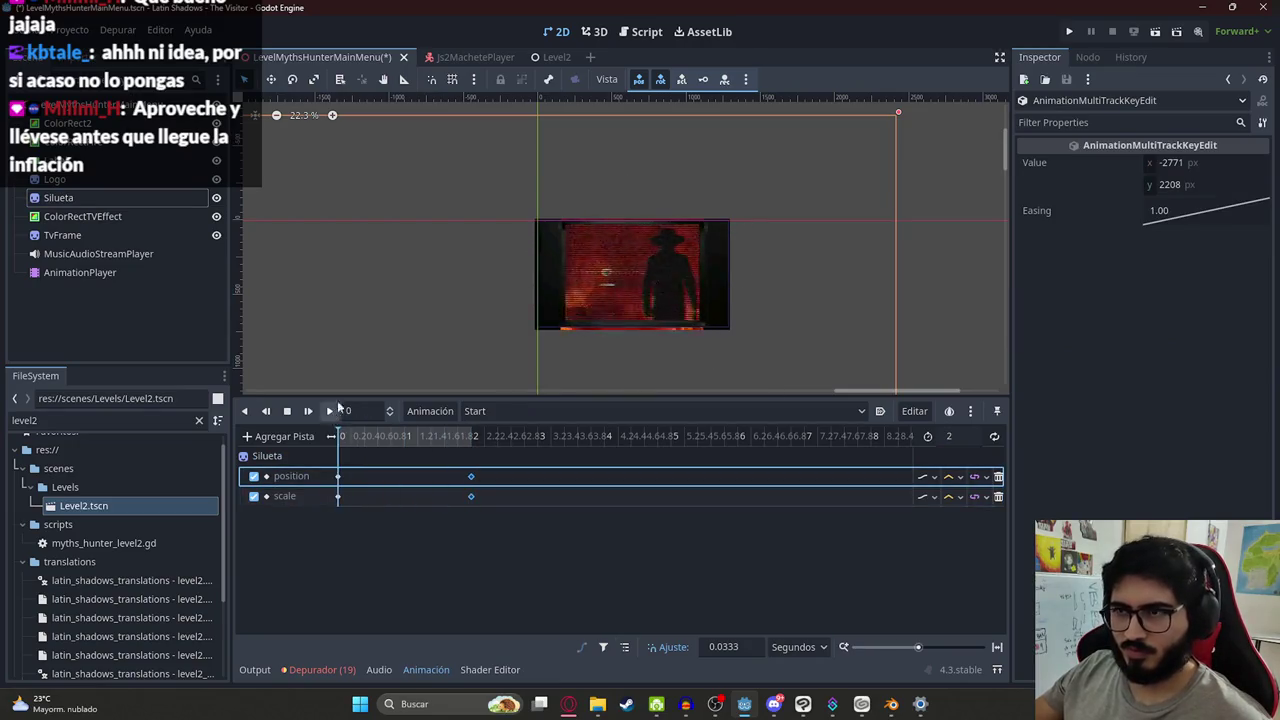
click(329, 411)
click(331, 413)
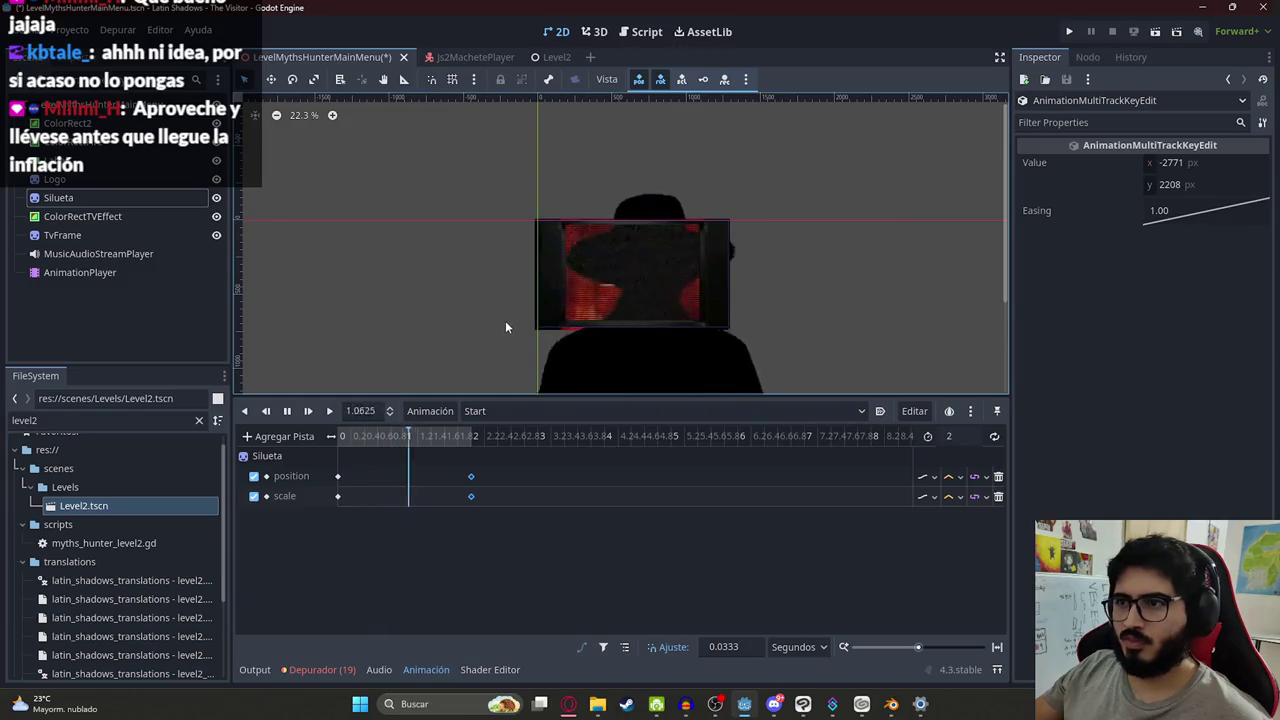
Reset the Start animation to its first frame
right_click(405, 442)
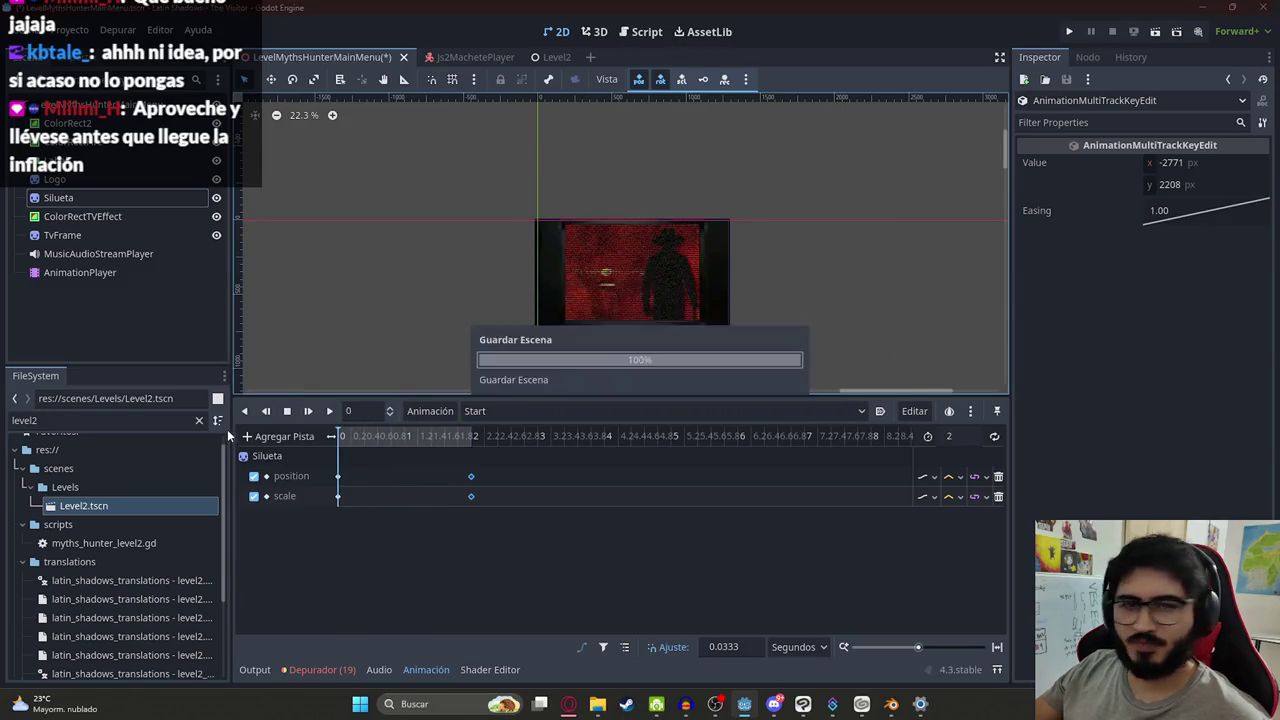
click(227, 429)
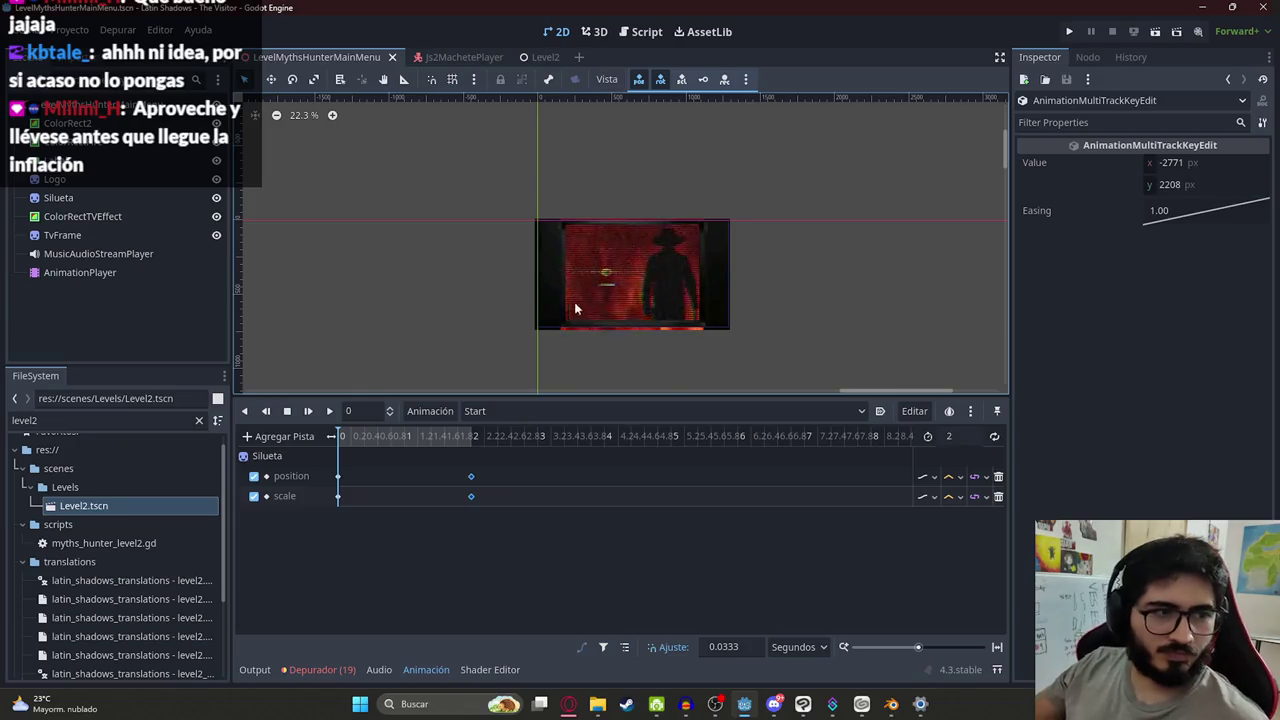
scroll(534, 271, up, 3)
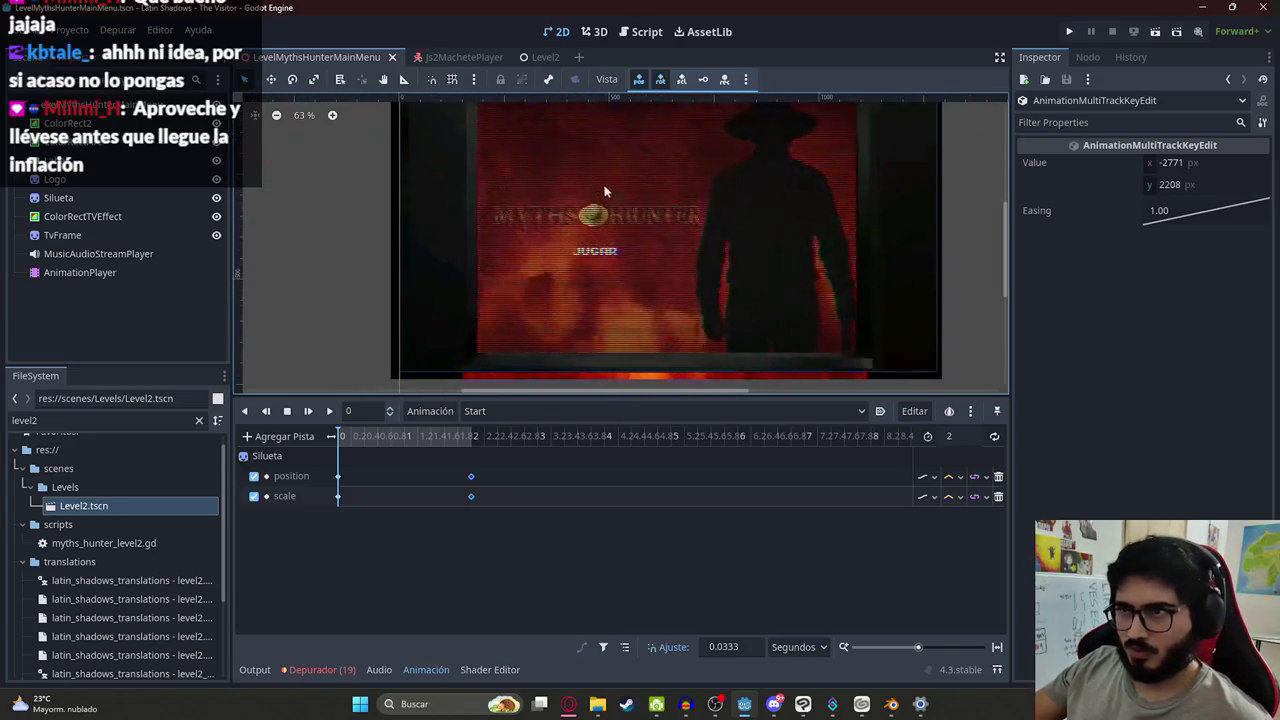
scroll(506, 285, up, 2)
scroll(497, 290, down, 3)
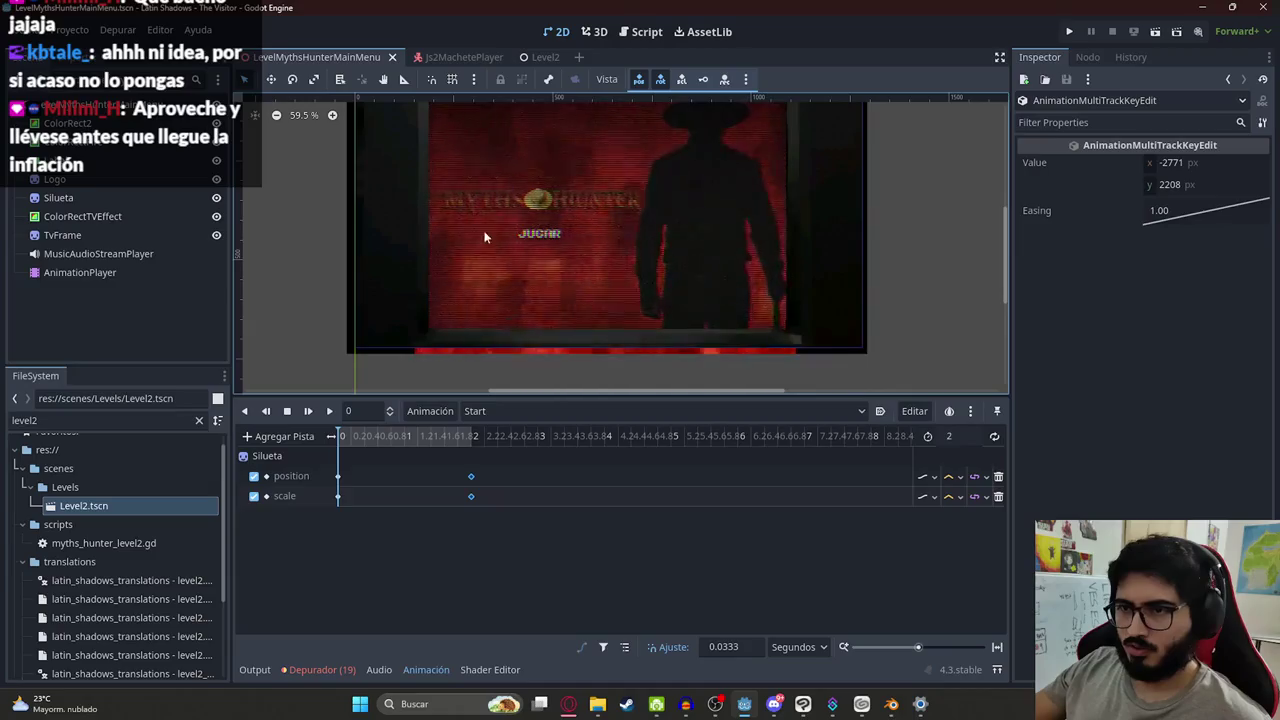
scroll(480, 286, down, 2)
scroll(423, 286, up, 1)
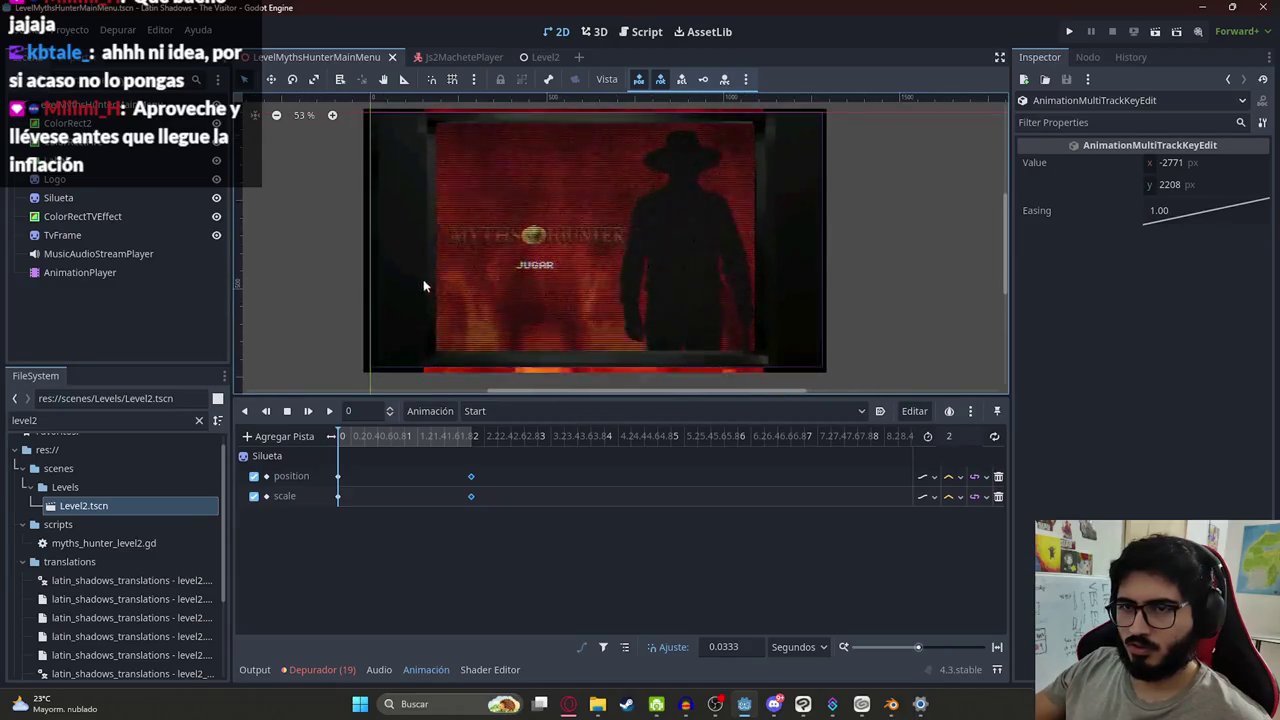
click(98, 254)
click(1151, 249)
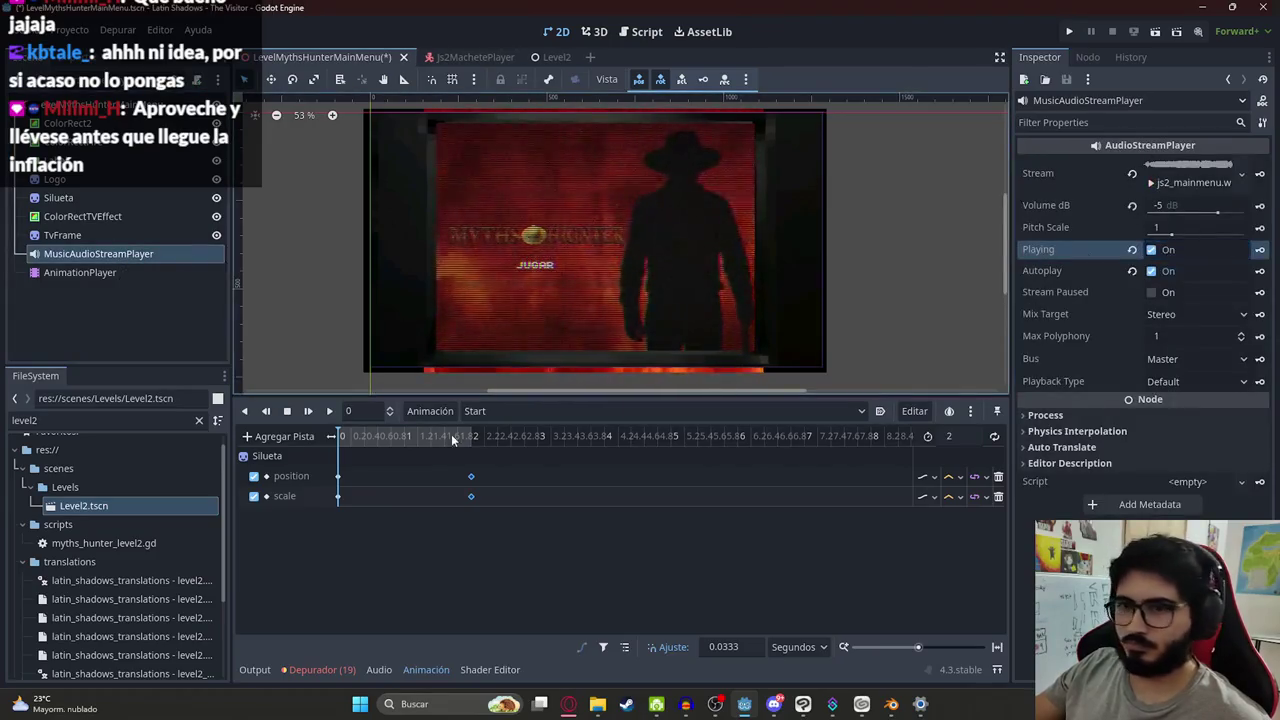
click(290, 437)
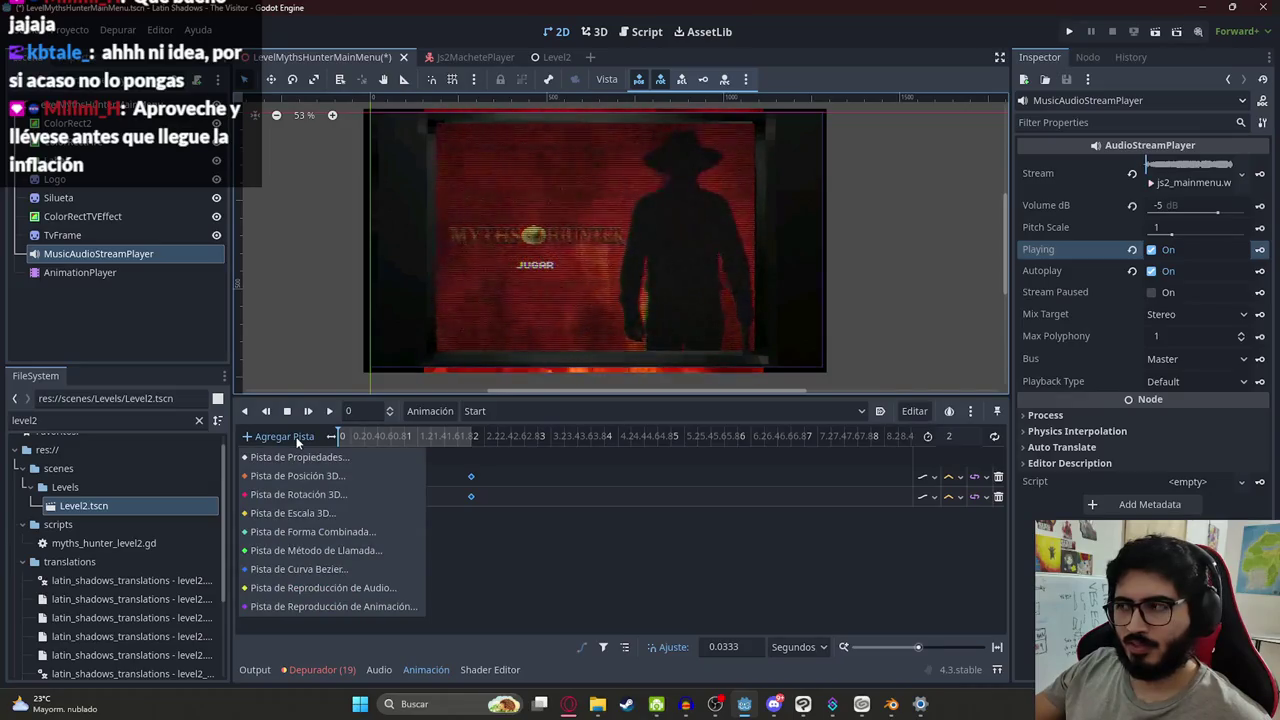
click(335, 587)
double_click(580, 317)
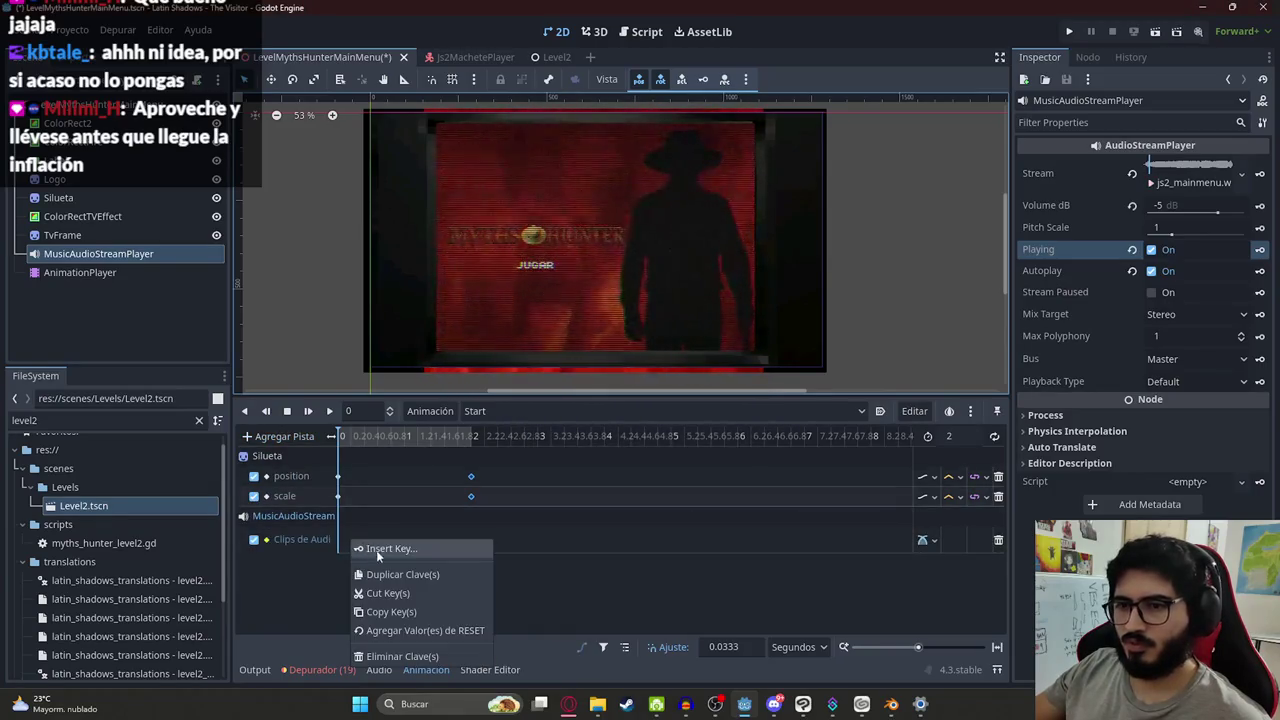
click(400, 549)
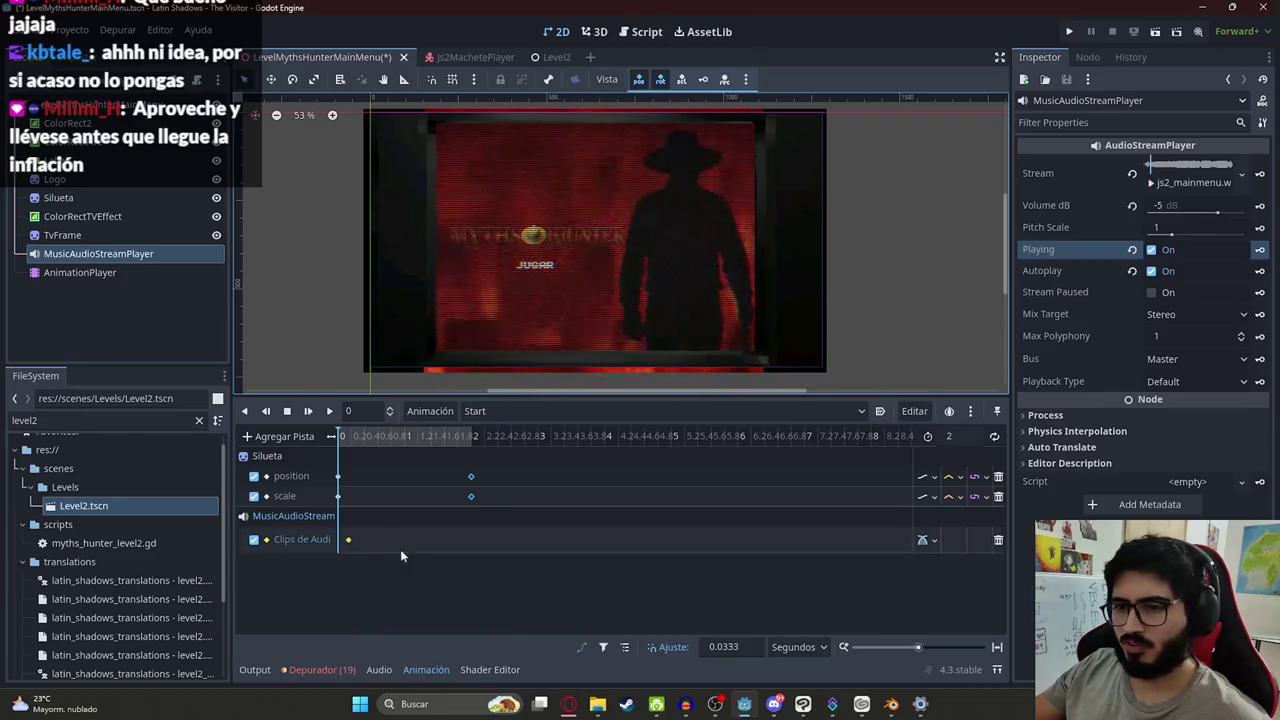
click(337, 541)
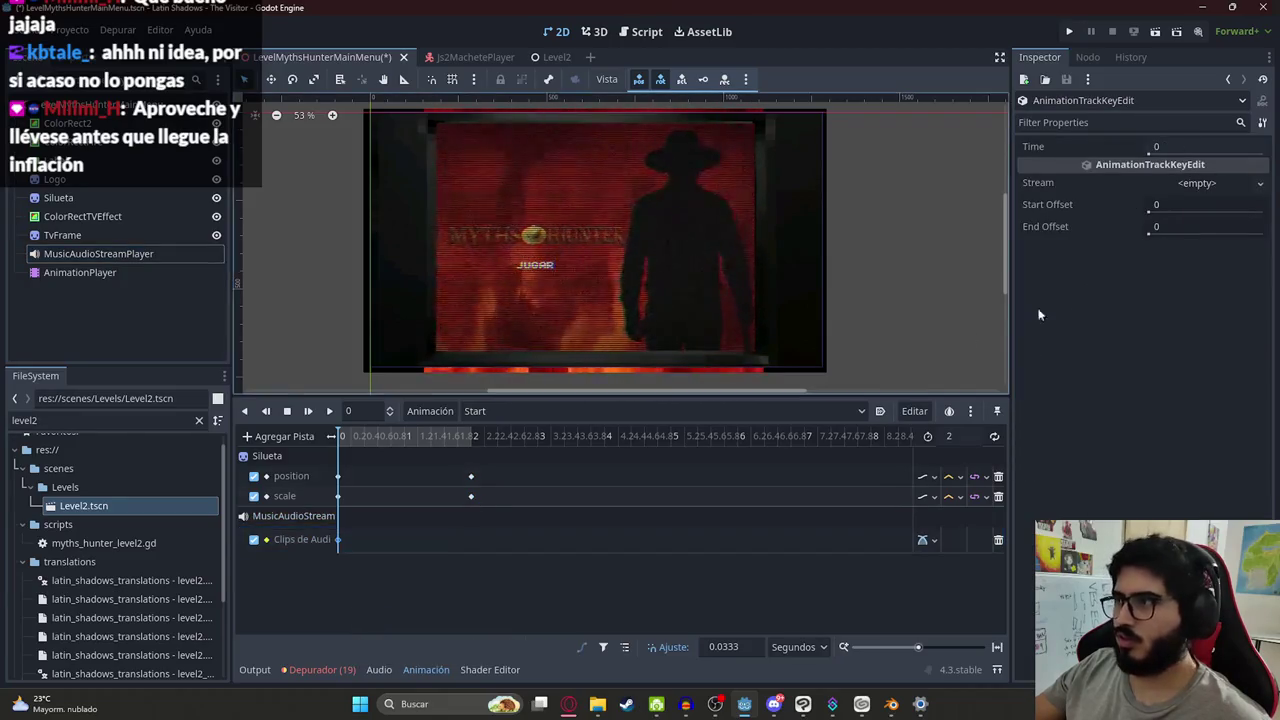
click(998, 540)
right_click(799, 498)
click(373, 102)
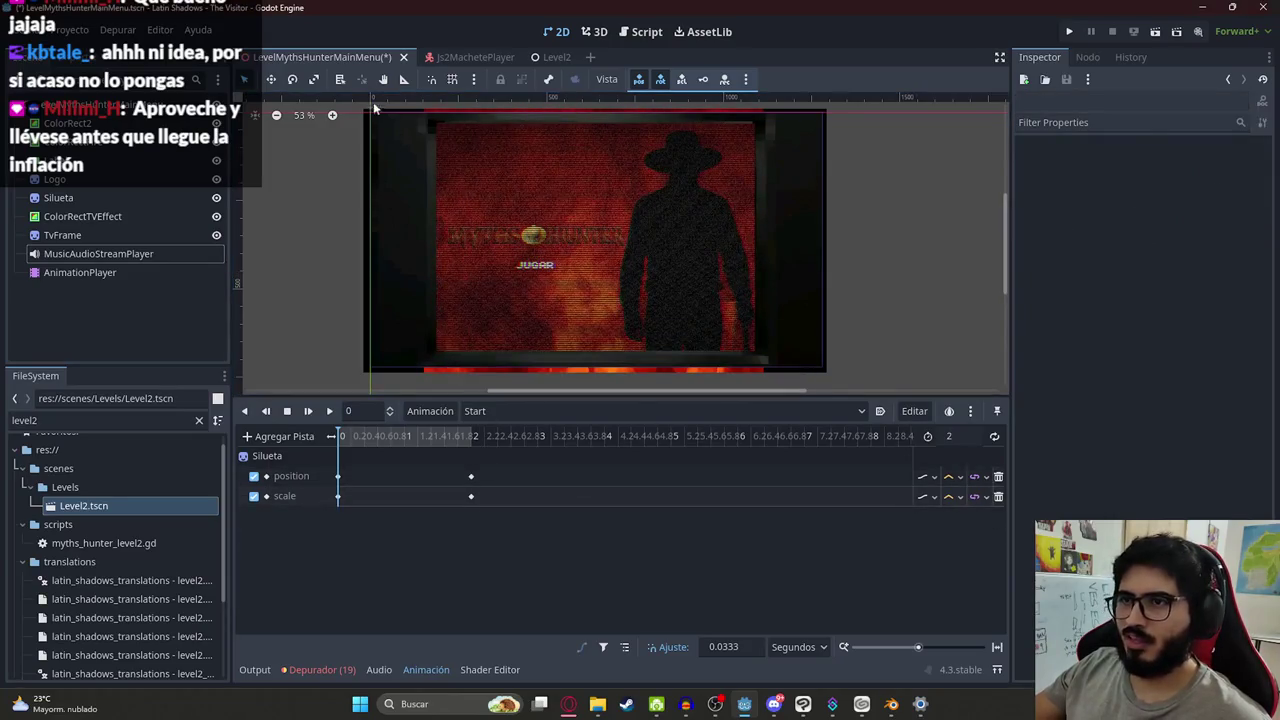
Attach a new script to the menu root node, saved in the res://scripts folder
click(205, 110)
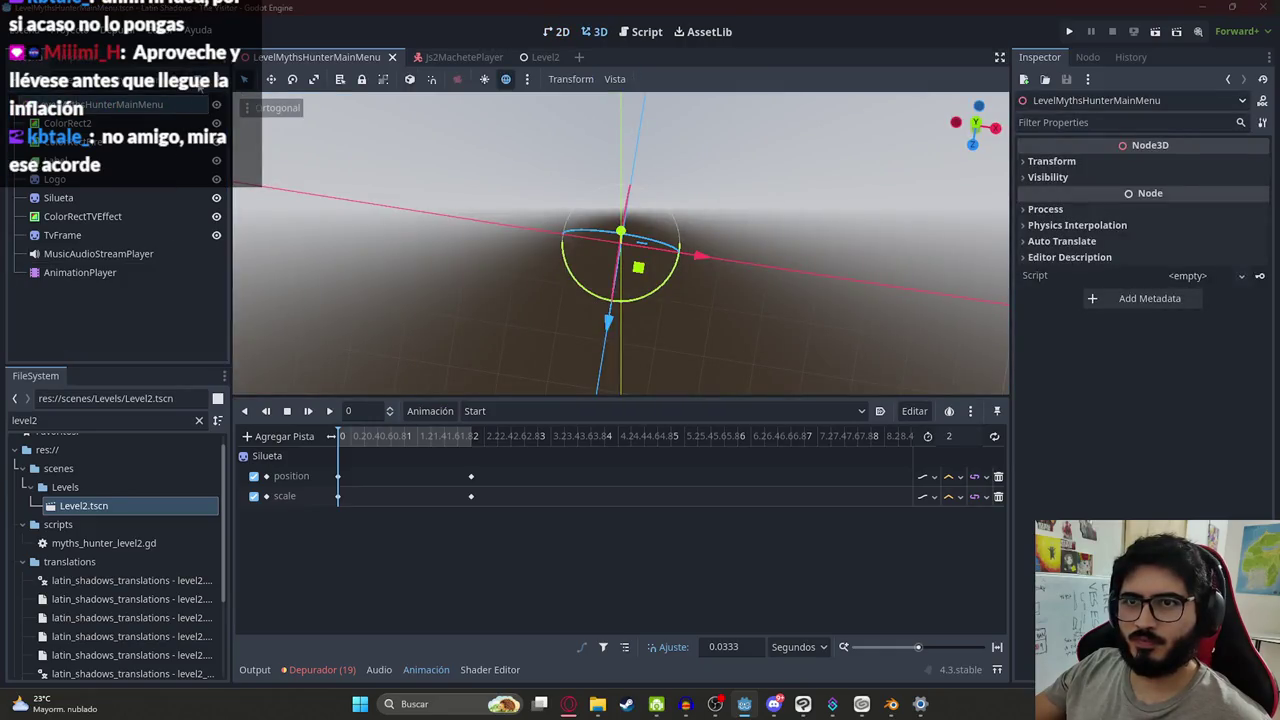
click(199, 79)
click(808, 344)
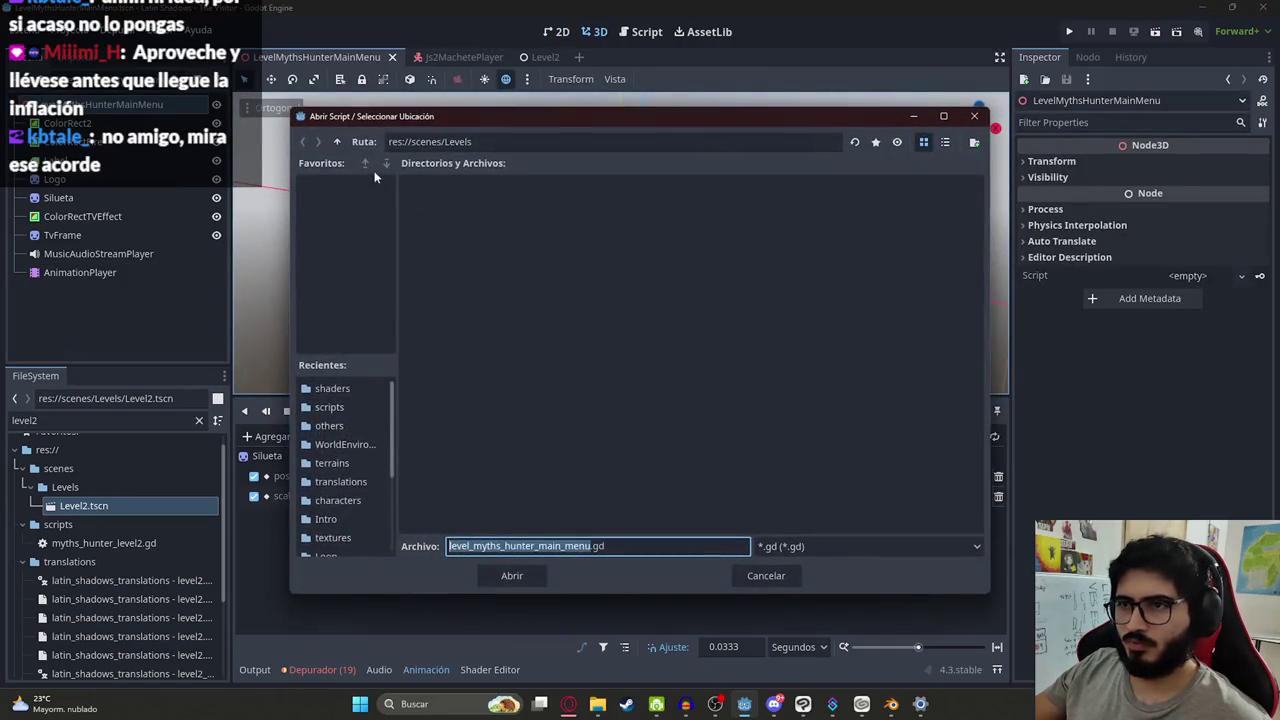
click(340, 142)
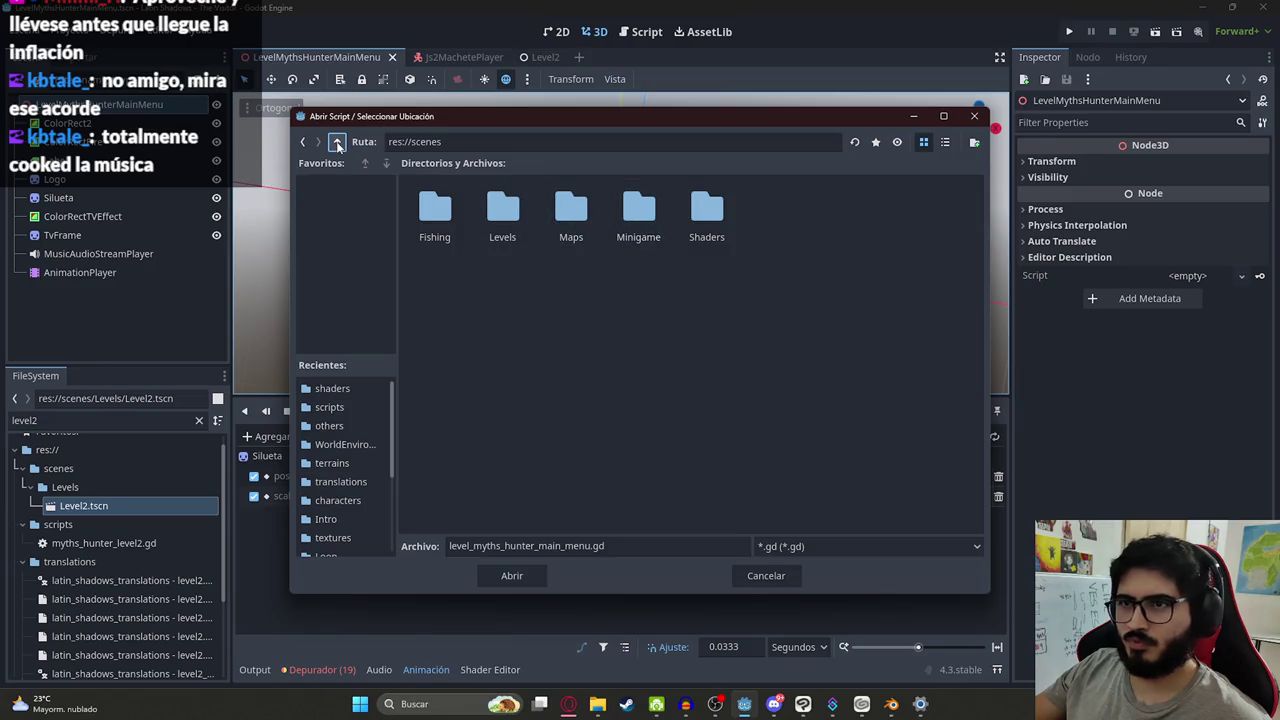
click(338, 142)
double_click(503, 282)
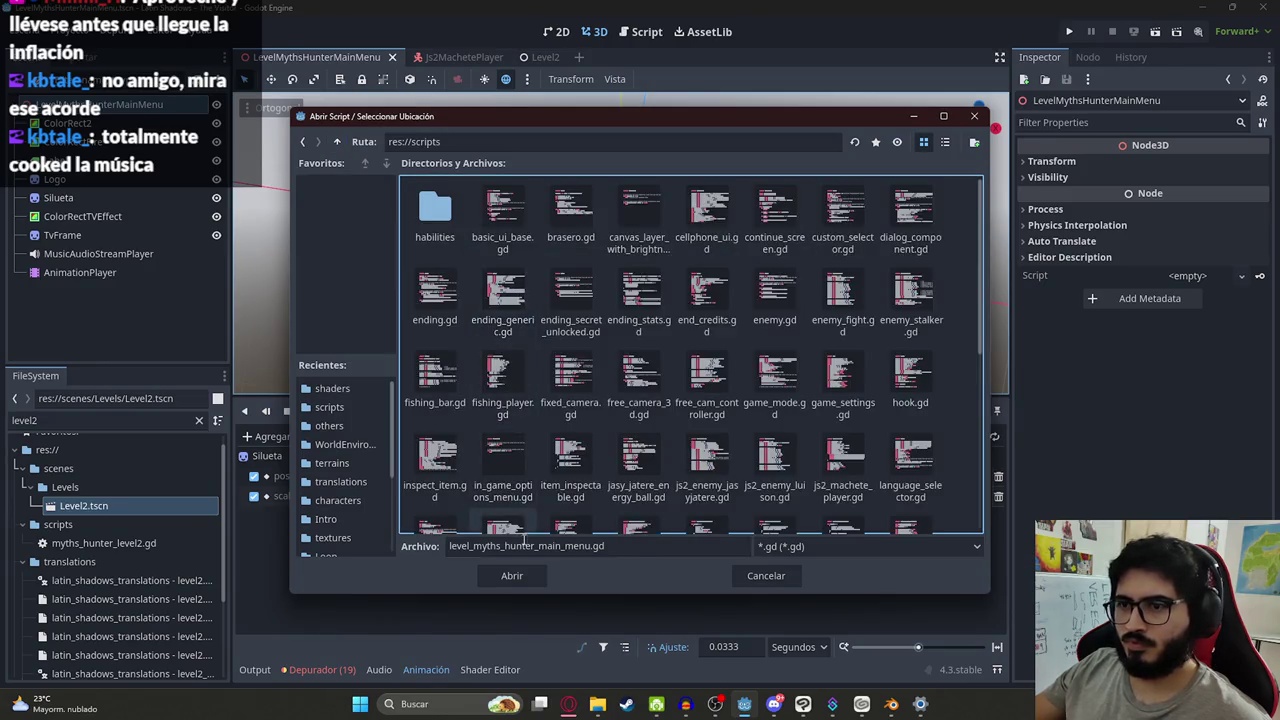
click(513, 576)
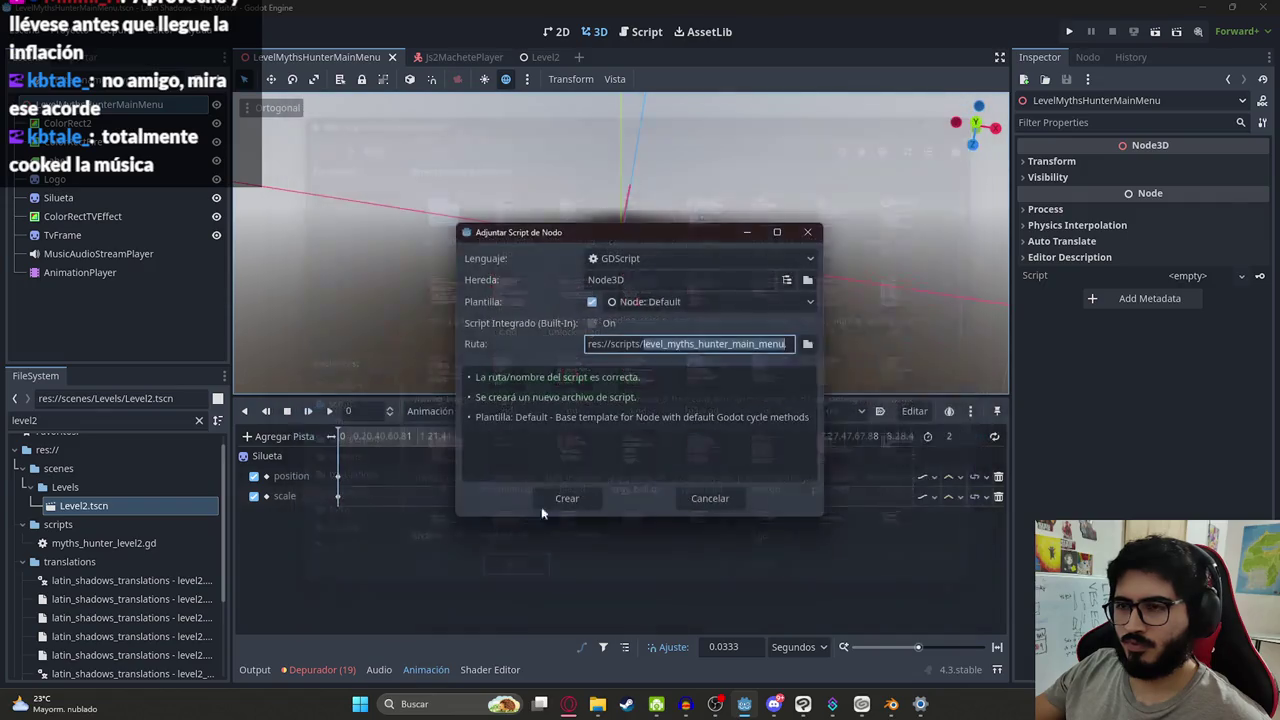
key(Return)
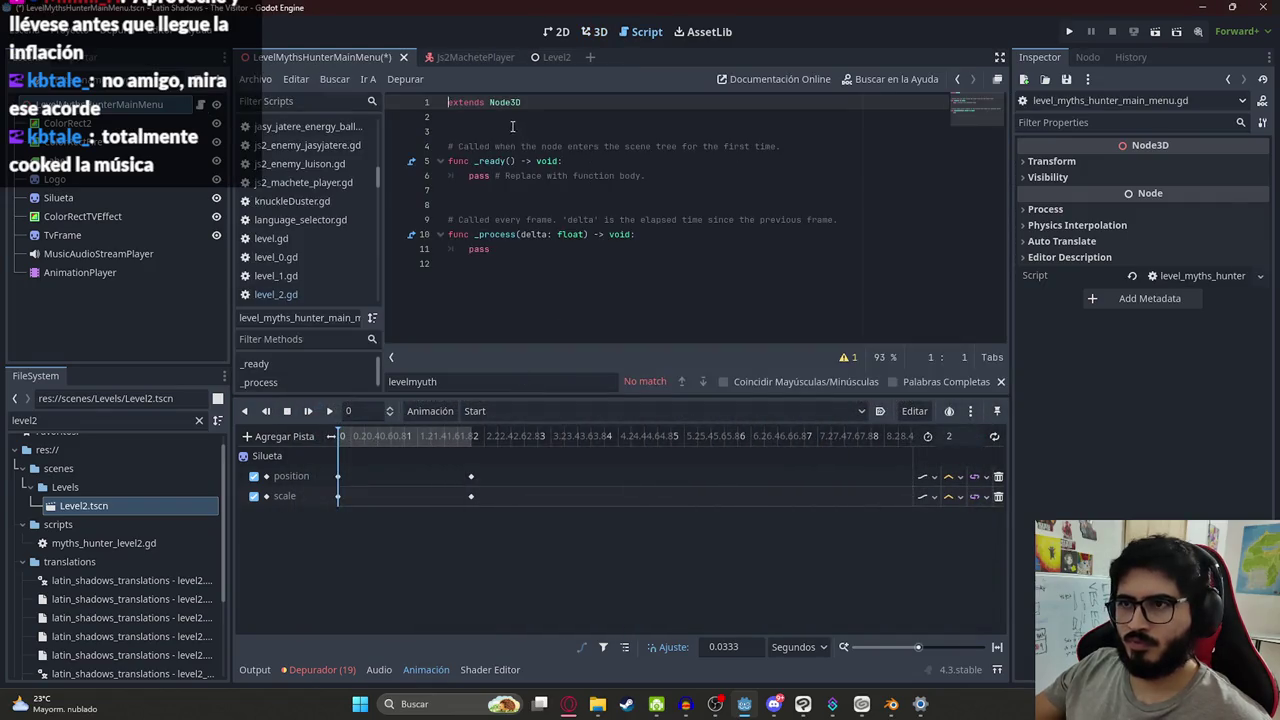
click(512, 126)
key(Return)
text(#)
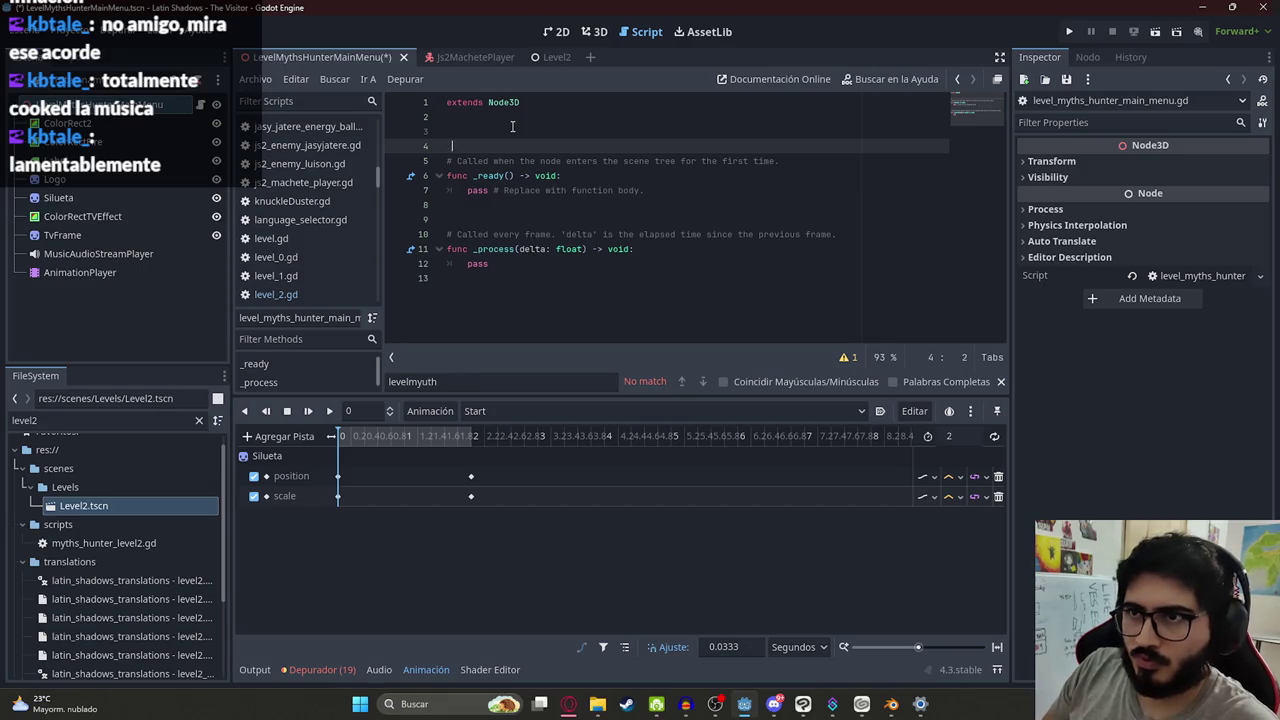
text(onready var animation)
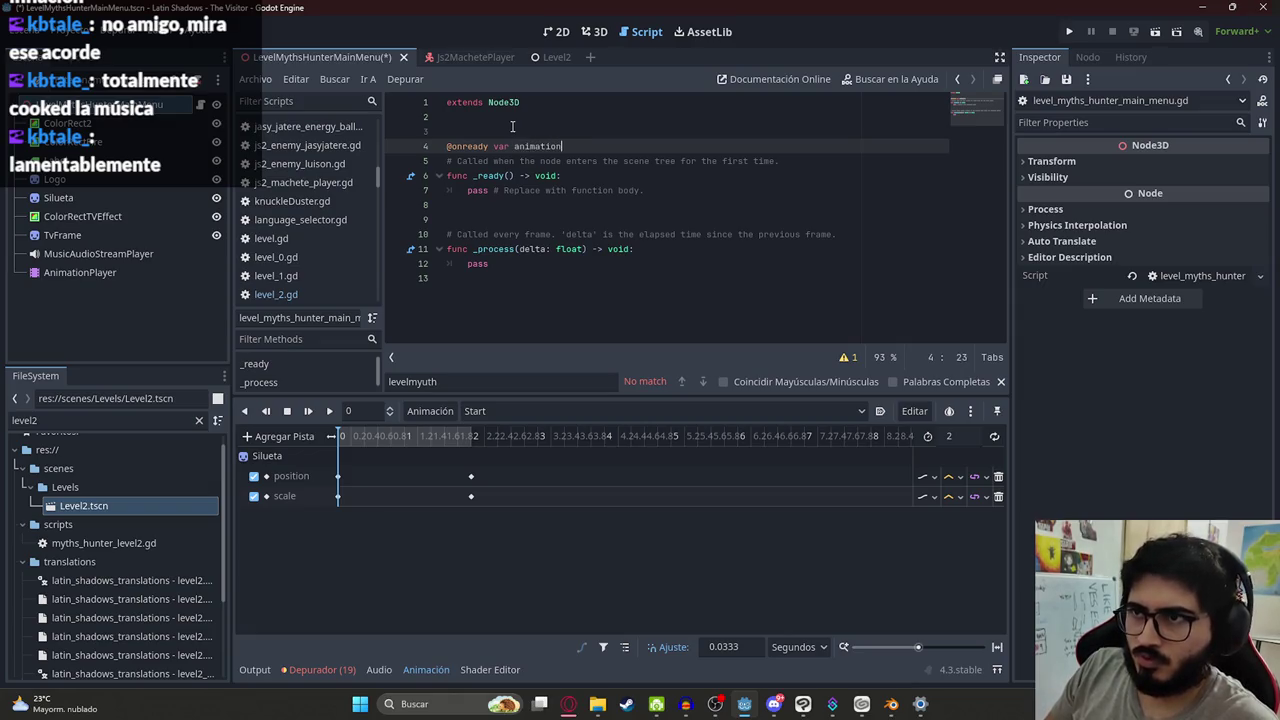
text($A)
key(Return)
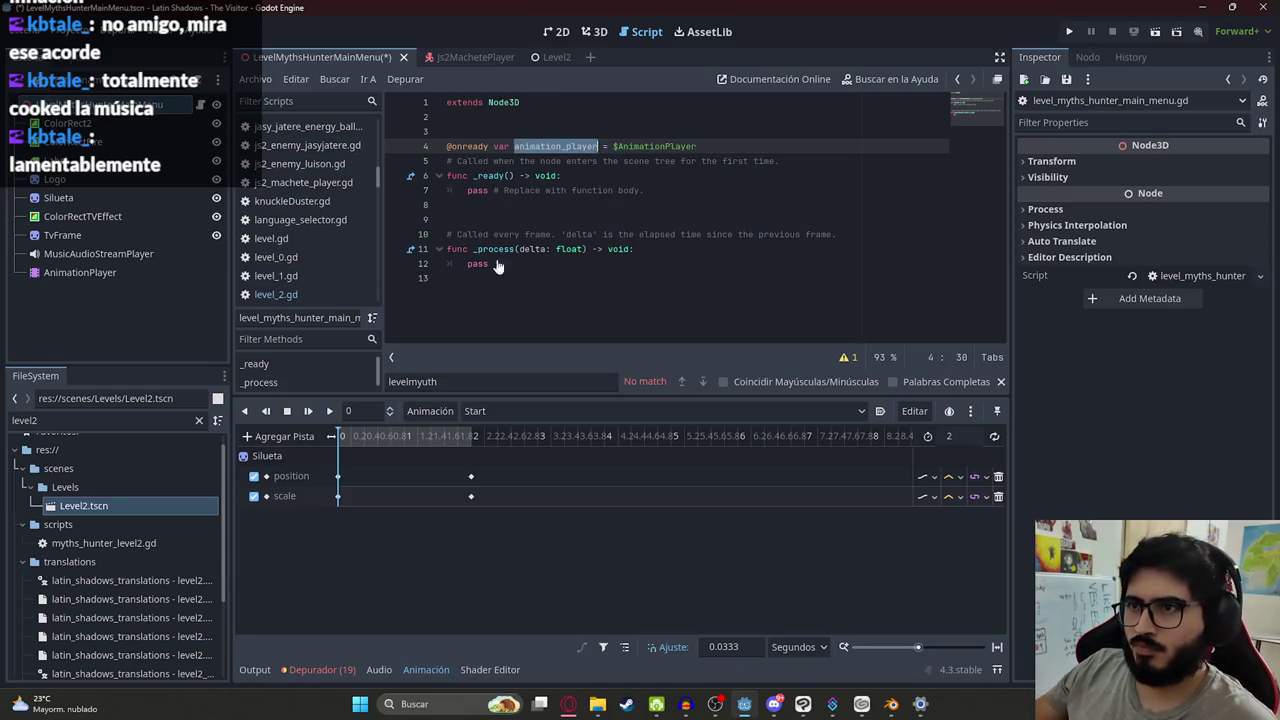
Add a start() function that plays the "Start" animation
click(496, 285)
key(Return)
text(func)
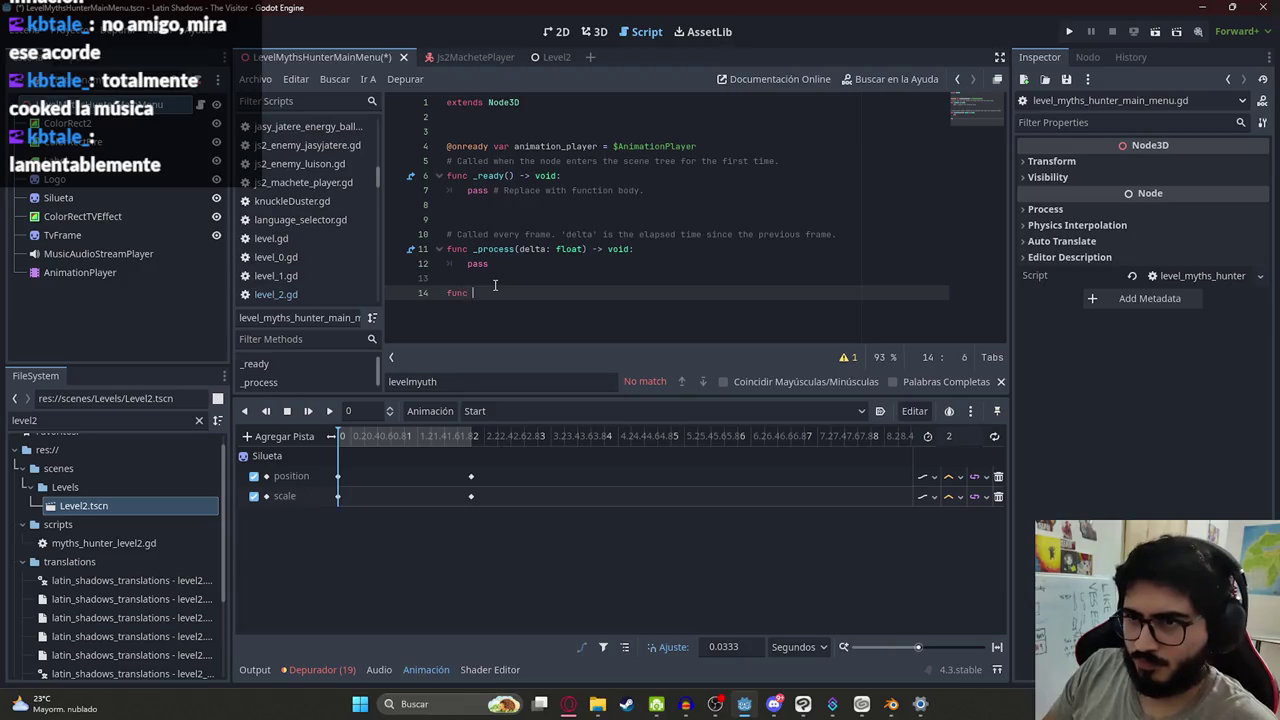
text(:)
key(Return)
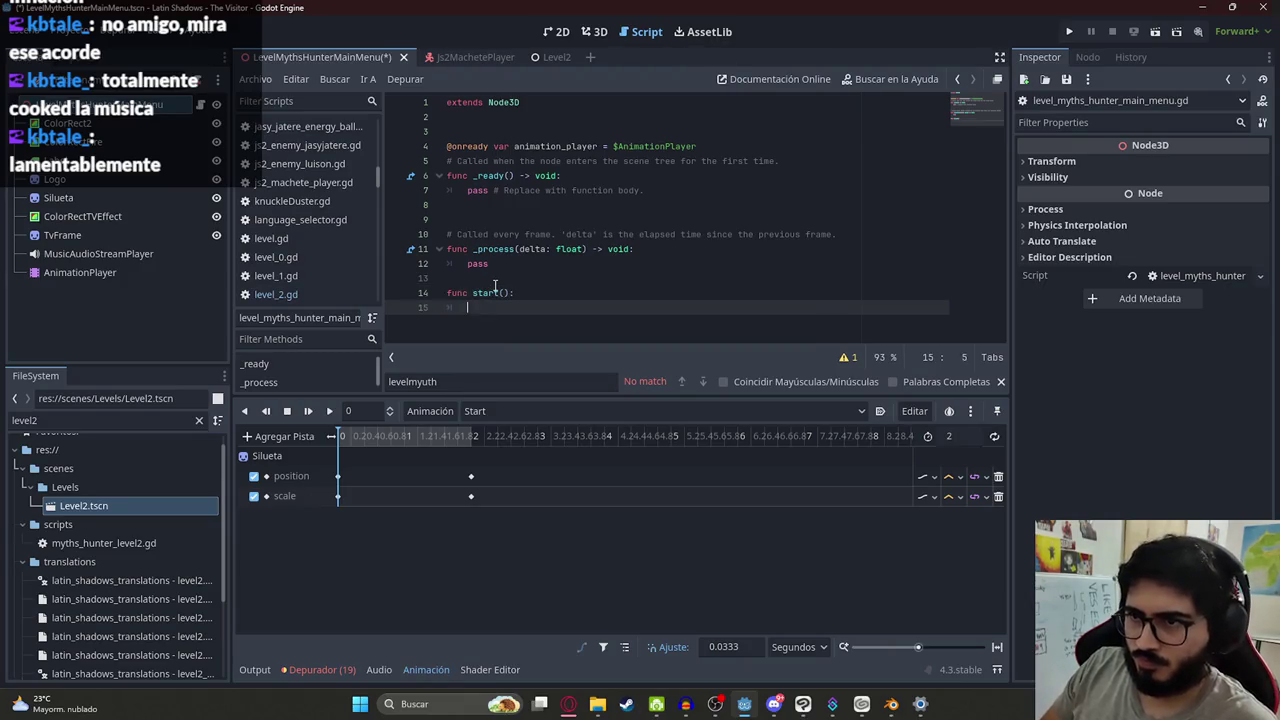
text(animation_player.play()
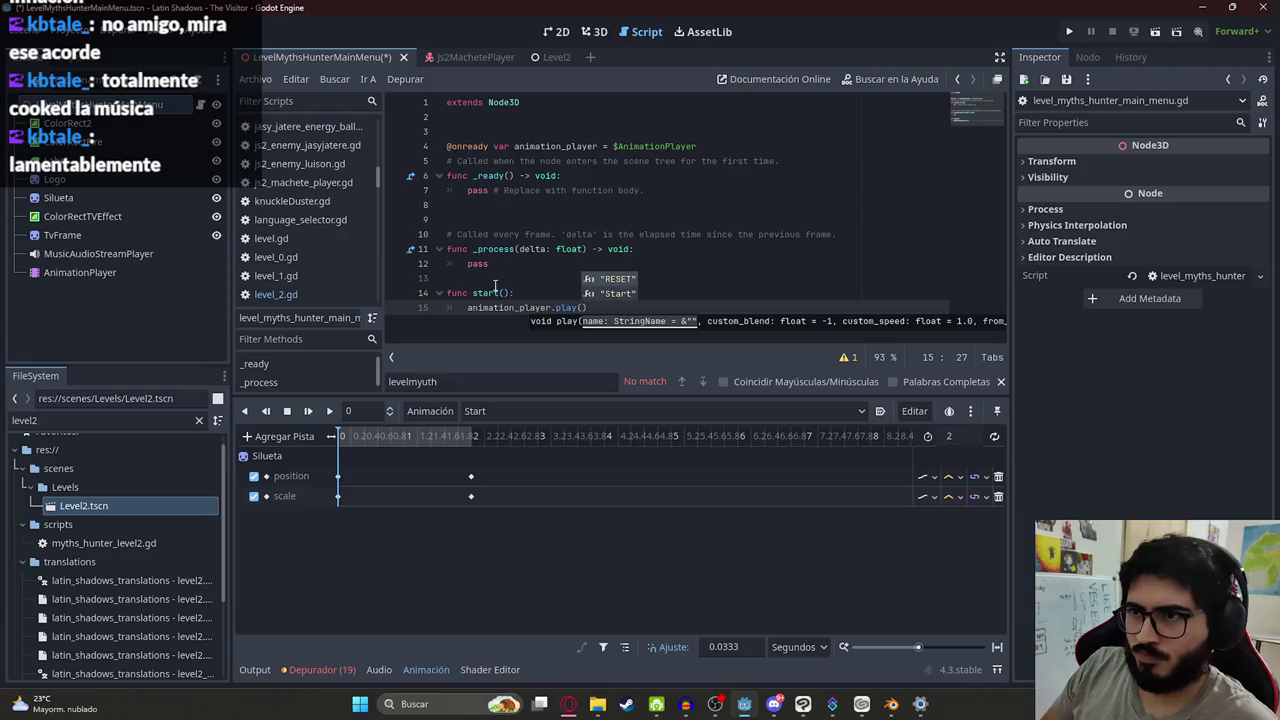
key(Down)
key(Return)
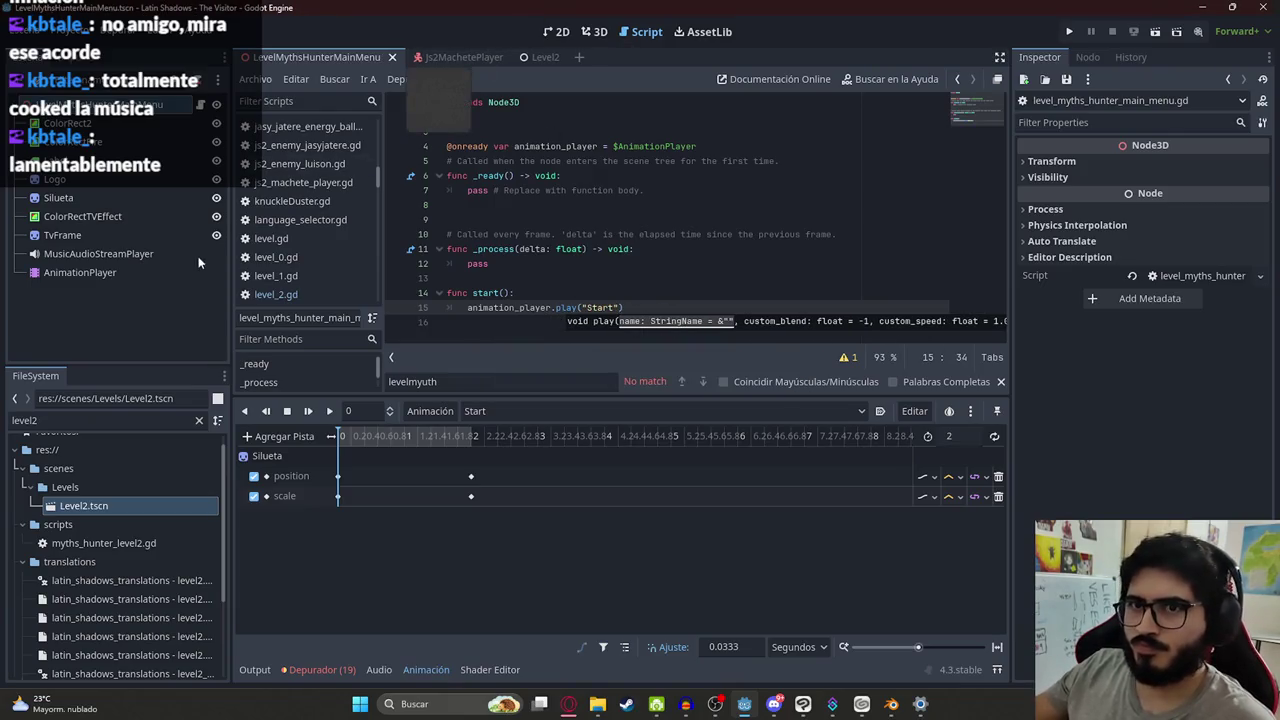
Switch off the menu music player's Playing property and check its playback settings
click(198, 254)
click(1080, 249)
click(835, 262)
Inspect the animation_player reference on line 15 and its declaration on line 4
click(605, 307)
double_click(520, 307)
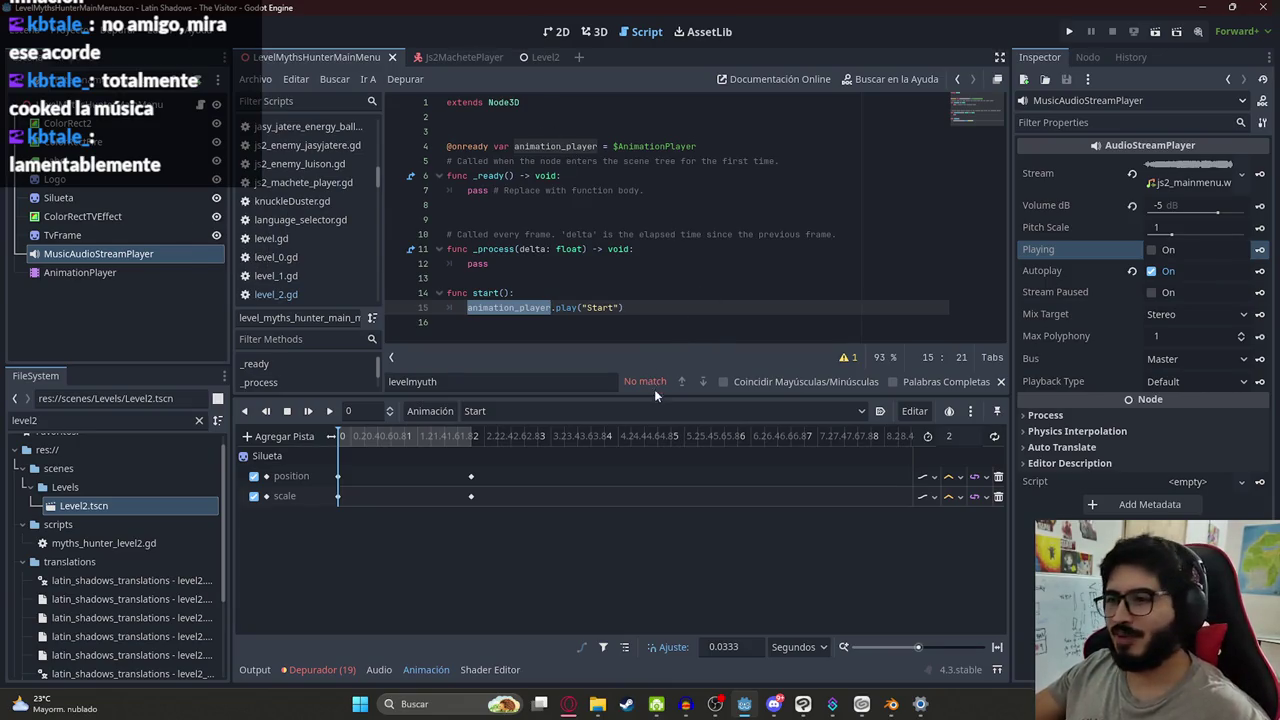
drag(662, 396, 664, 417)
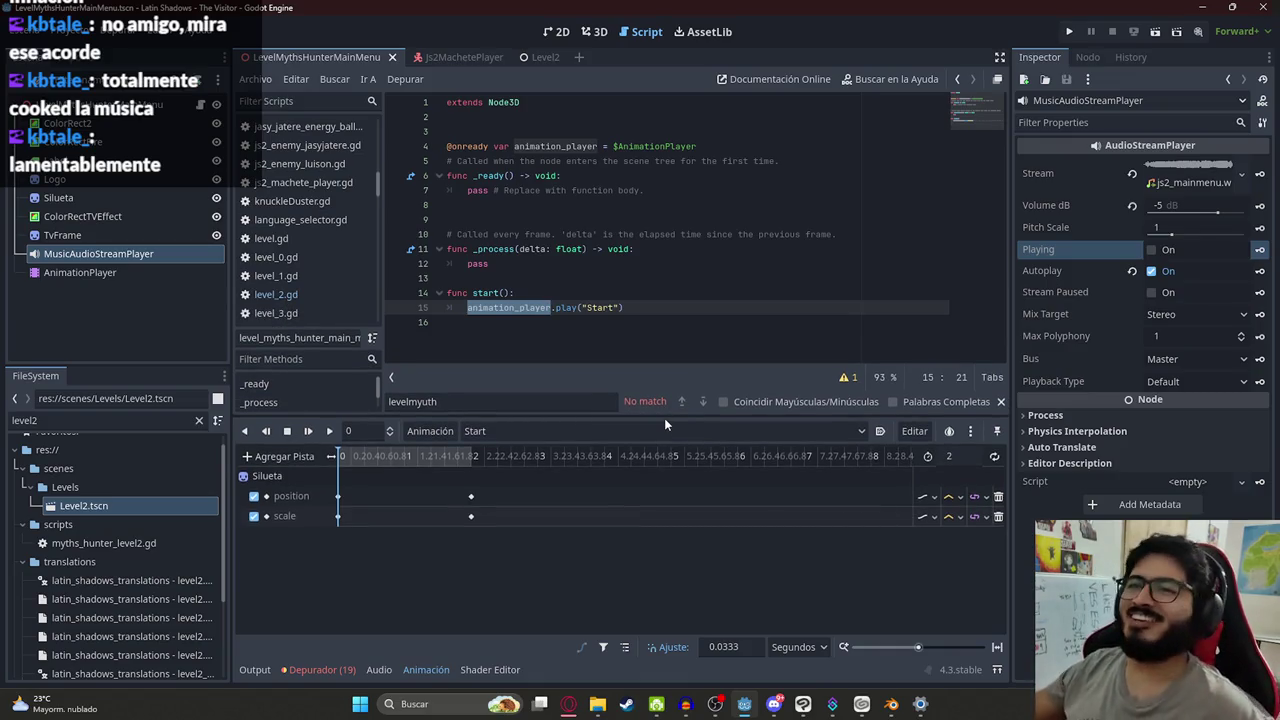
click(507, 303)
double_click(498, 310)
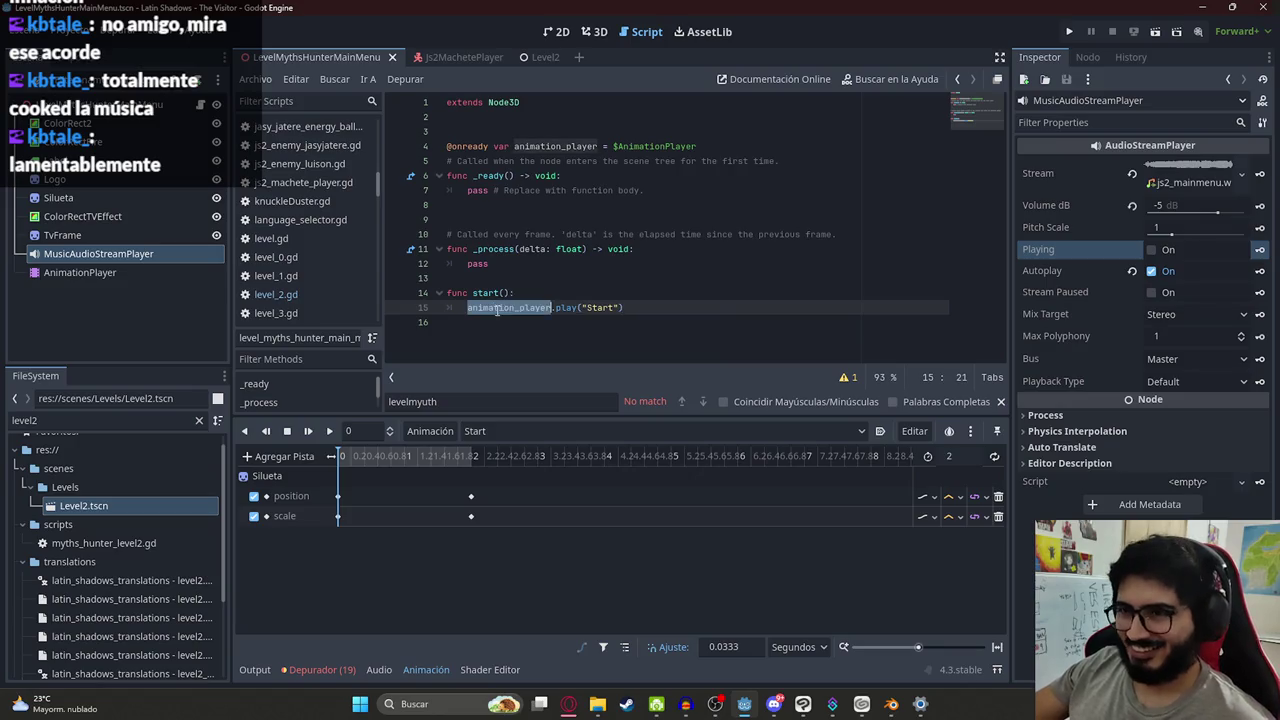
click(550, 280)
double_click(516, 310)
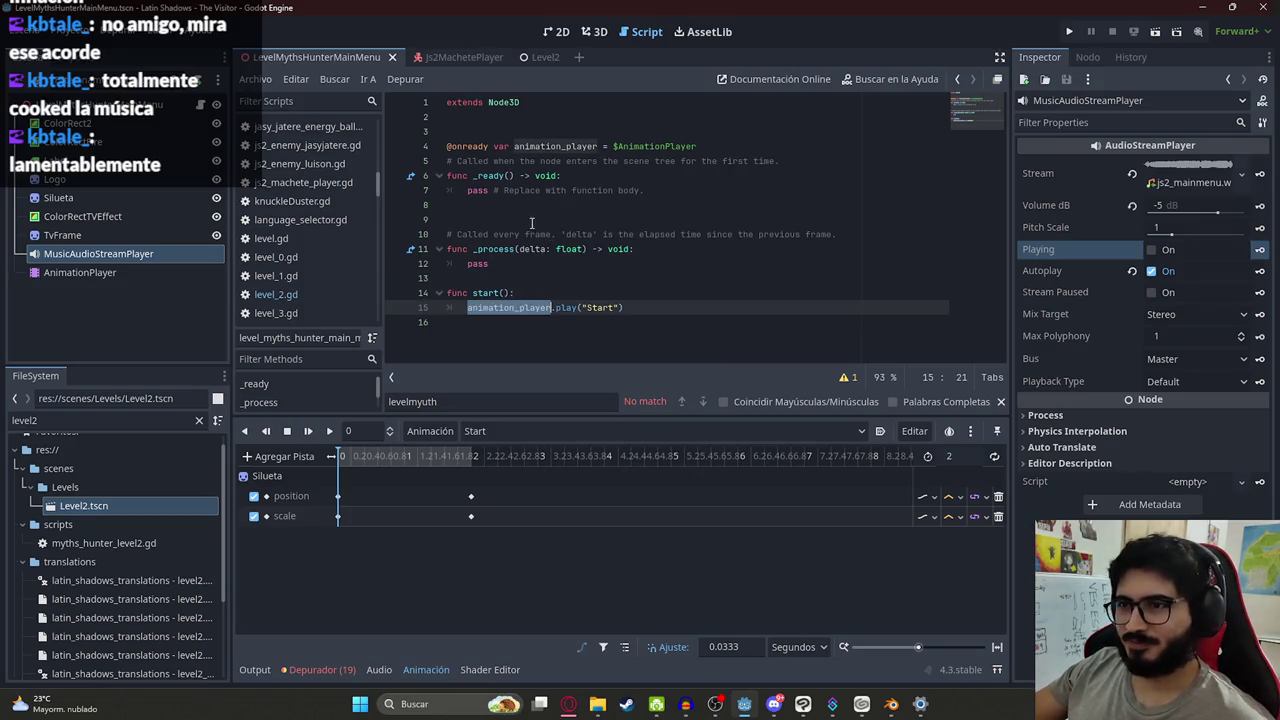
double_click(582, 146)
click(513, 276)
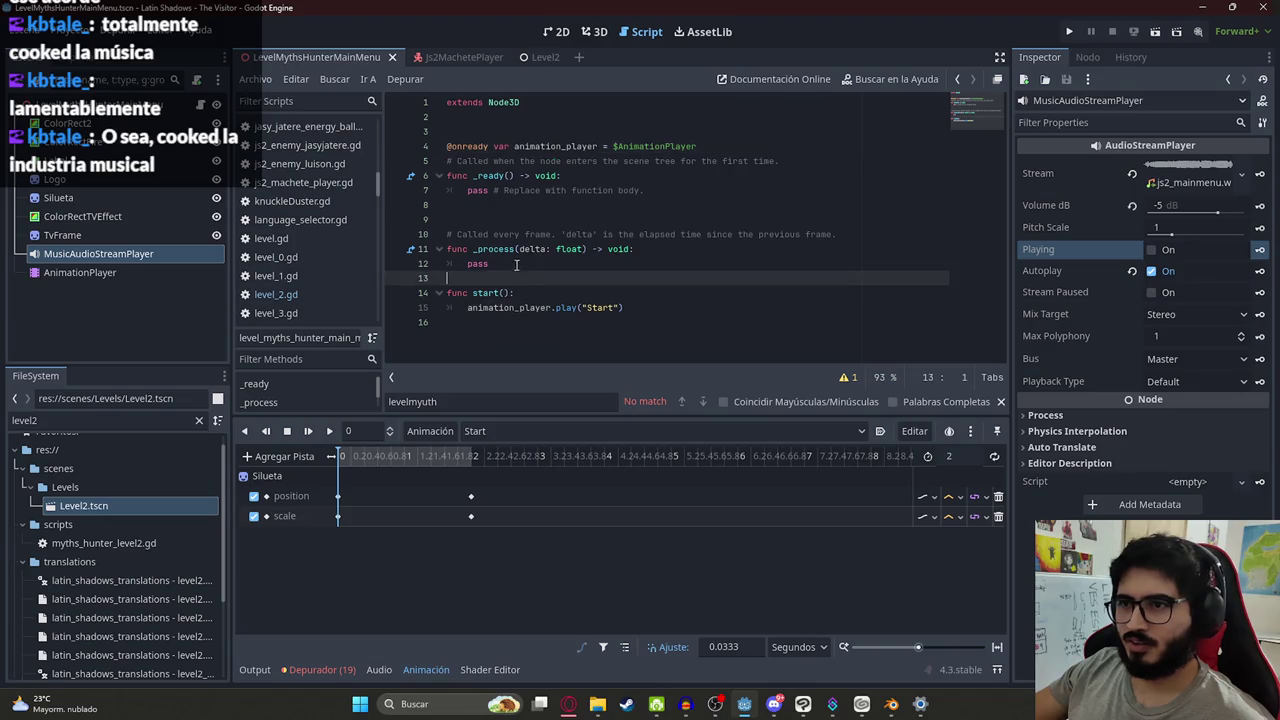
Filter the script list by 'player' and open player.gd
click(319, 101)
text(po)
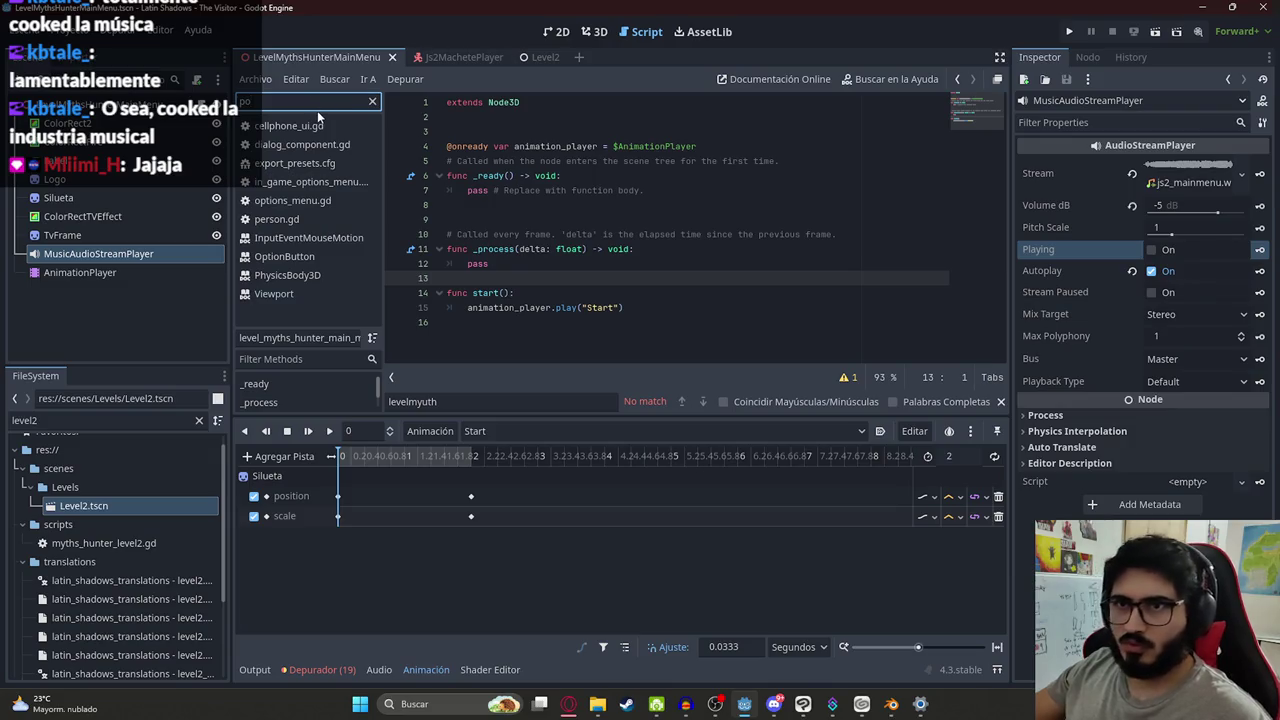
key(BackSpace)
text(layer)
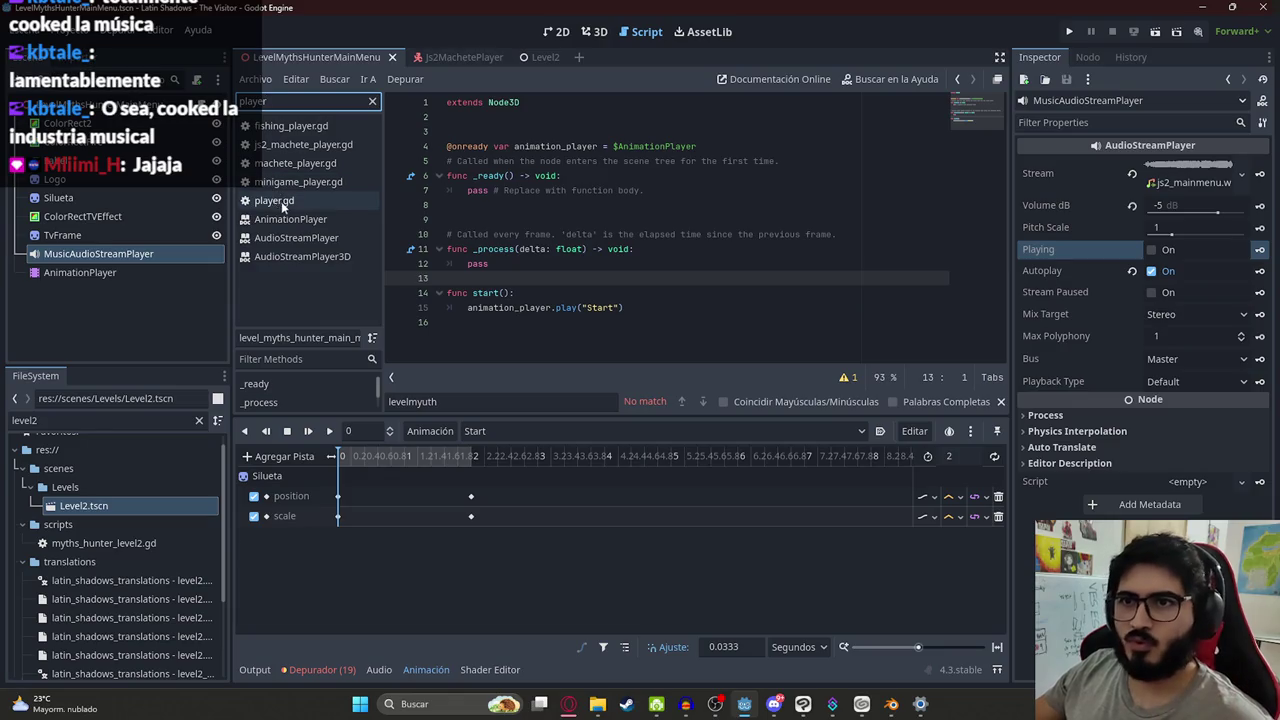
click(281, 201)
Search for ui_action and select the _input function code from line 318 to 327
key(ctrl+f)
text(ui_)
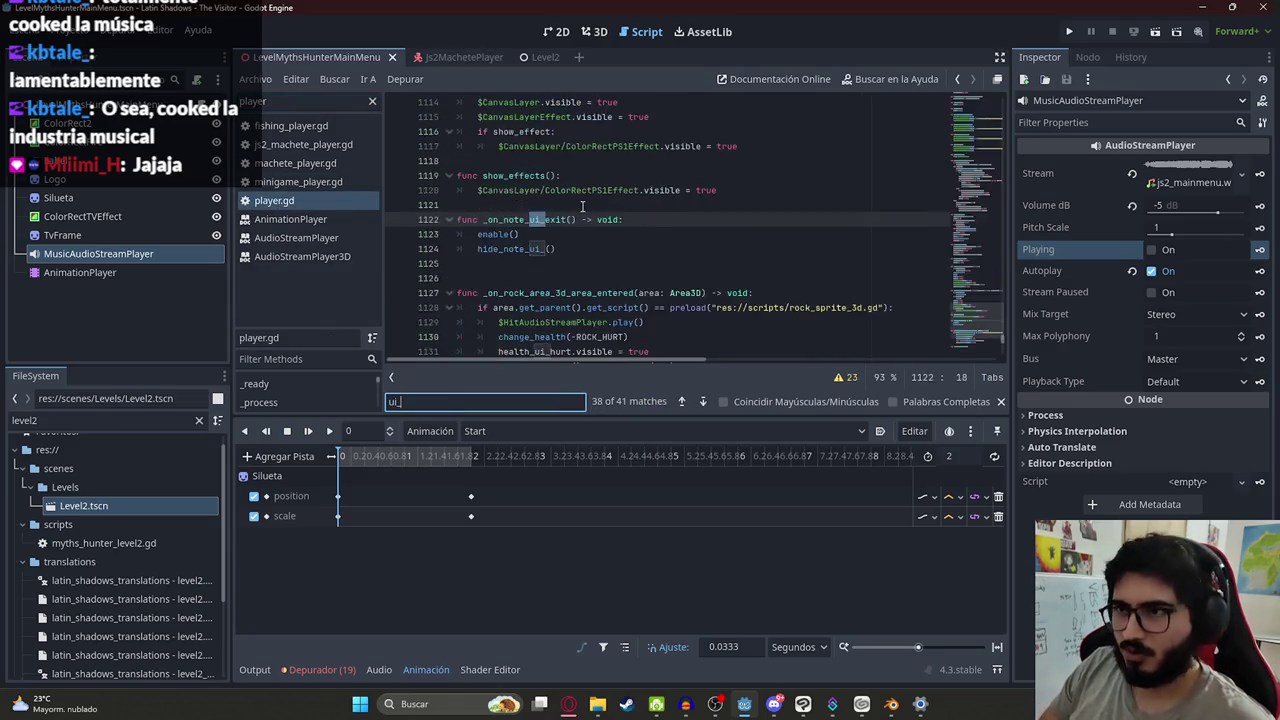
text(acti)
click(552, 219)
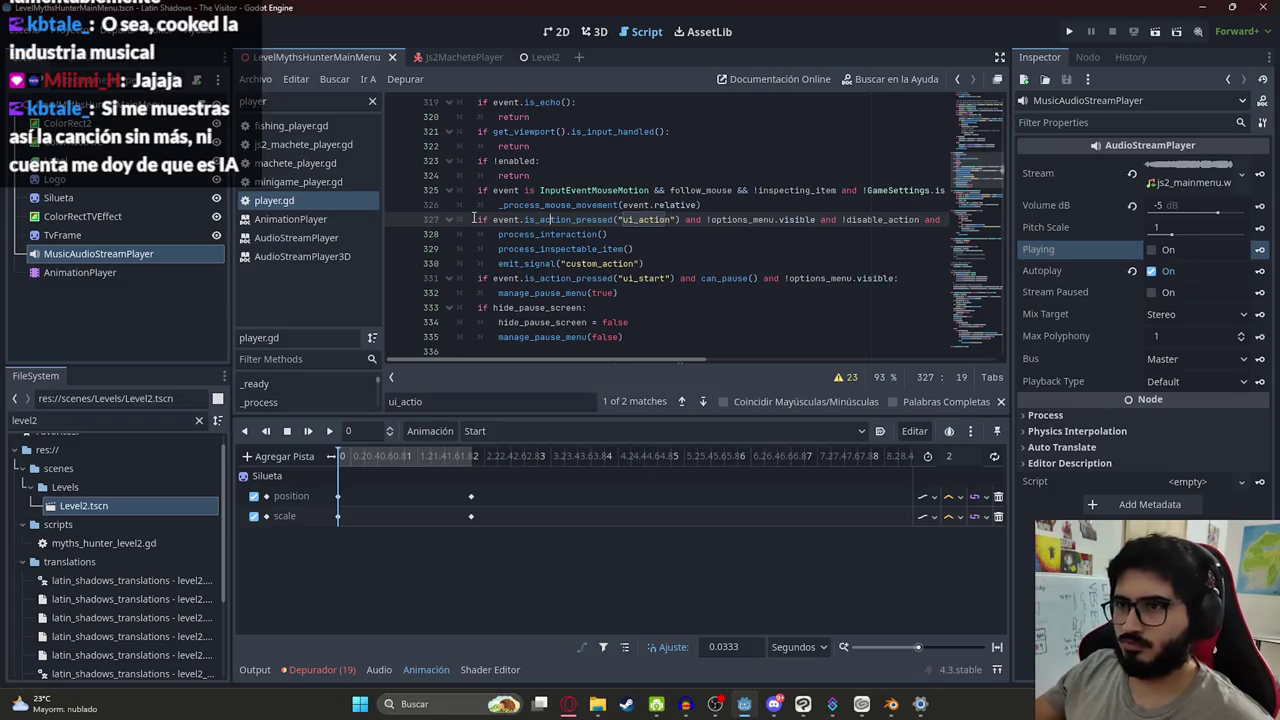
scroll(483, 221, up, 3)
mouse_move(458, 219)
mouse_down()
mouse_move(560, 250)
mouse_move(544, 301)
mouse_move(681, 331)
mouse_up()
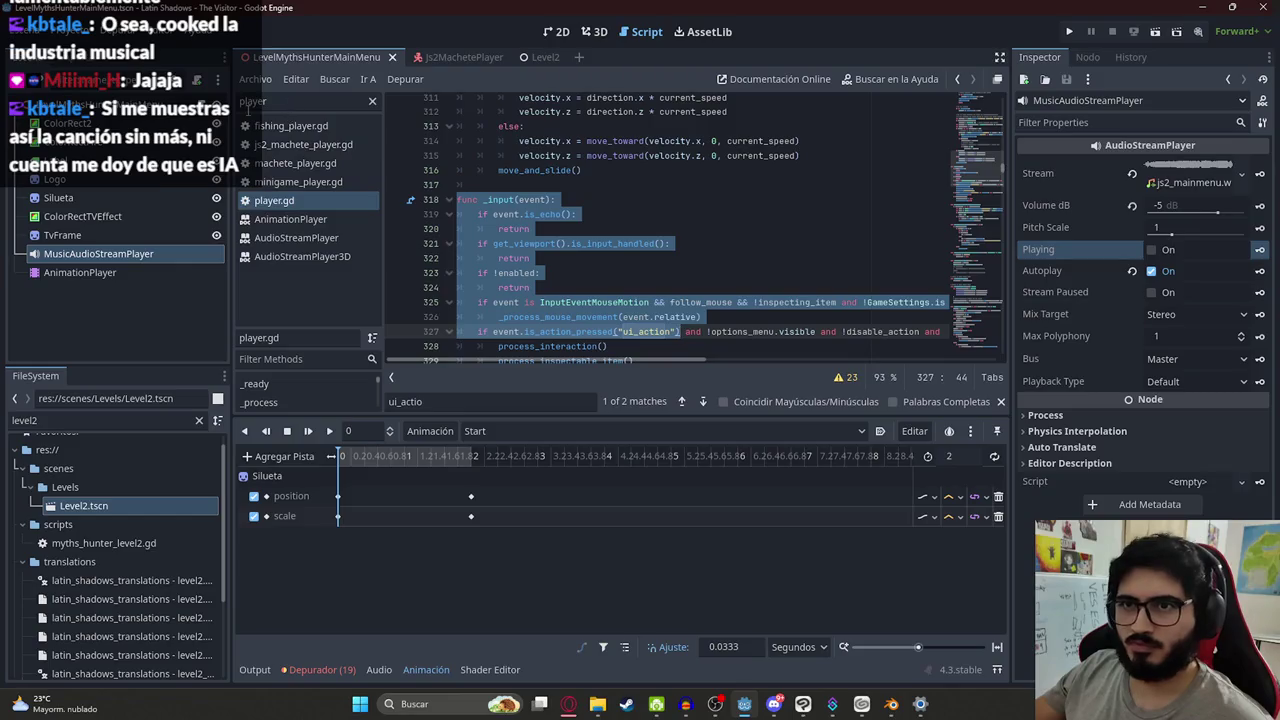
Paste the copied _input function into the main-menu script and delete the leftover pasted lines
click(200, 105)
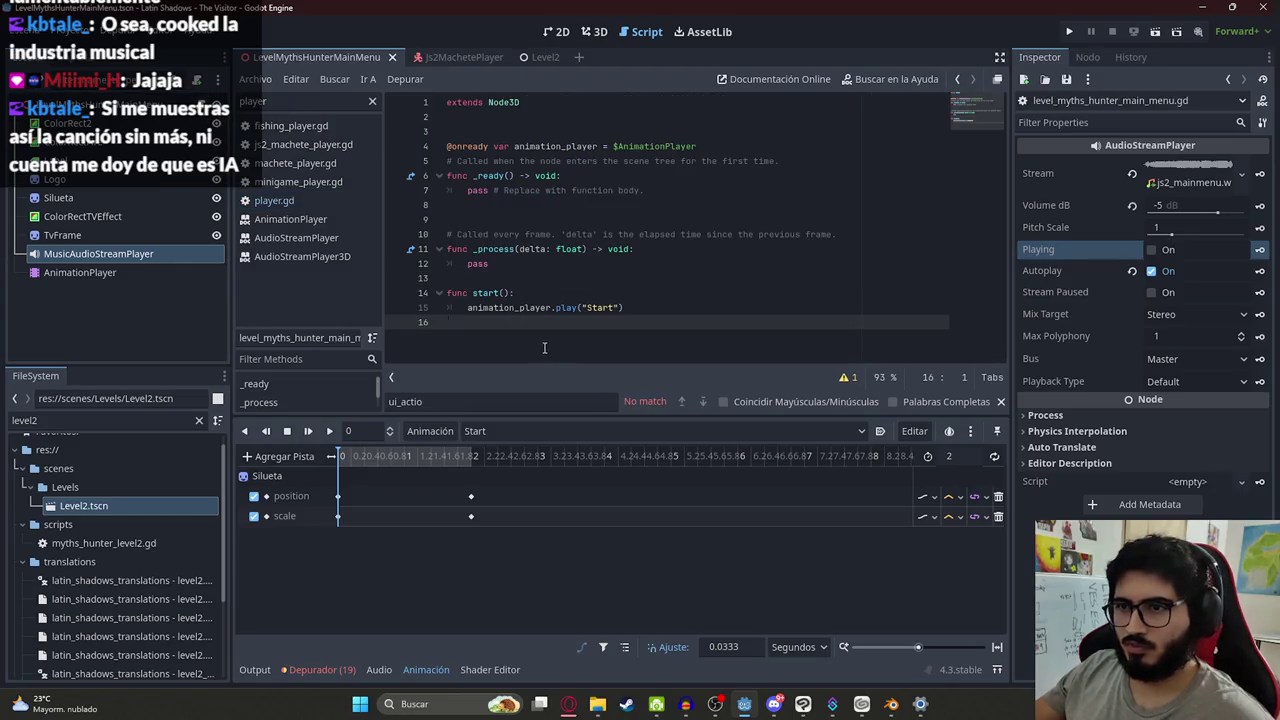
key(Return)
key(ctrl+v)
drag(713, 334, 385, 244)
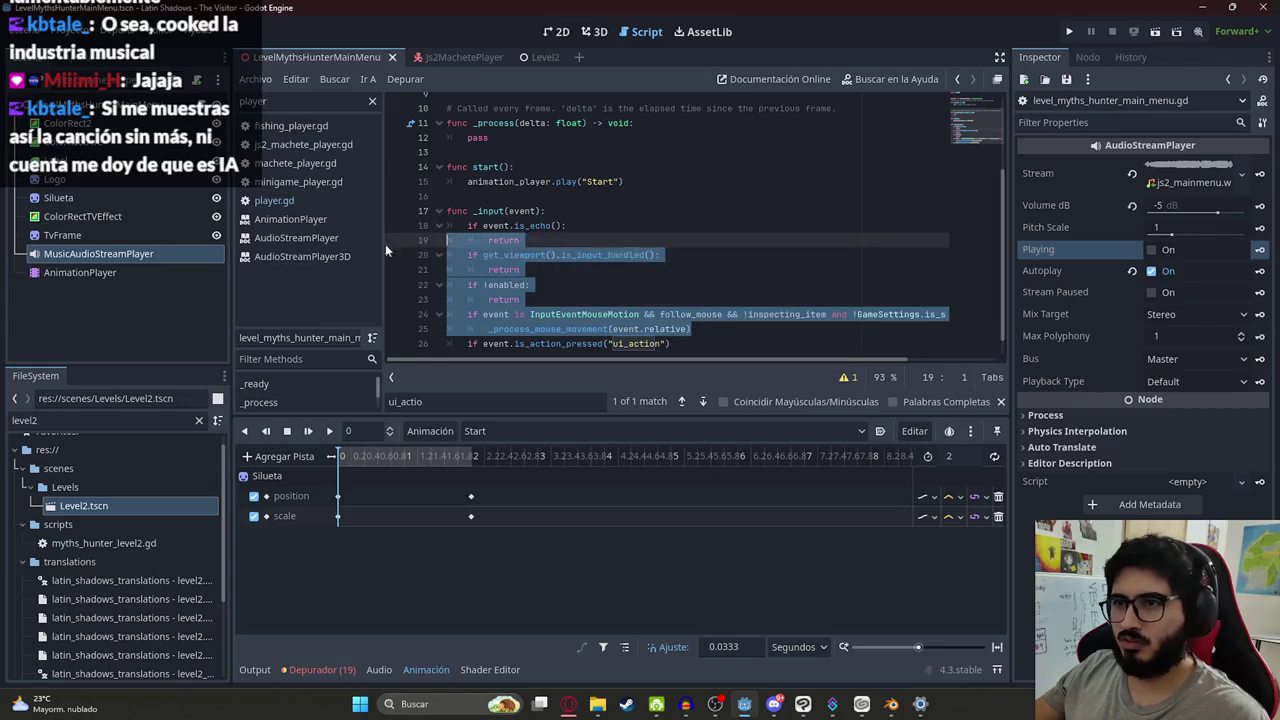
key(BackSpace)
Add a start() call on a new line under the ui_action check
key(Down)
key(End)
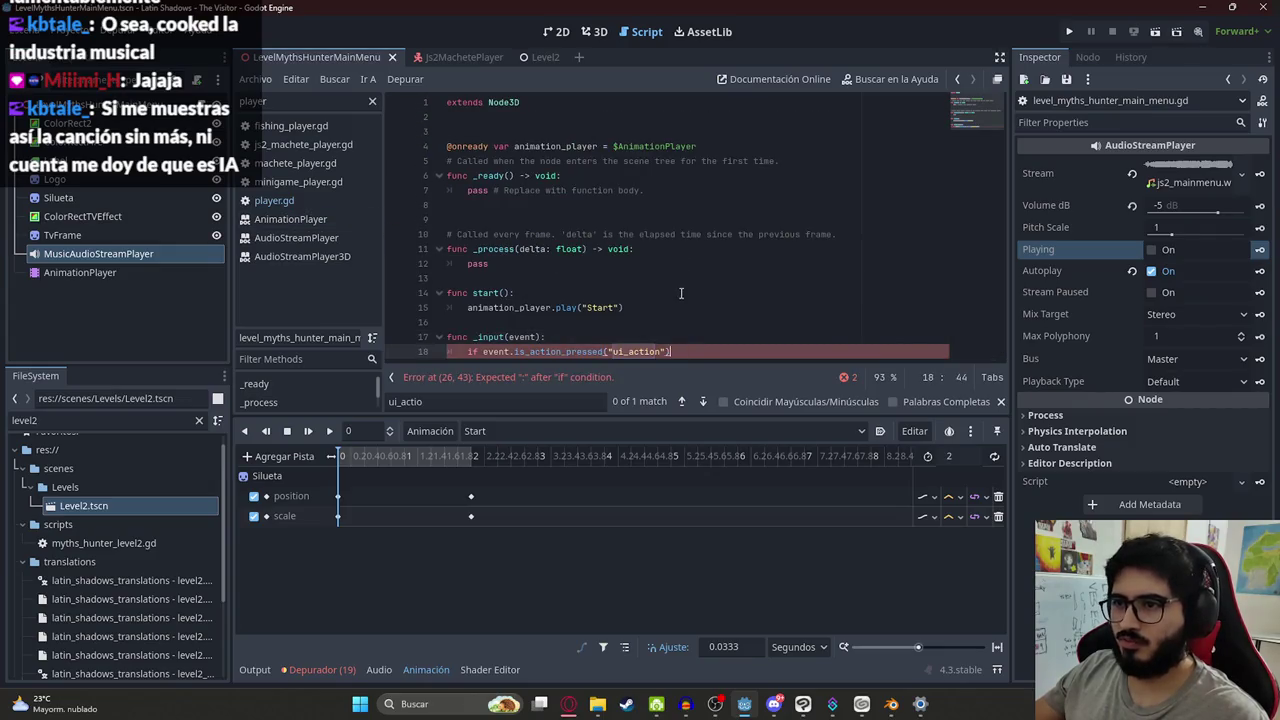
text(:)
key(Return)
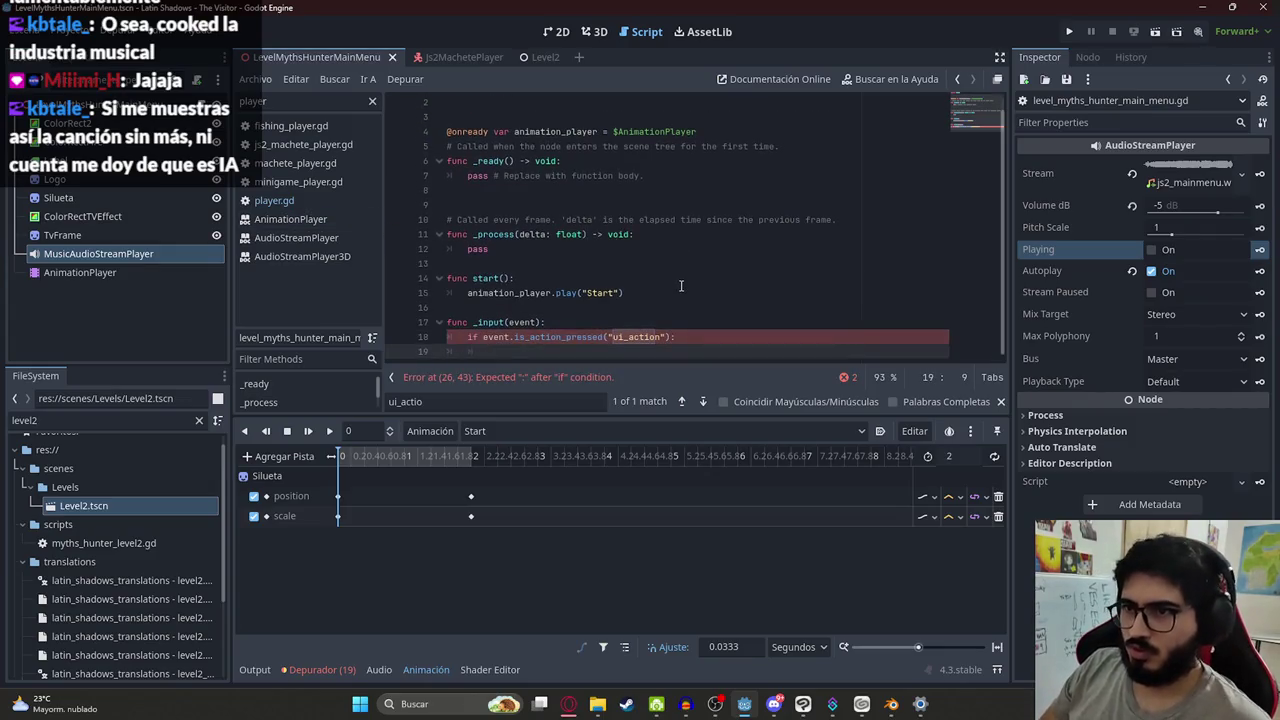
text(star)
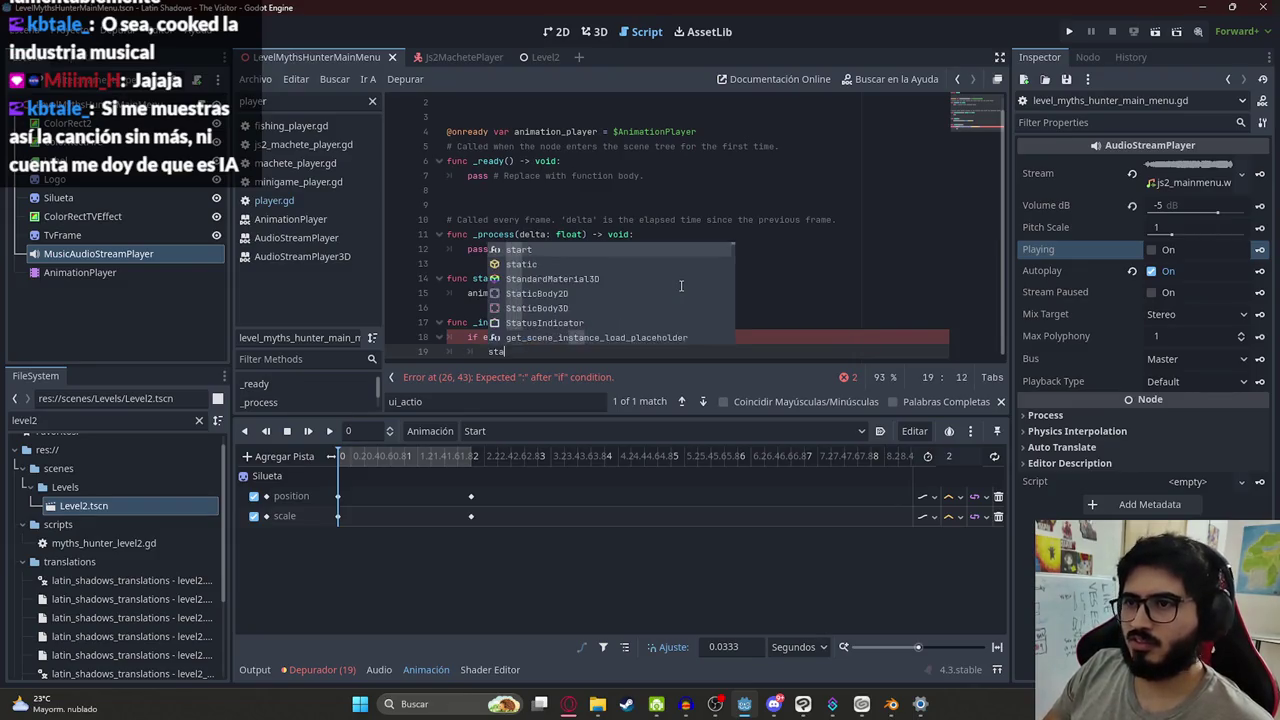
key(Return)
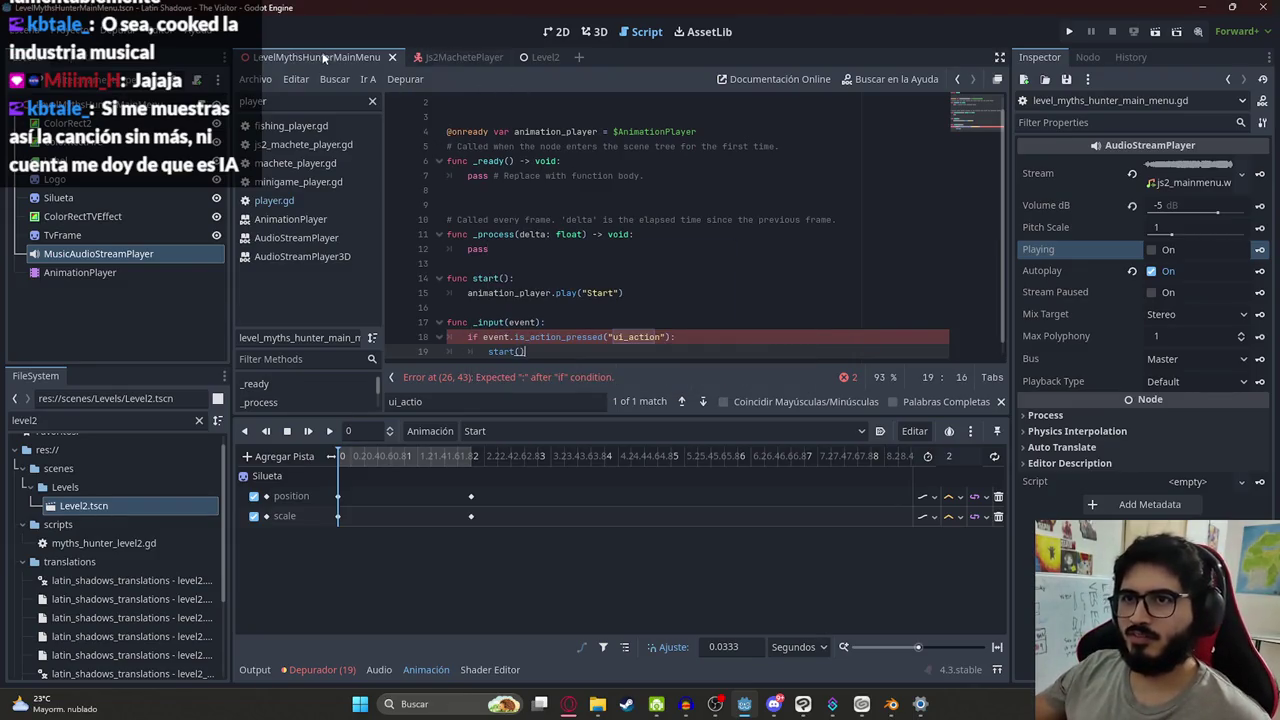
Save the main-menu scene, test-run it with F5, then close the game
right_click(323, 57)
click(429, 164)
key(F5)
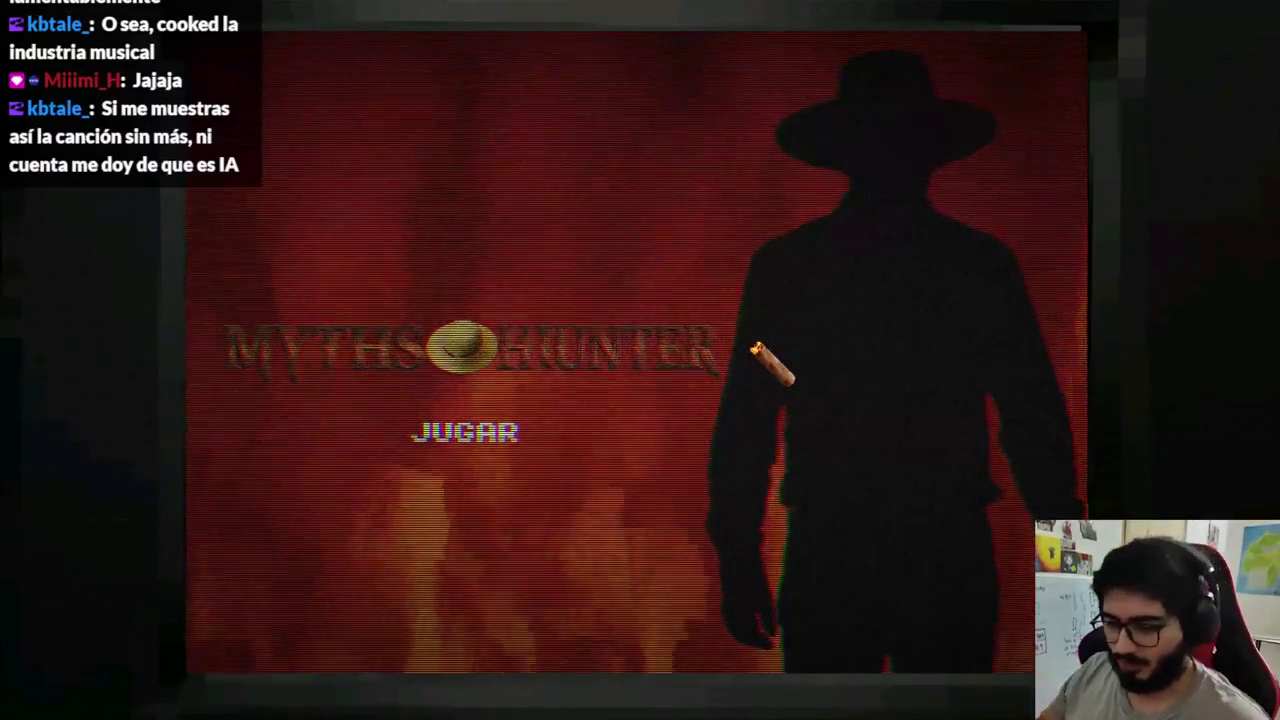
key(F8)
drag(466, 178, 614, 190)
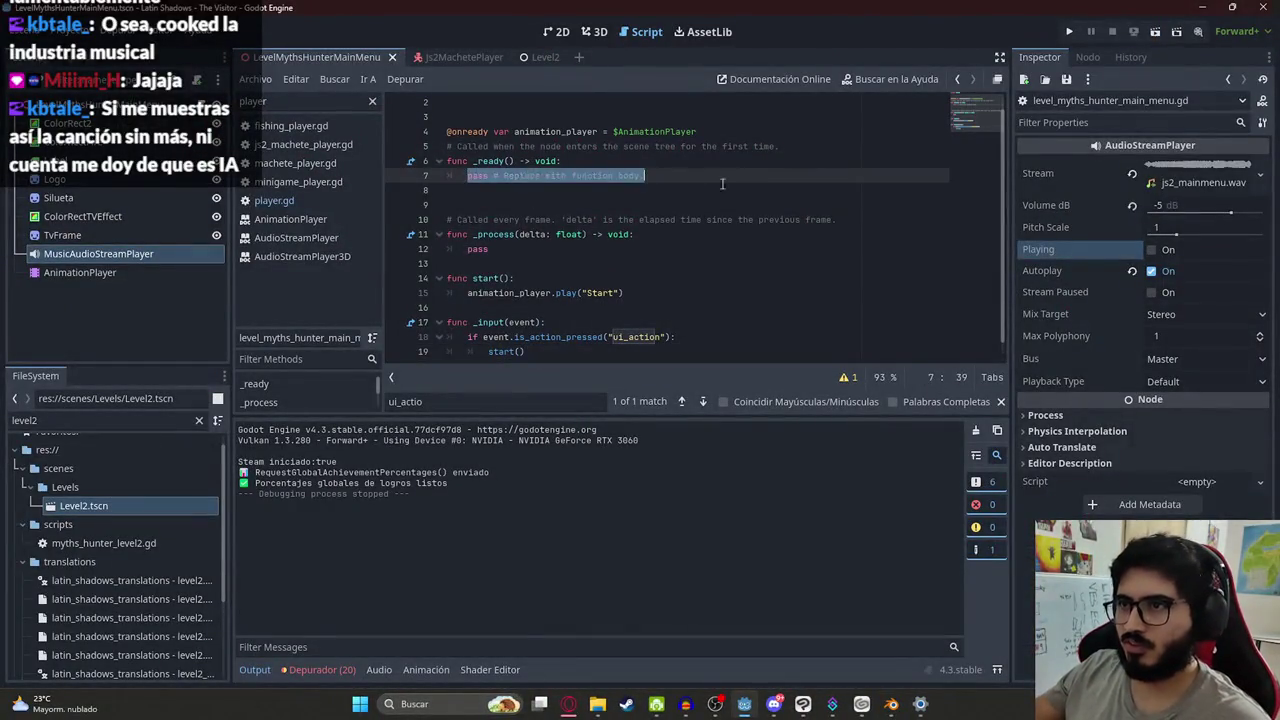
Replace pass in _ready with GameSettings.set_can_show_mouse(false) and GameSettings.hide_mouse_manually()
key(BackSpace)
text(GameSettings.hide)
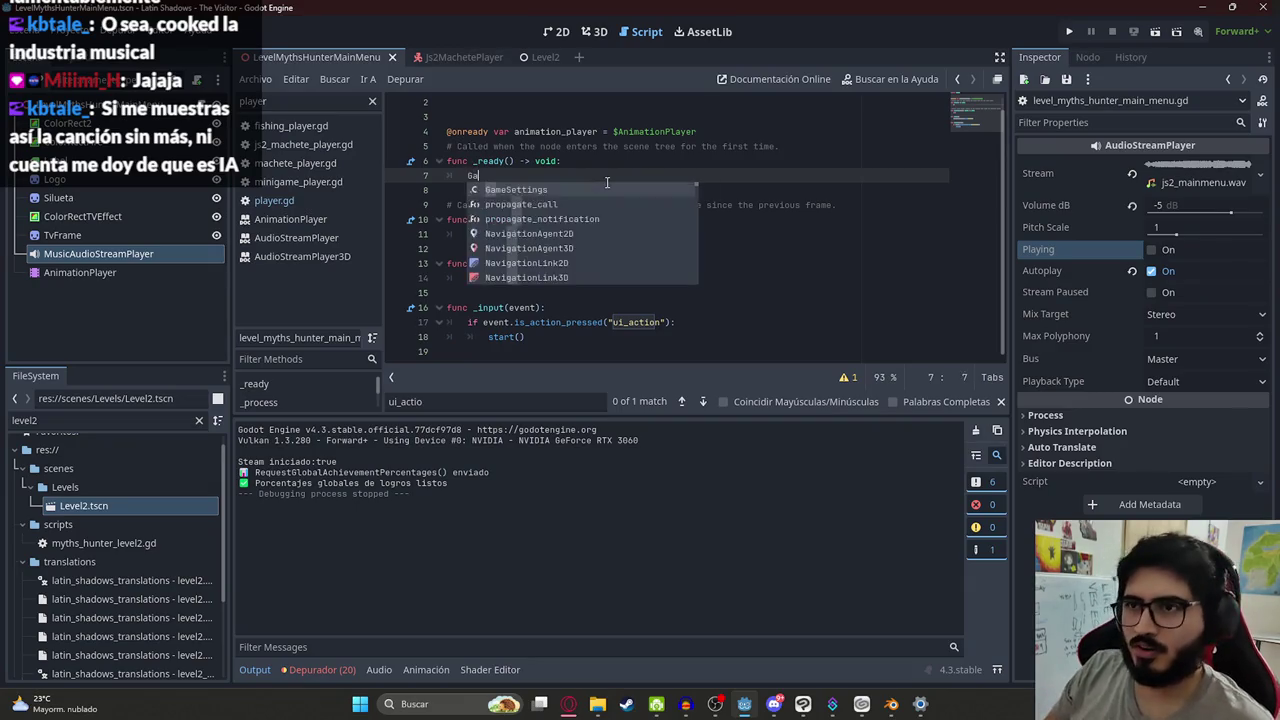
key(Return)
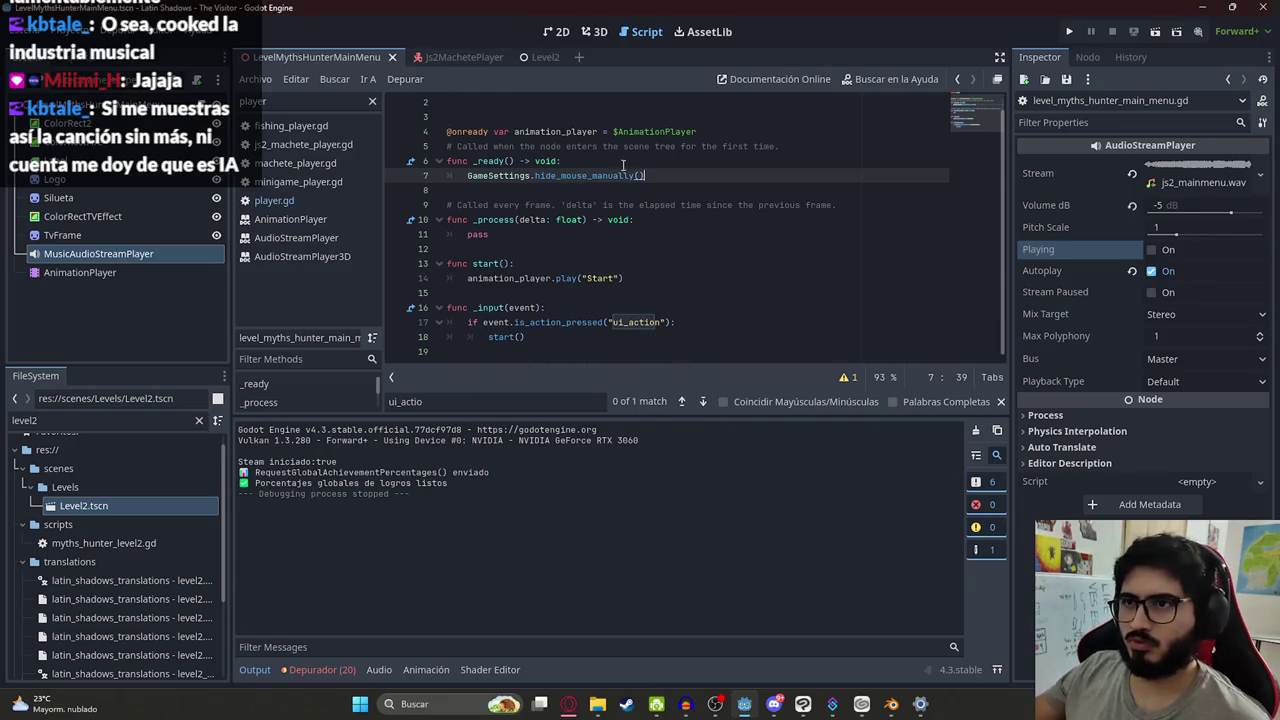
click(587, 163)
key(Return)
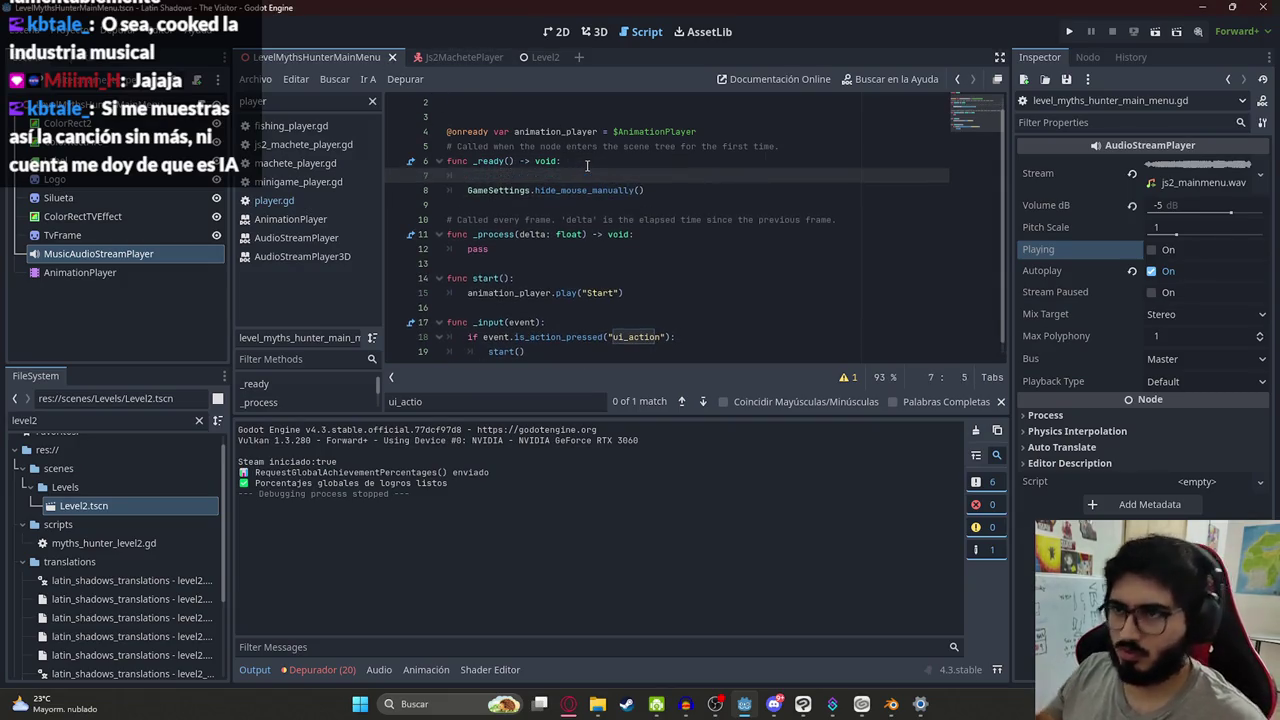
text(GameSettings.set_can)
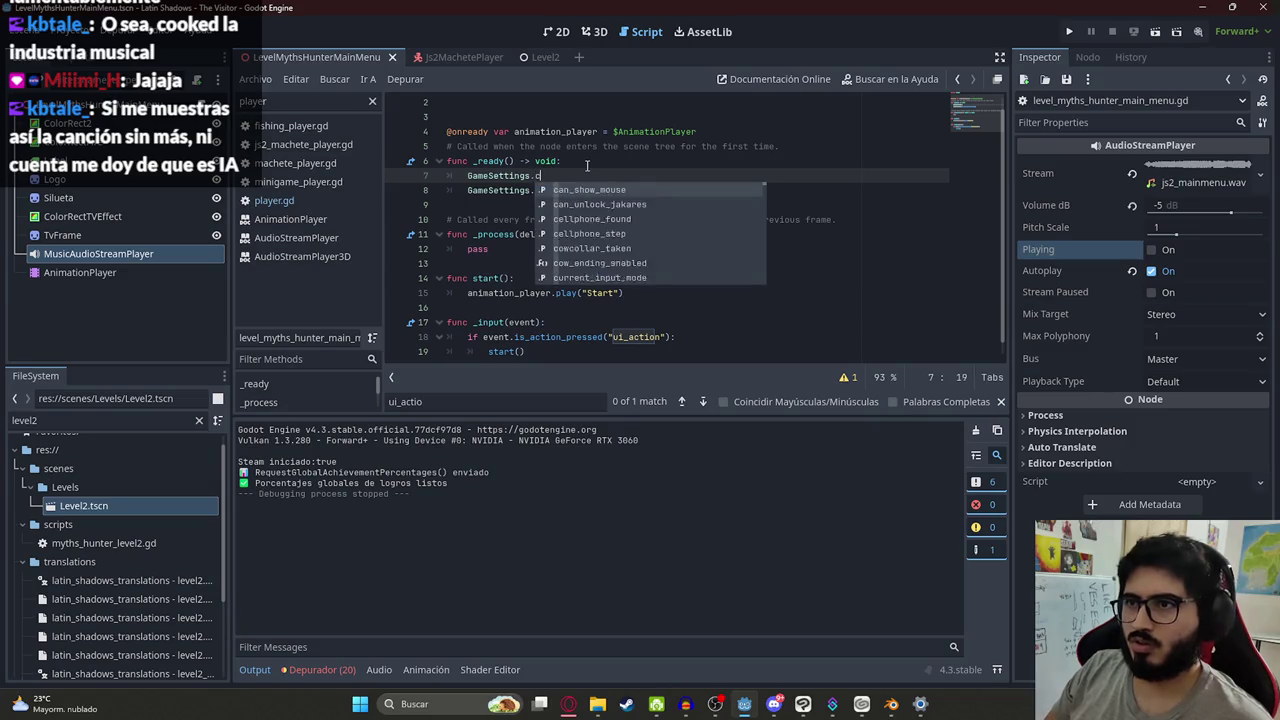
text(_show)
key(Down)
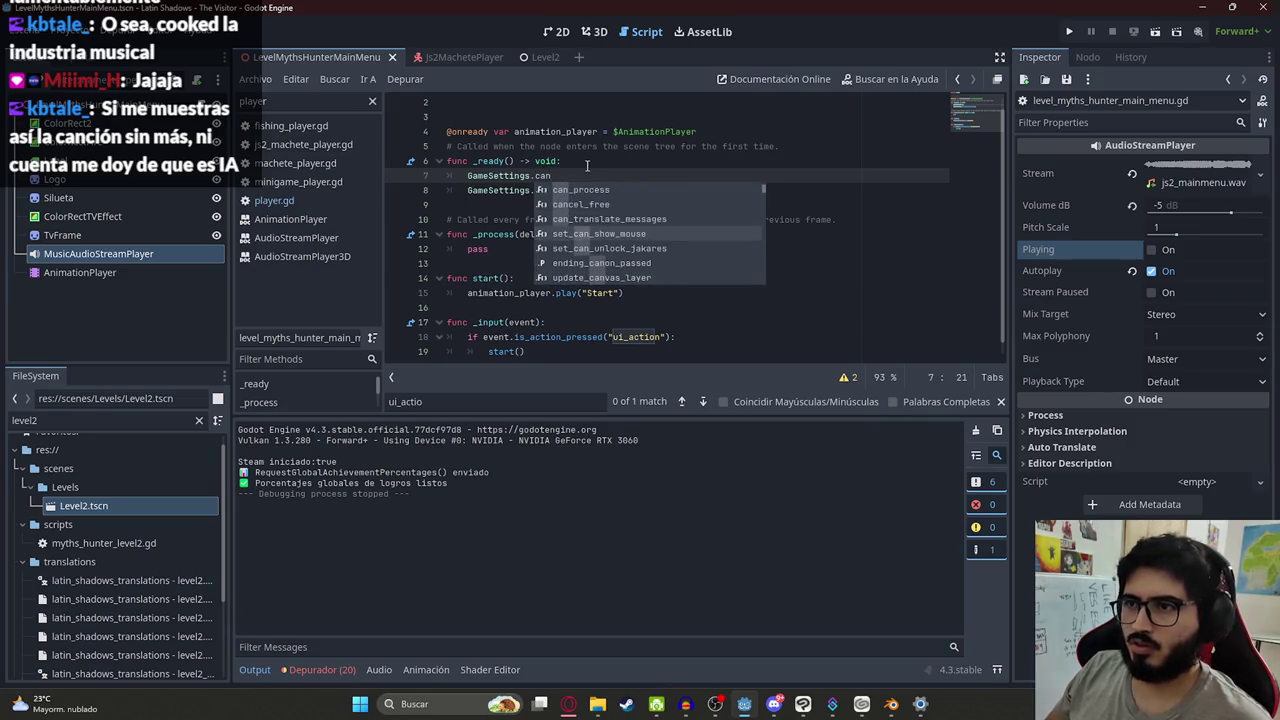
key(Return)
text(false)
Run the main-menu scene, press the action key to play the Start zoom, then close it
right_click(343, 50)
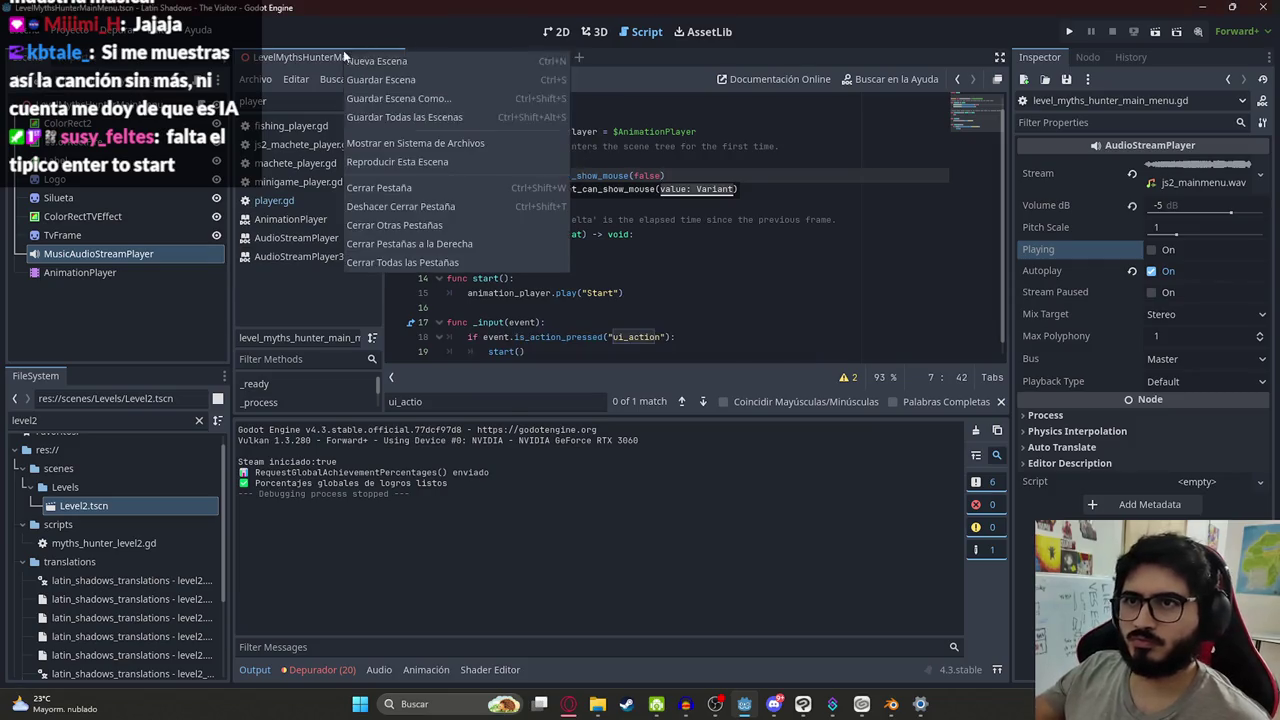
click(446, 162)
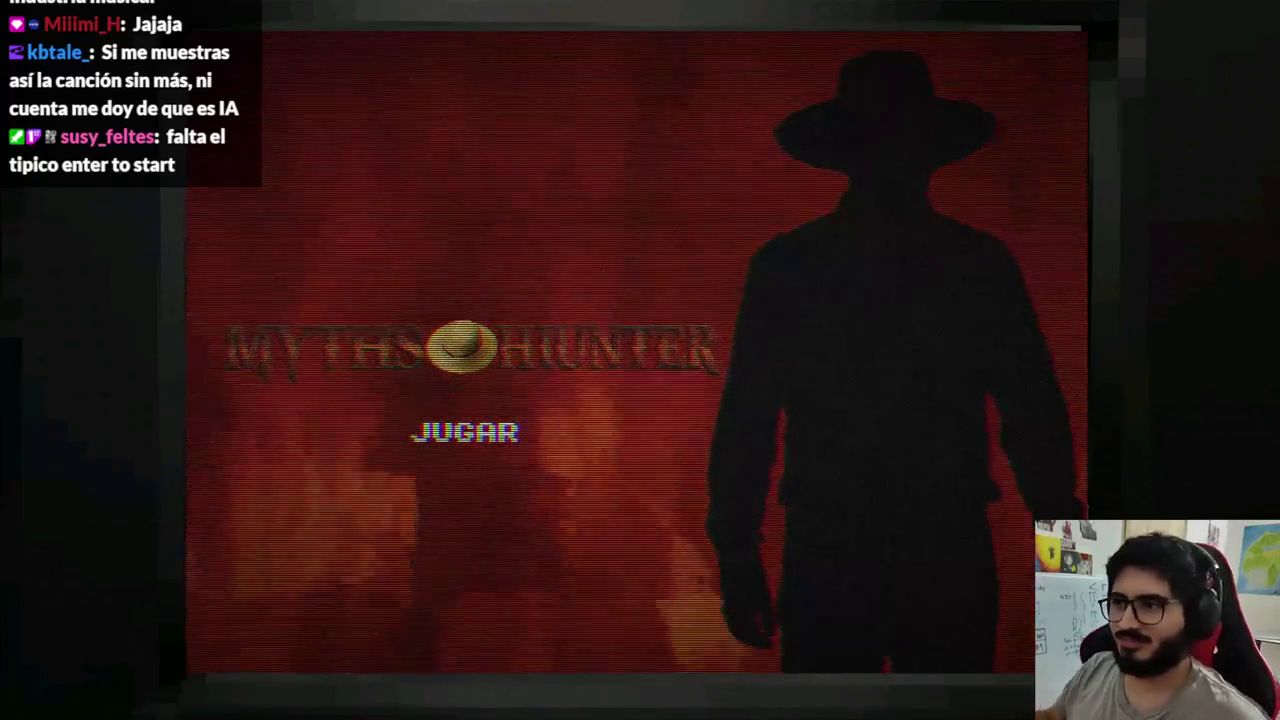
key(Return)
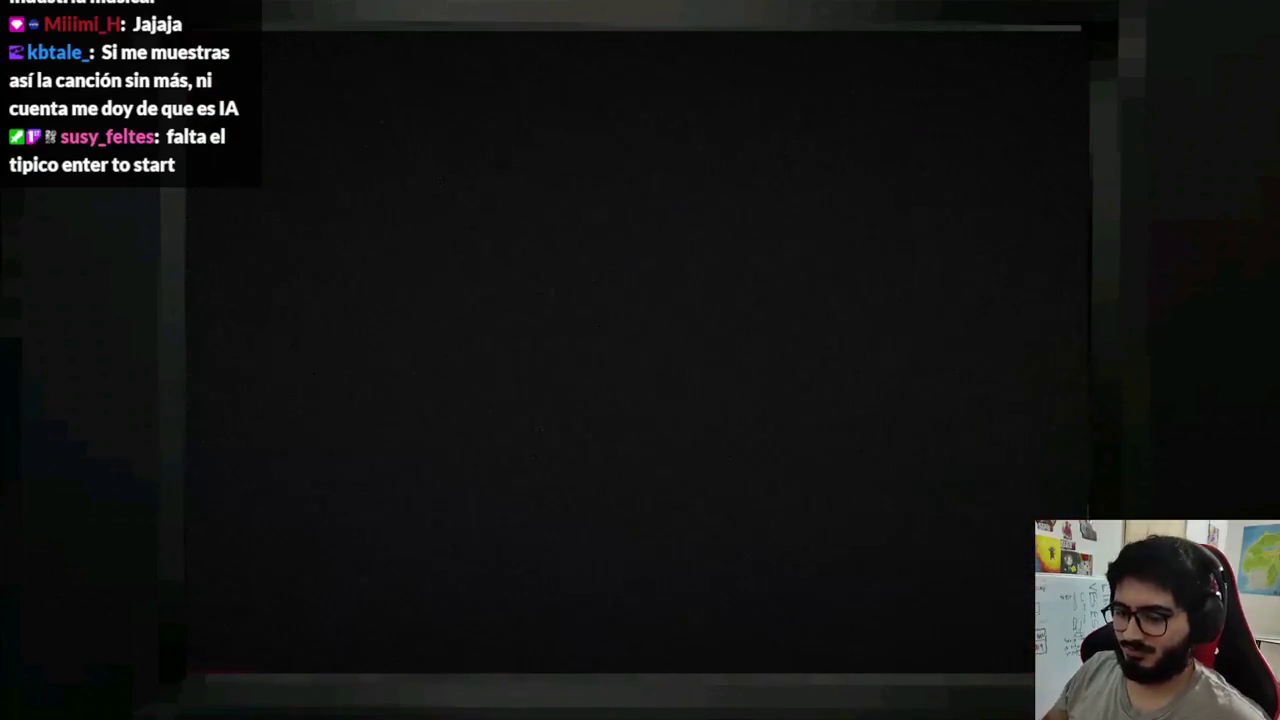
key(F8)
click(595, 32)
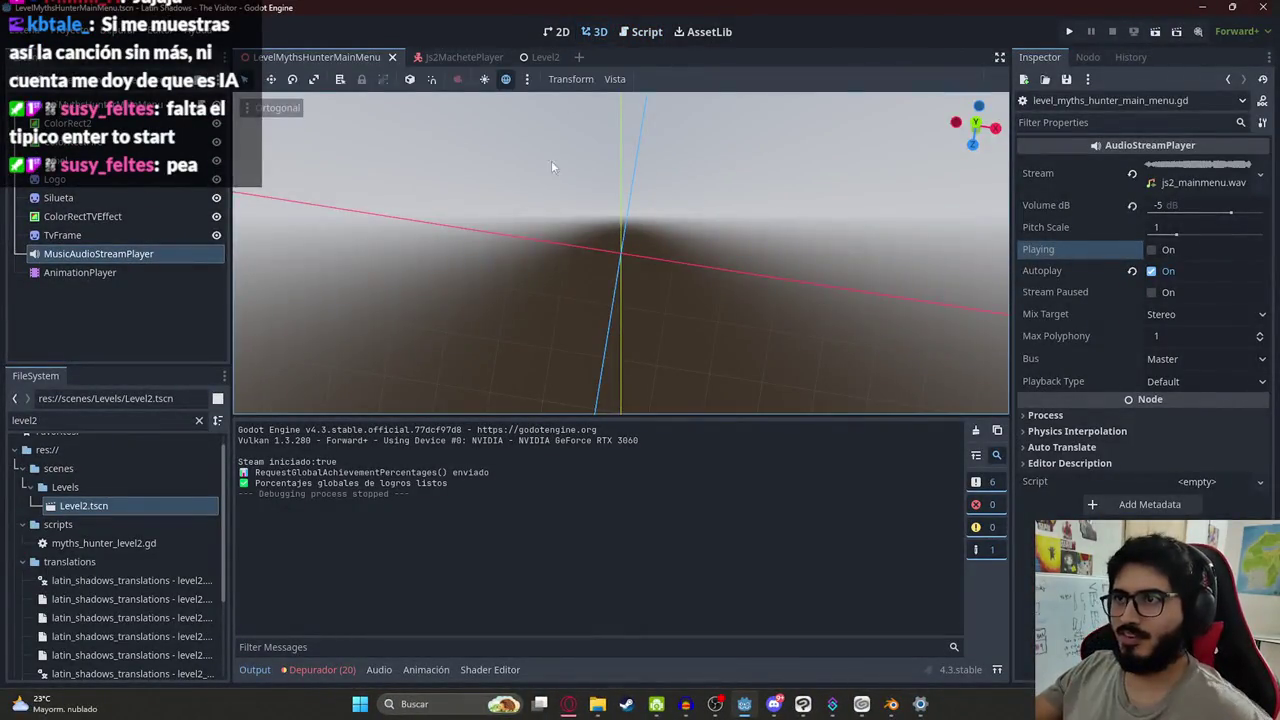
Declare music as $MusicAudioStreamPlayer and call music.stop() after the Start animation in start()
click(556, 32)
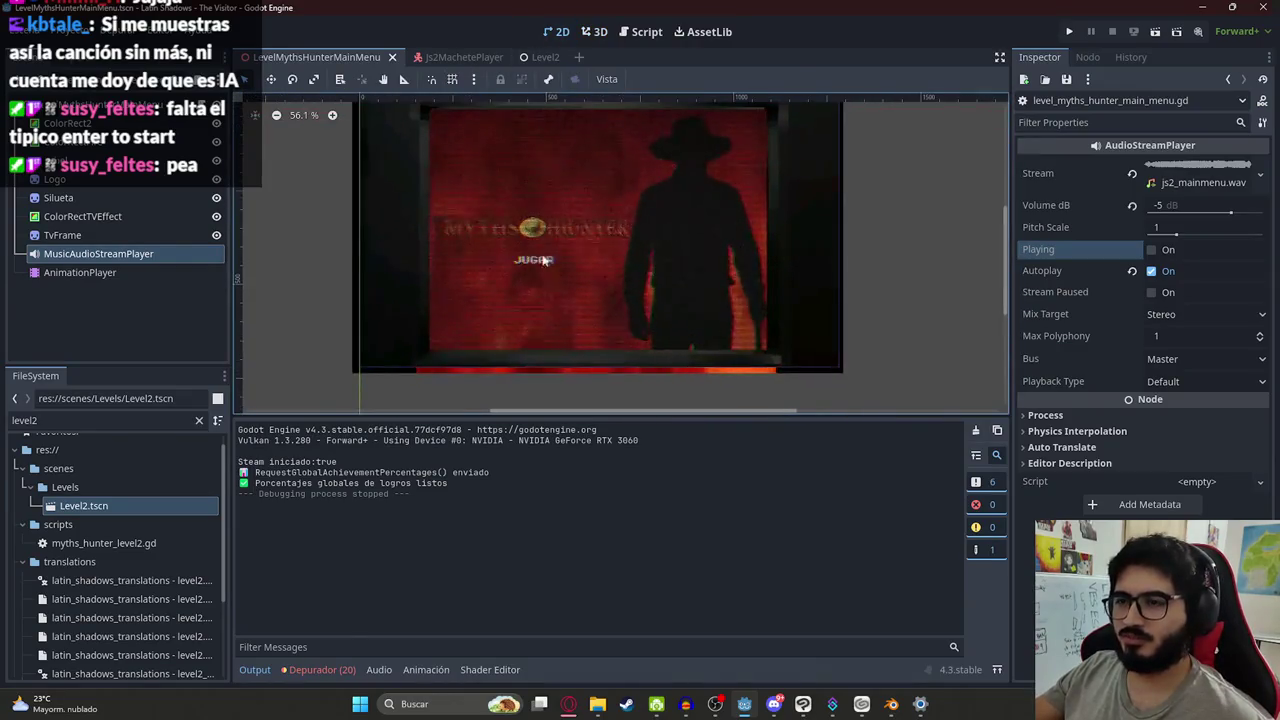
click(646, 32)
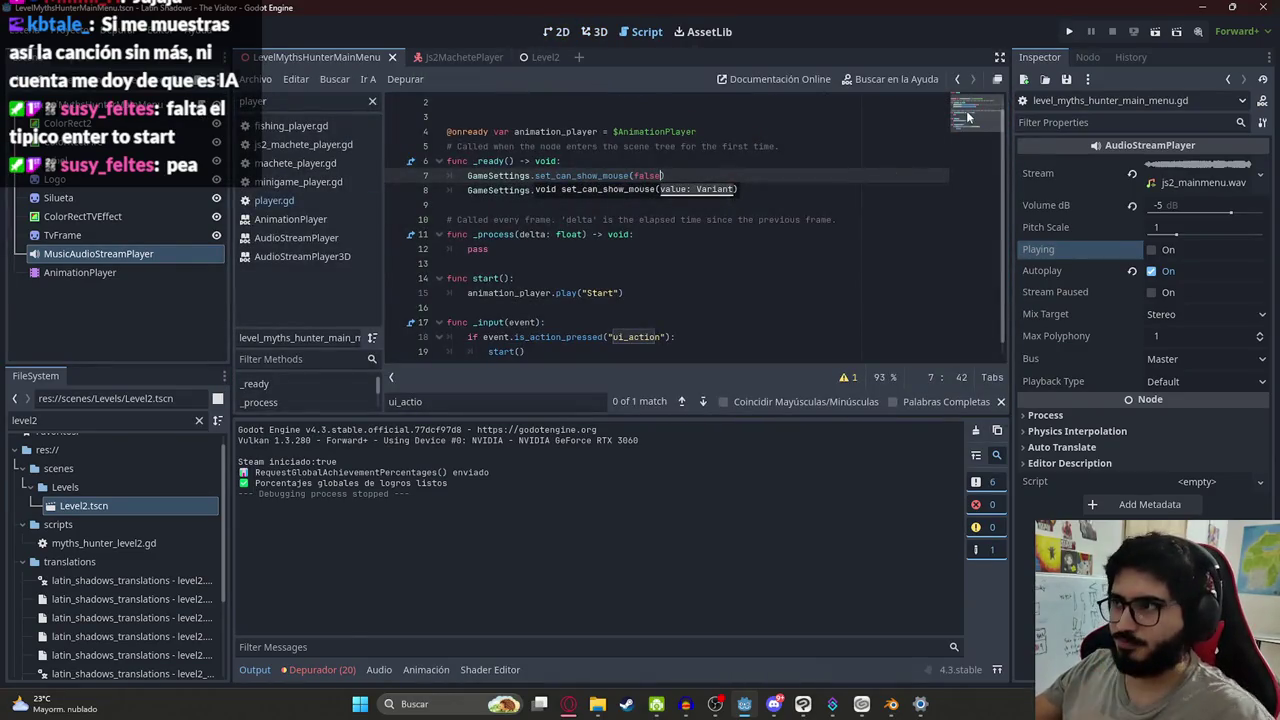
click(553, 340)
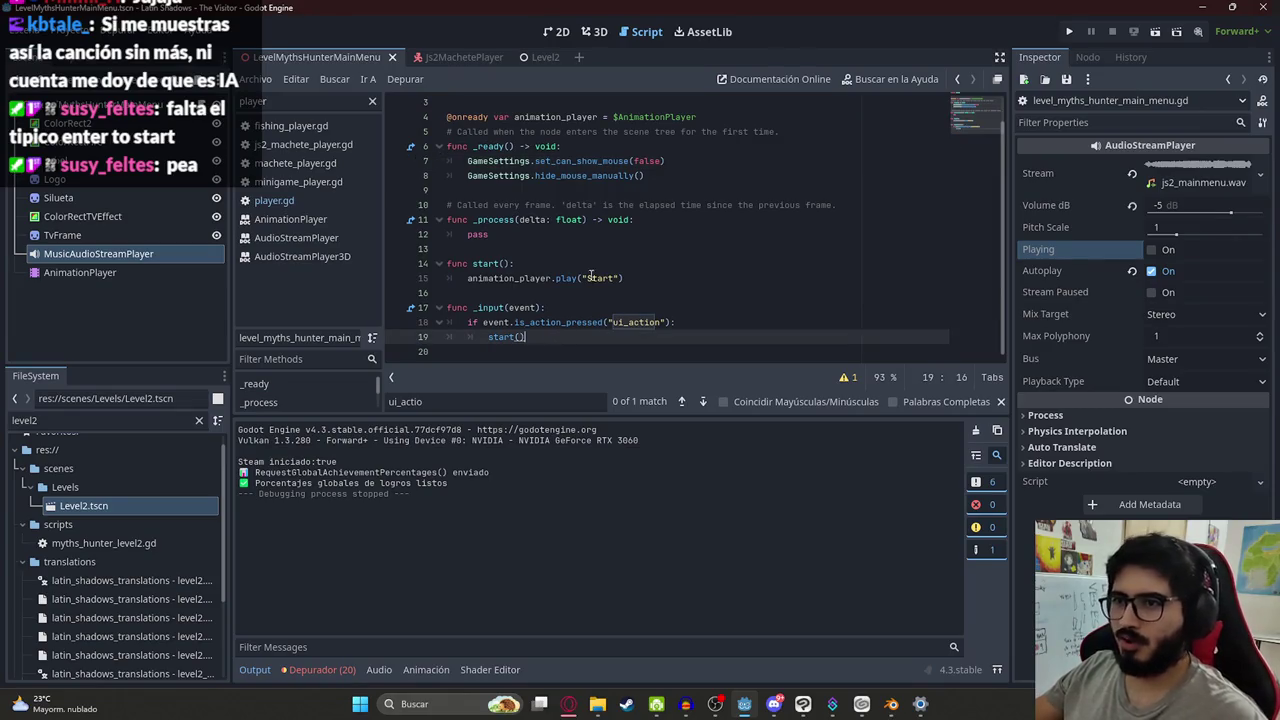
click(660, 280)
key(Return)
click(745, 119)
key(Return)
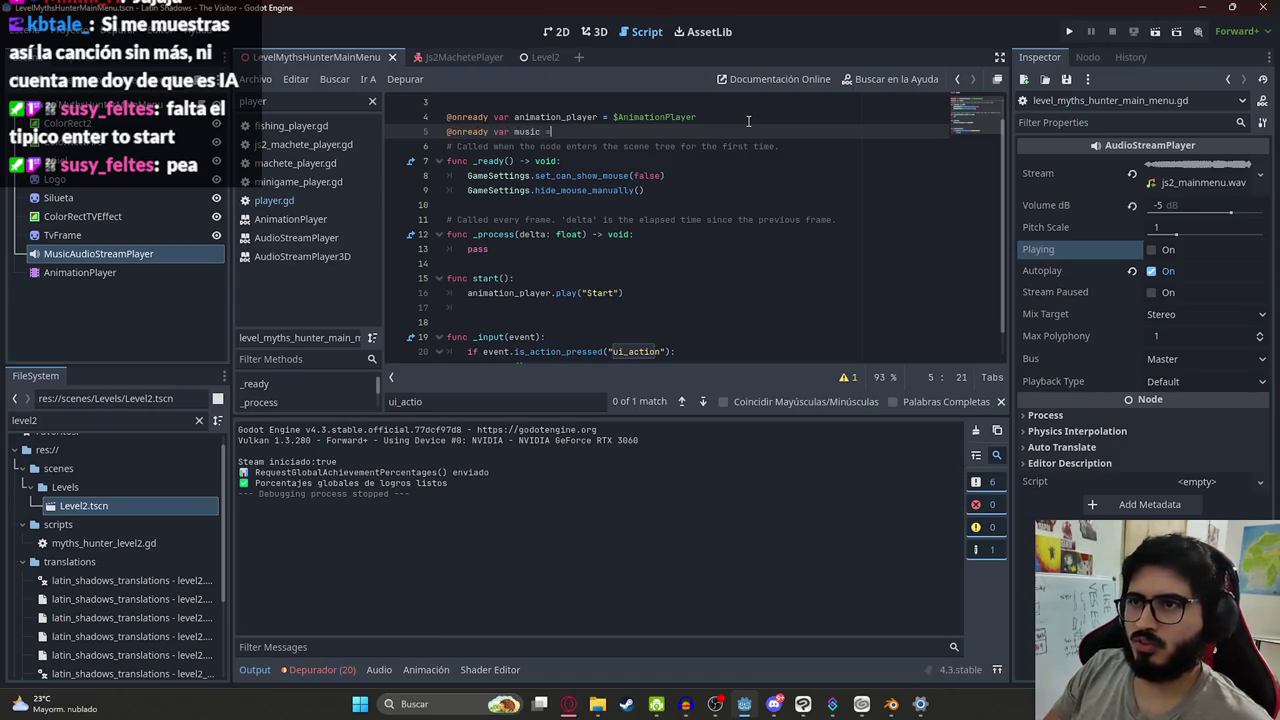
text( $Musi)
key(Return)
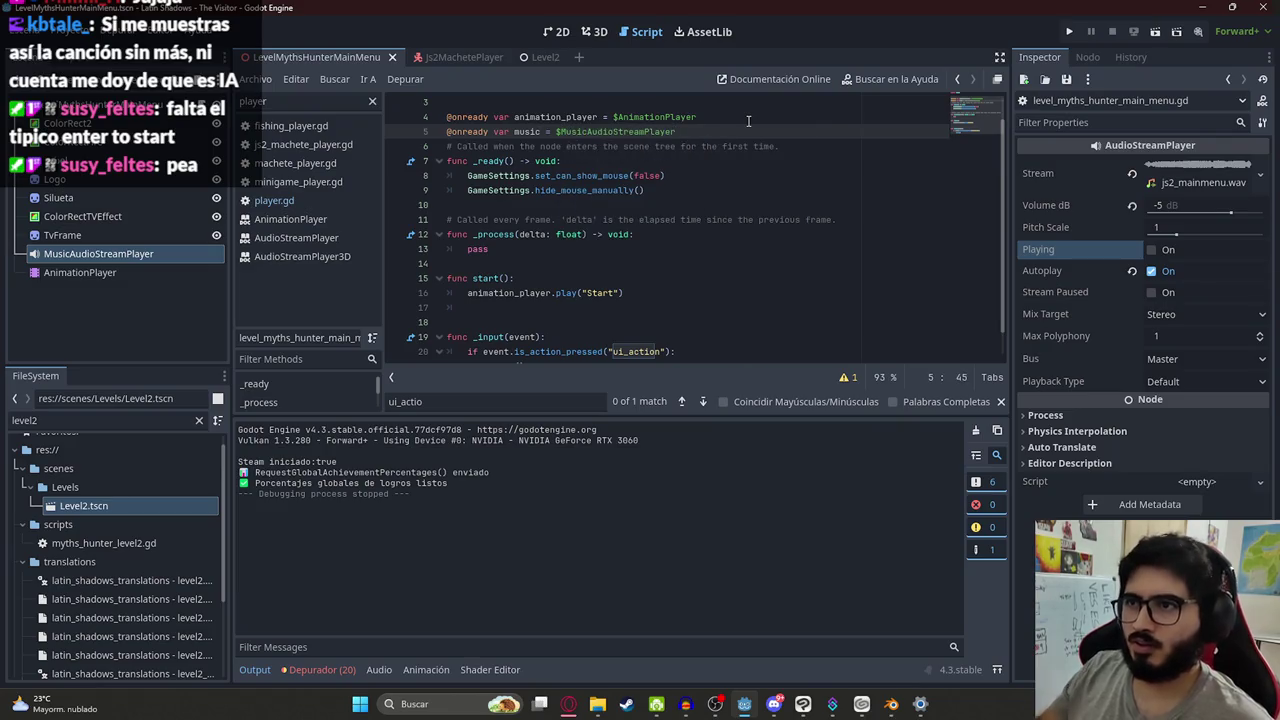
scroll(540, 250, down, 1)
click(549, 277)
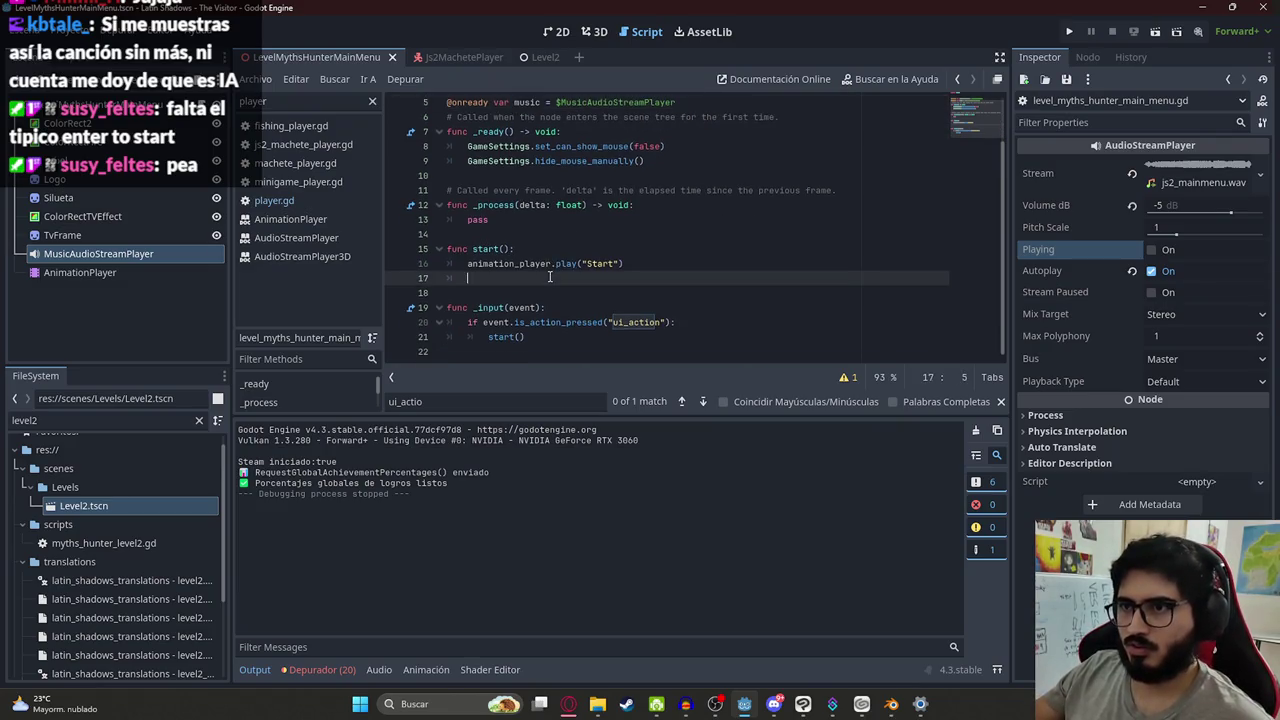
text(music.stop())
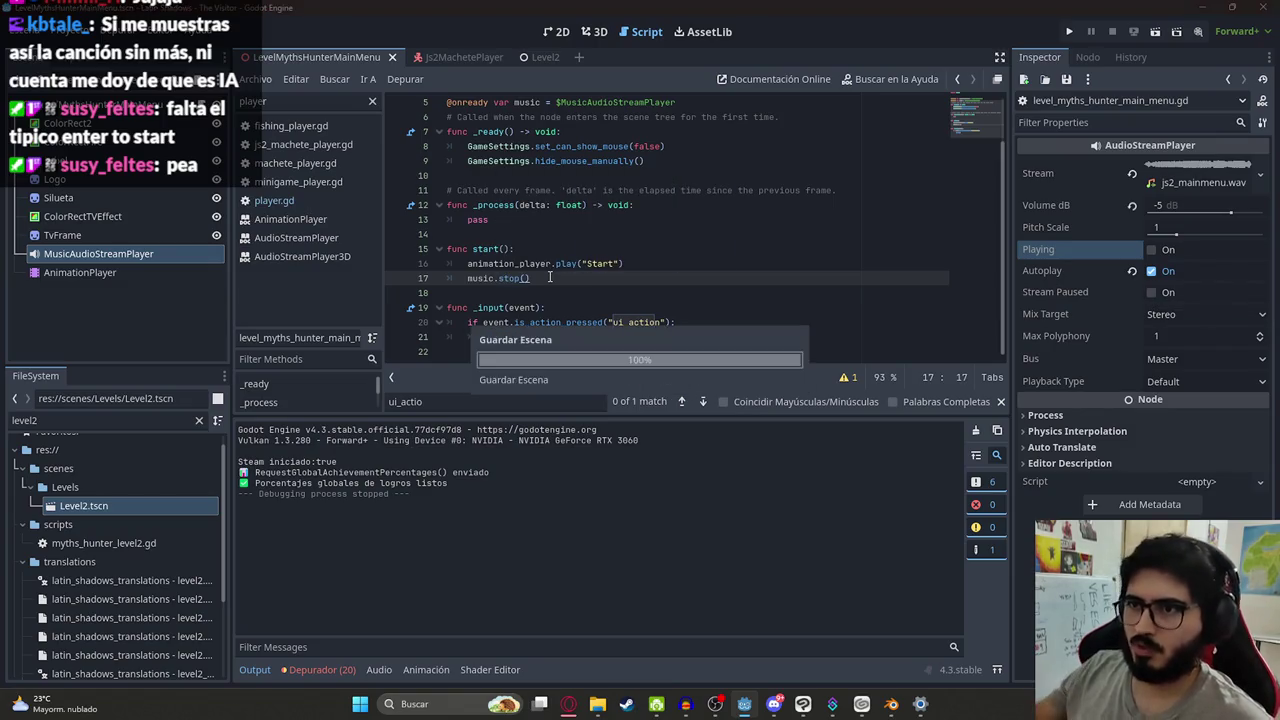
Run the main-menu scene from the tab menu to test it, then close the game
right_click(316, 59)
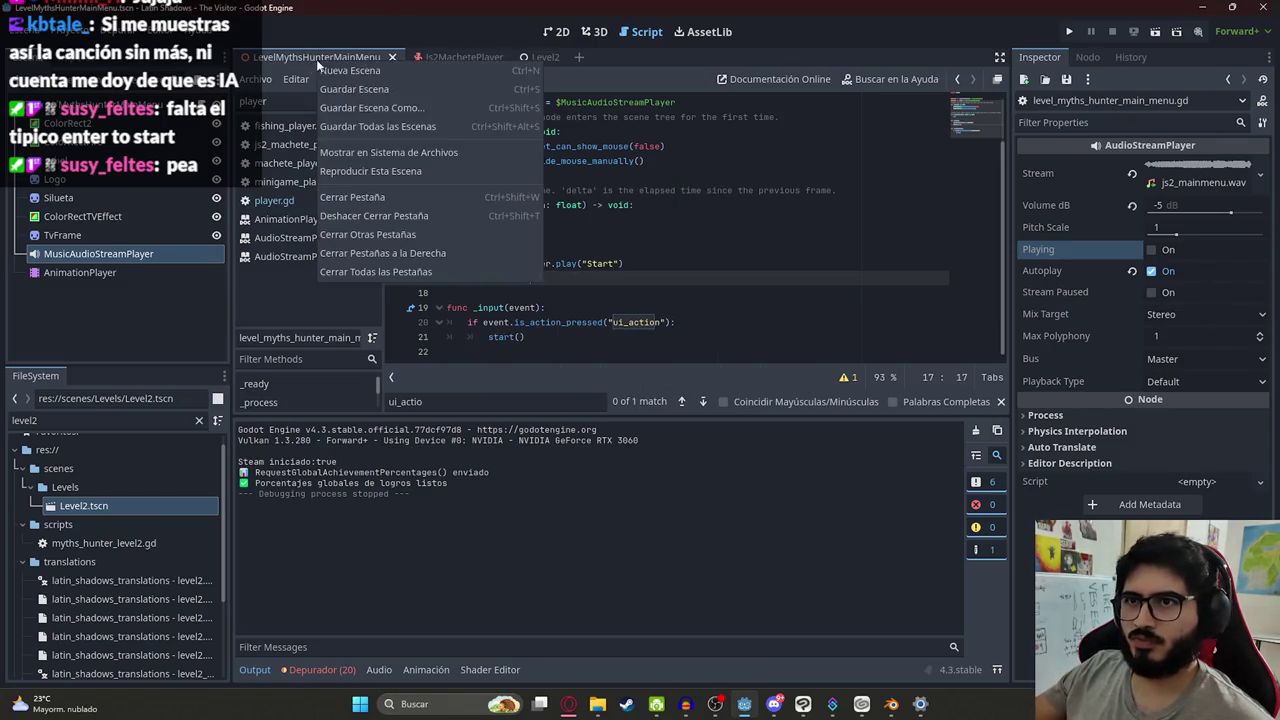
click(387, 173)
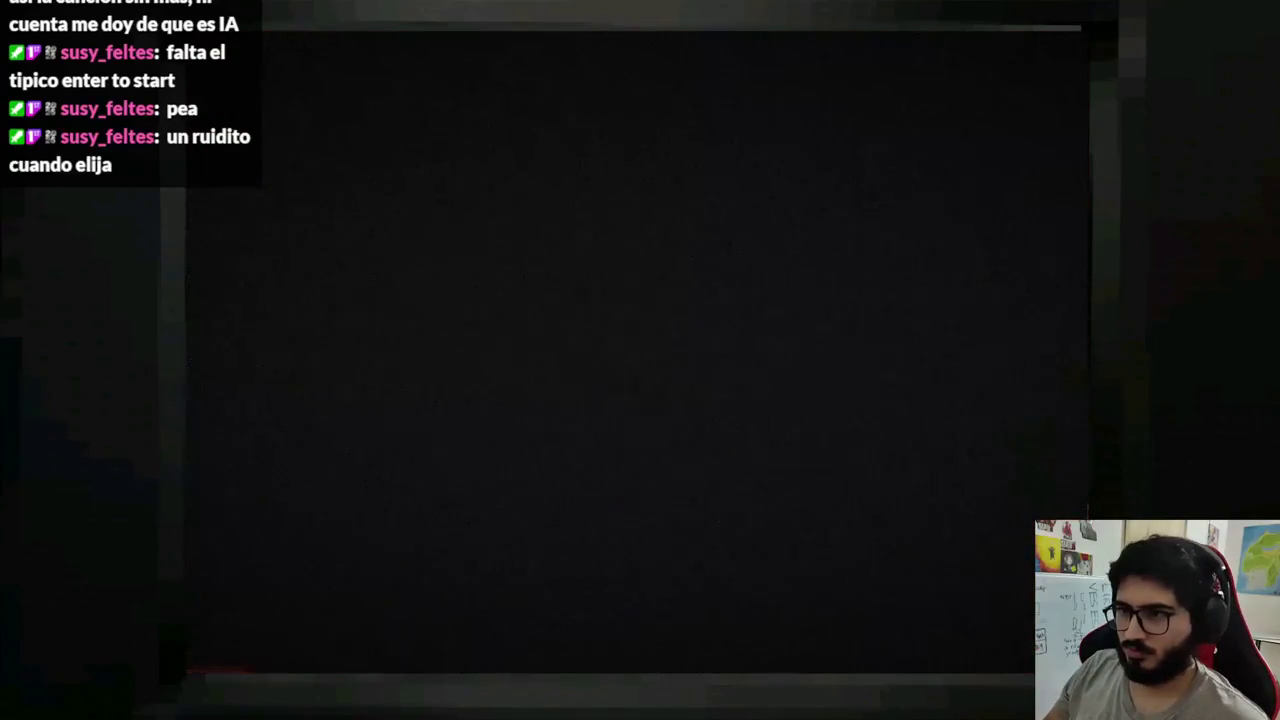
key(F8)
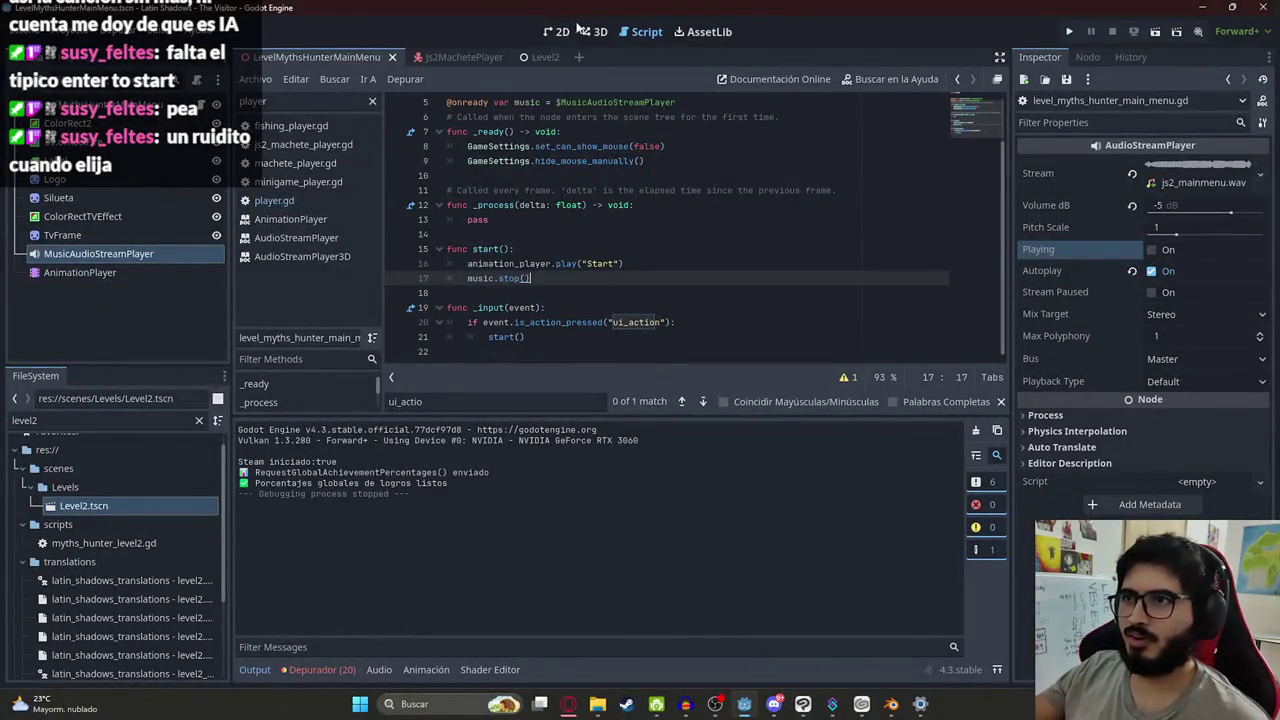
Move the Start animation's starting position keyframe from 0 to 1 second
click(80, 272)
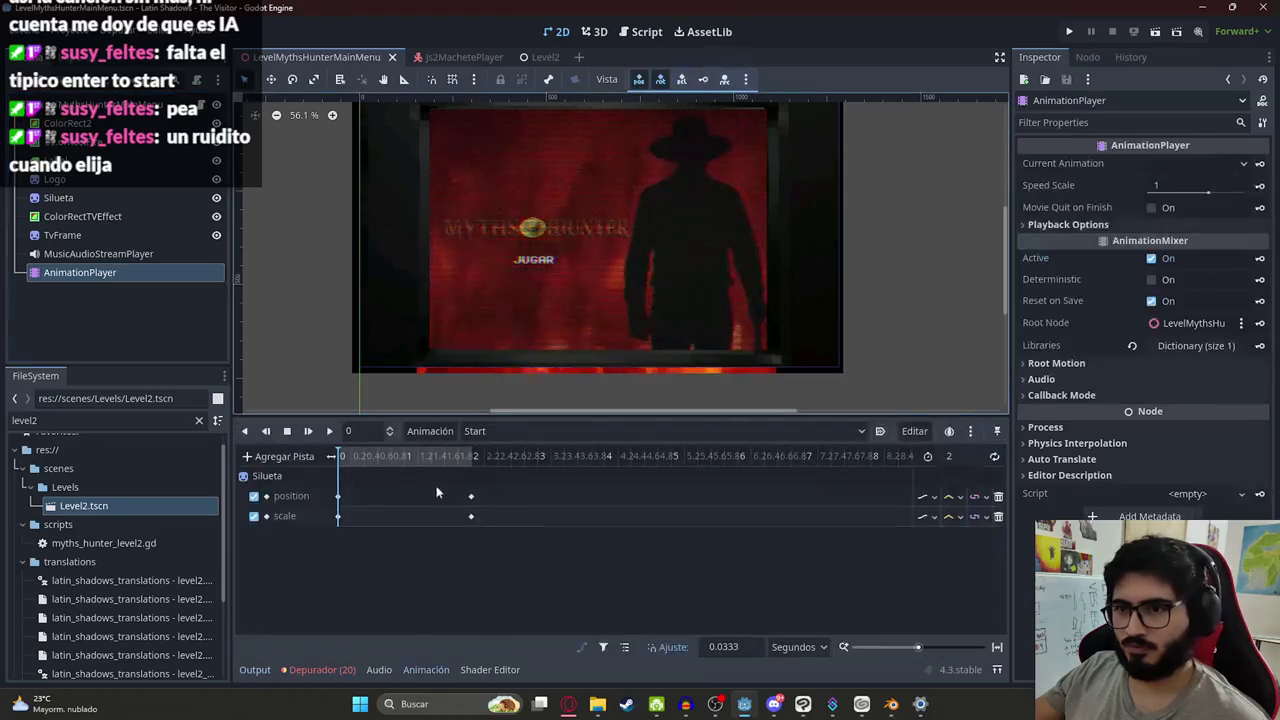
click(338, 497)
drag(359, 459, 405, 463)
mouse_move(338, 497)
mouse_down()
mouse_move(415, 521)
mouse_move(405, 516)
mouse_up()
click(412, 457)
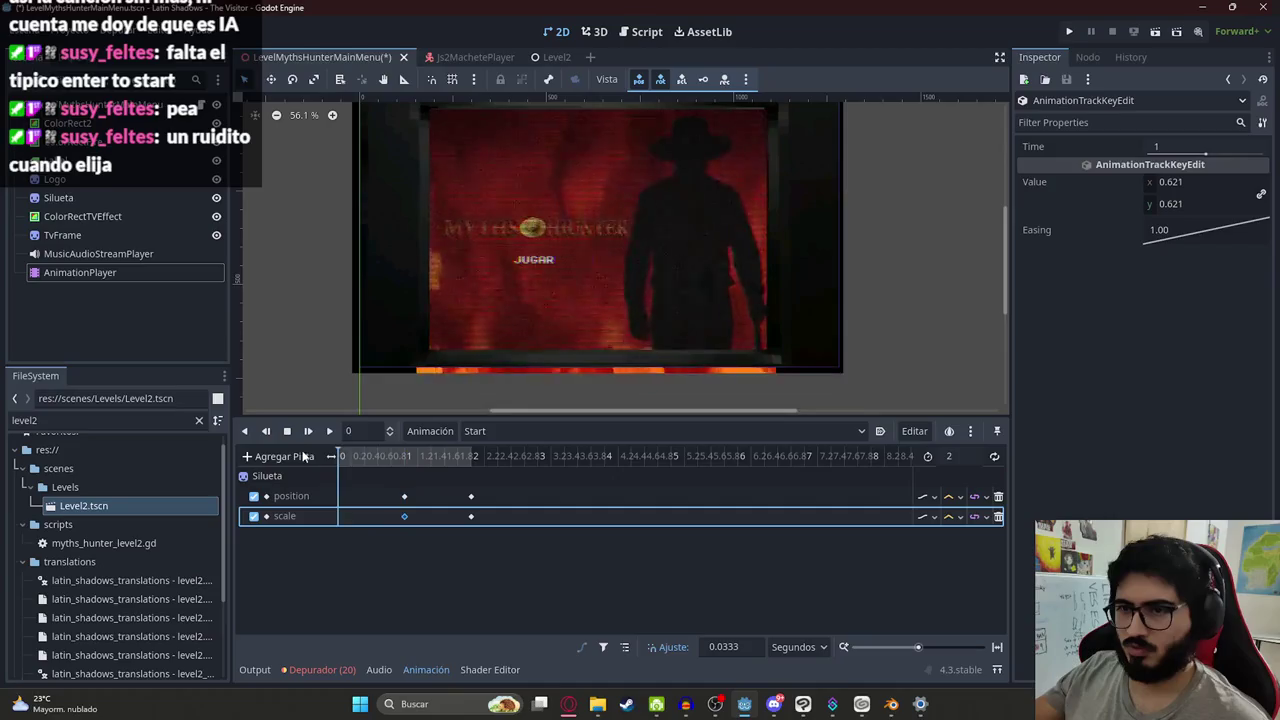
drag(418, 458, 325, 465)
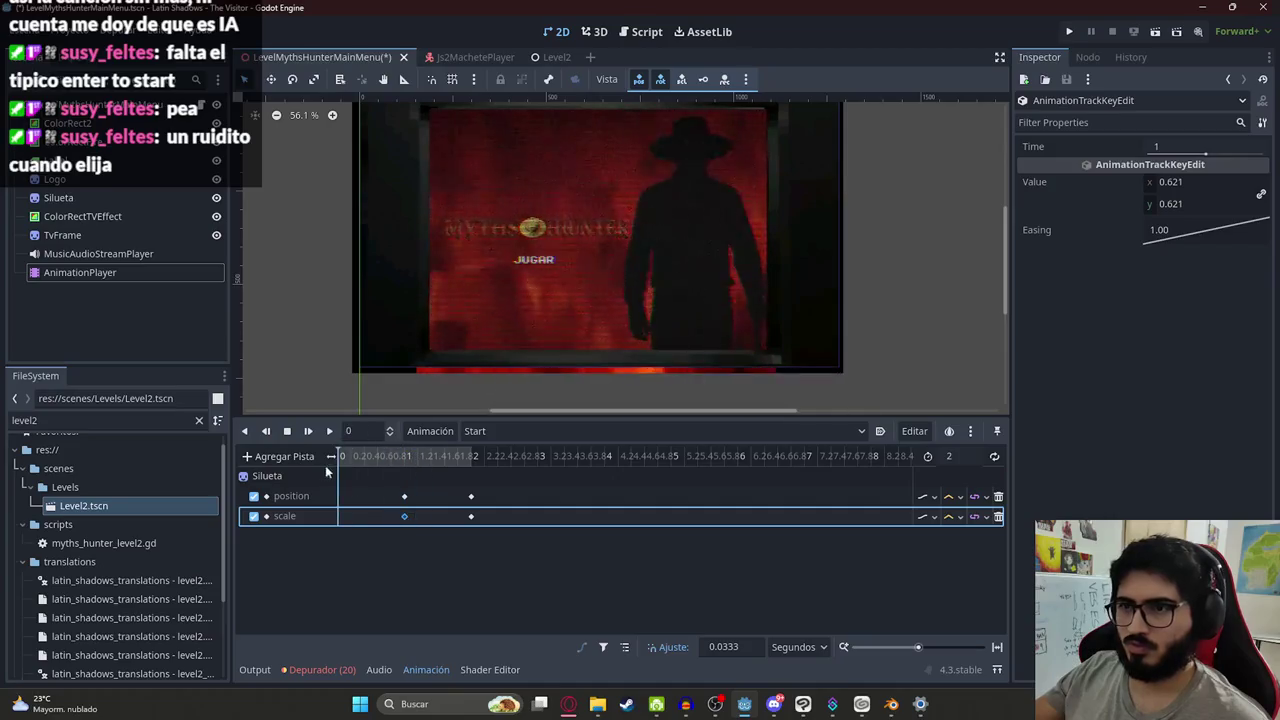
Set the animation length to 3 s, shift the ending keyframes later, reset time to 0, and save
click(955, 457)
text(3)
key(Return)
mouse_move(492, 534)
mouse_down()
mouse_move(460, 488)
mouse_move(535, 505)
mouse_up()
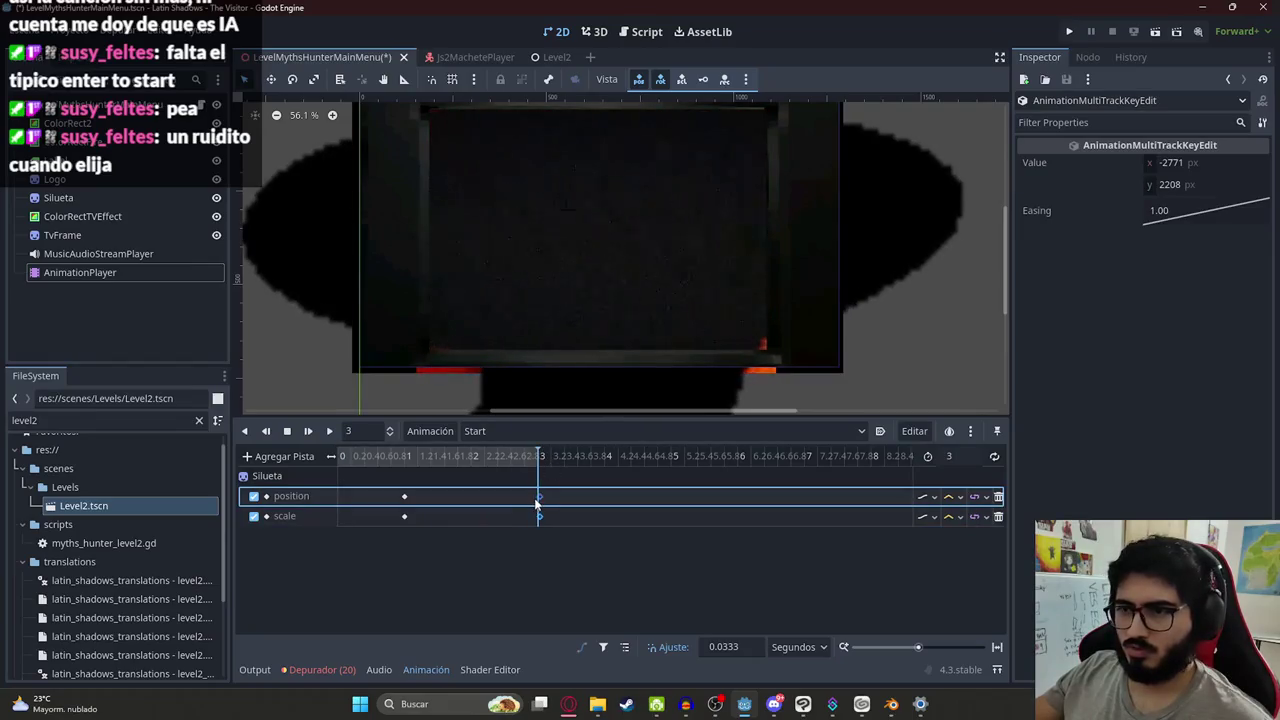
click(349, 431)
text(0)
key(Return)
key(ctrl+s)
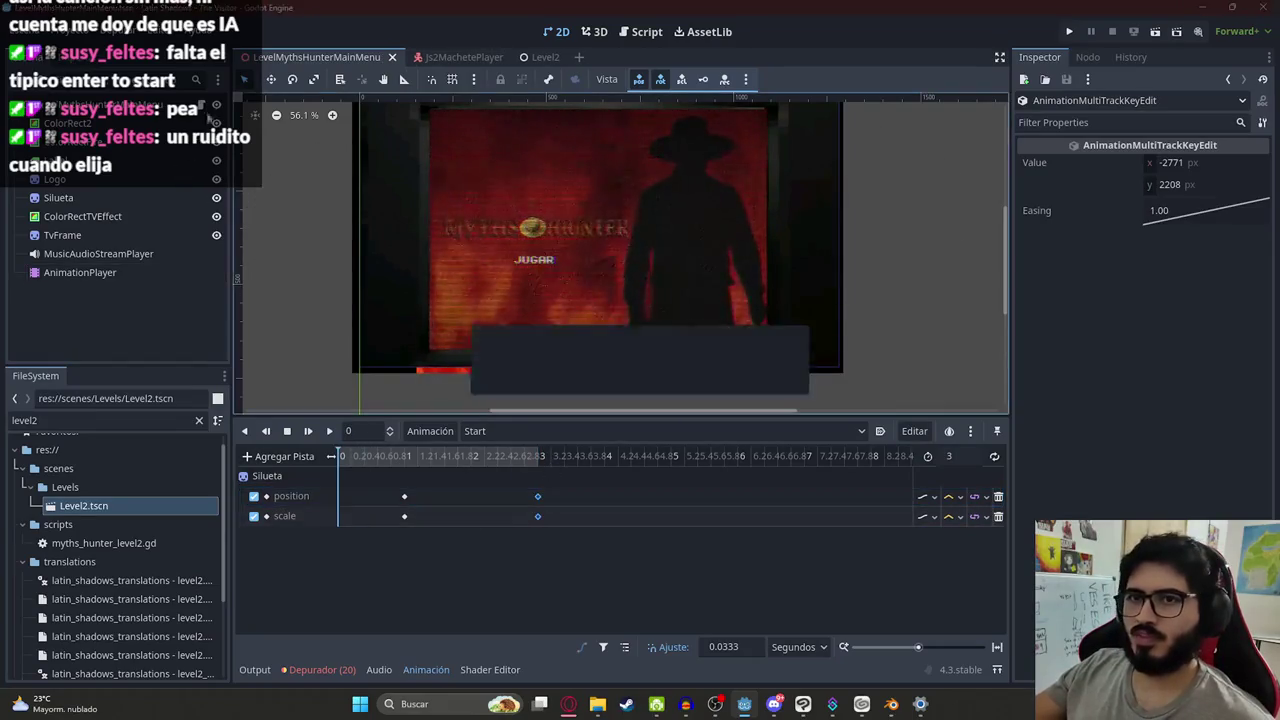
click(201, 104)
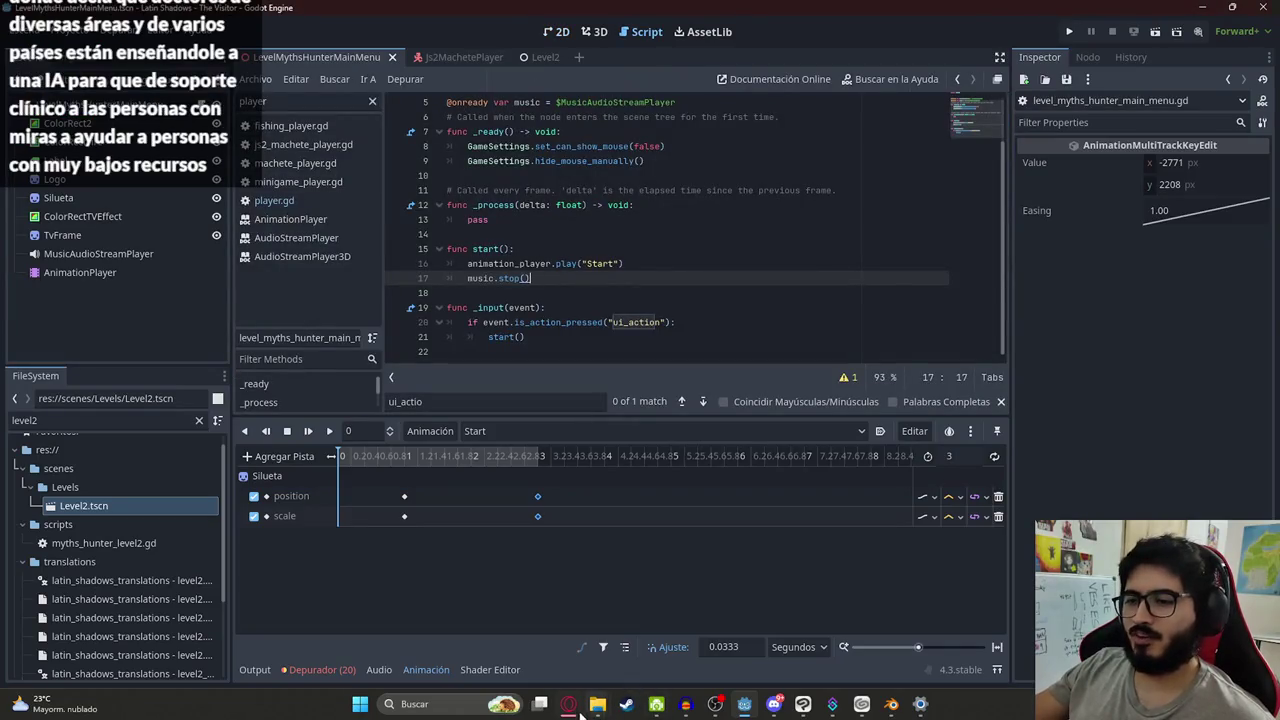
Load the Pixabay website in a new browser tab
click(568, 704)
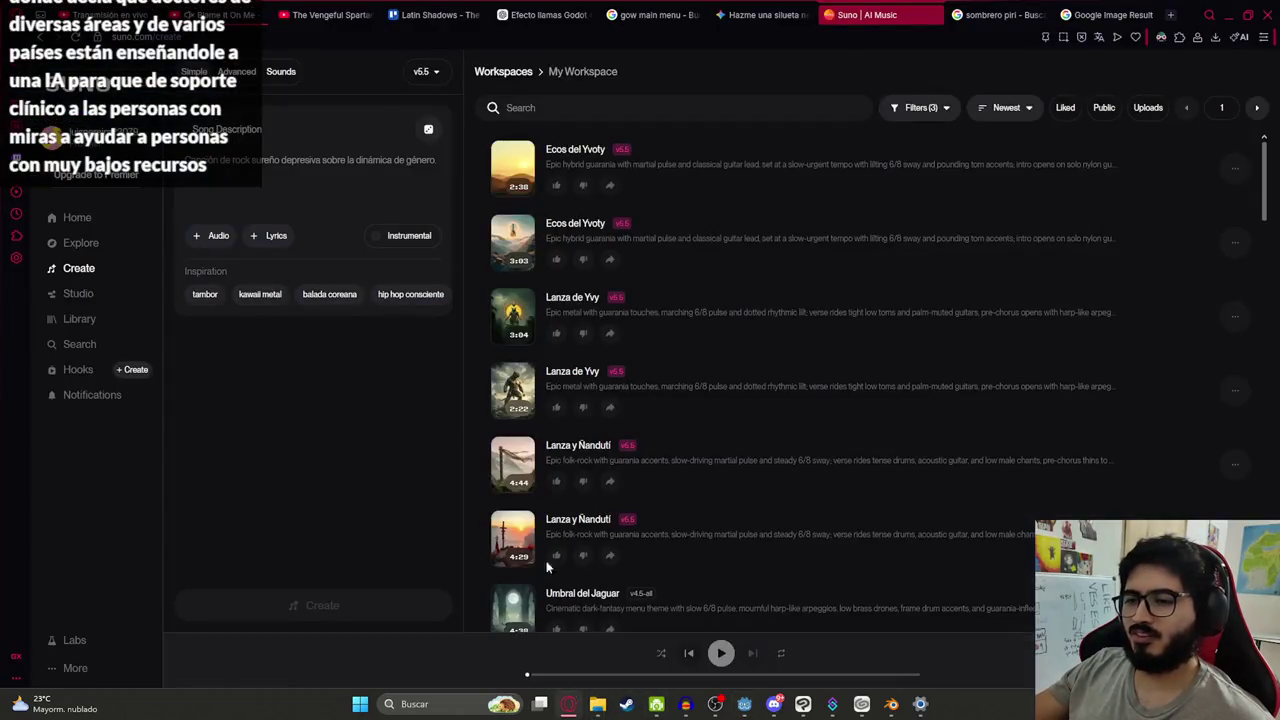
click(1172, 15)
text(suno)
key(BackSpace)
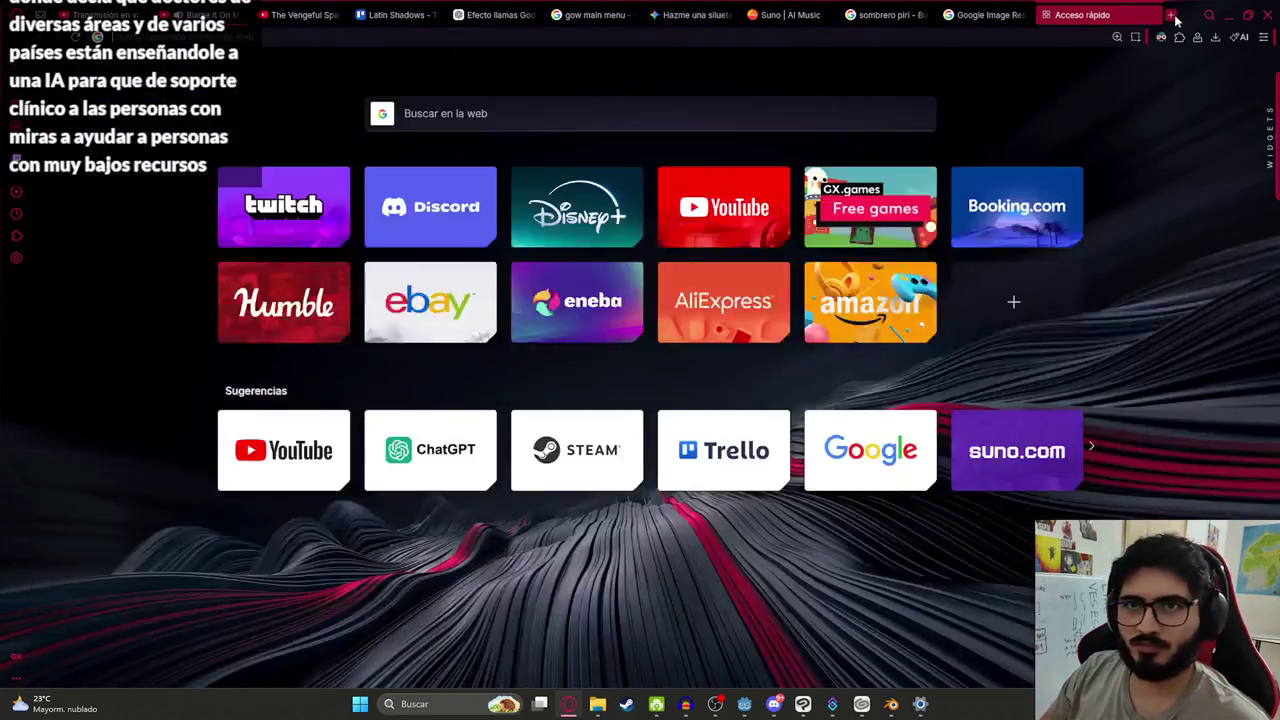
text(pixabay)
key(Return)
Check the YouTube video's options, then return to the Pixabay tab
click(208, 14)
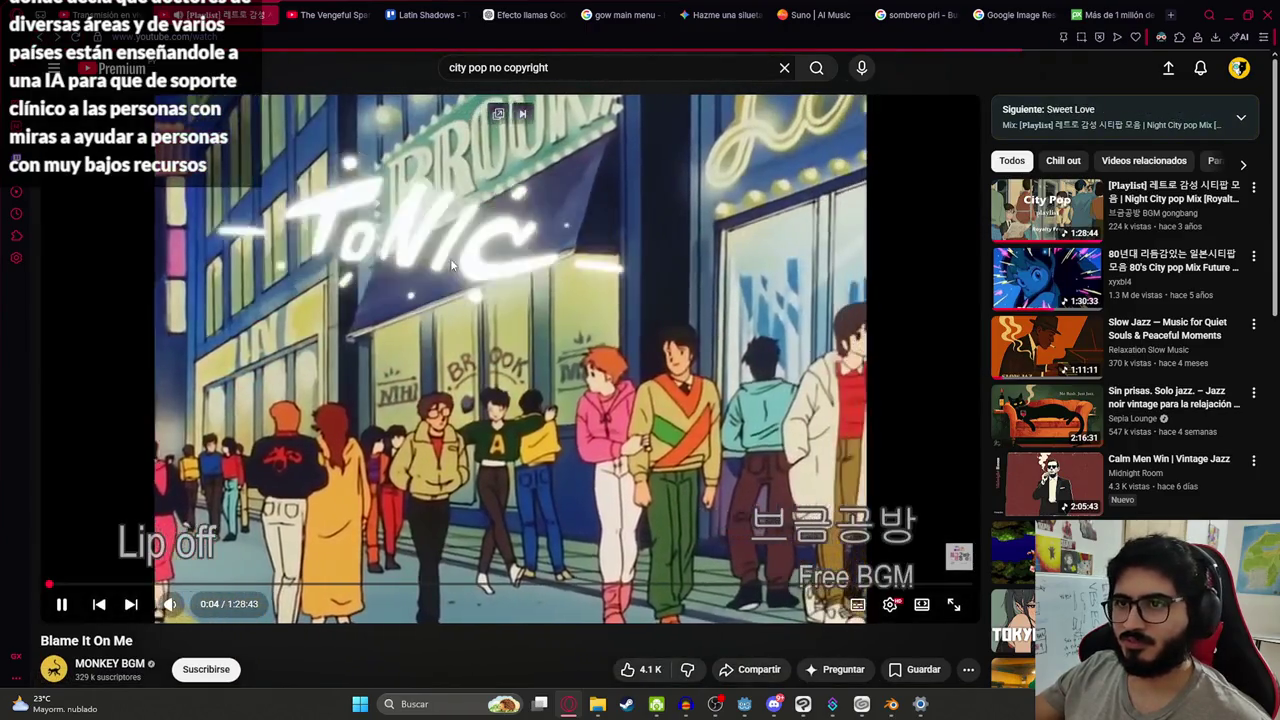
right_click(451, 260)
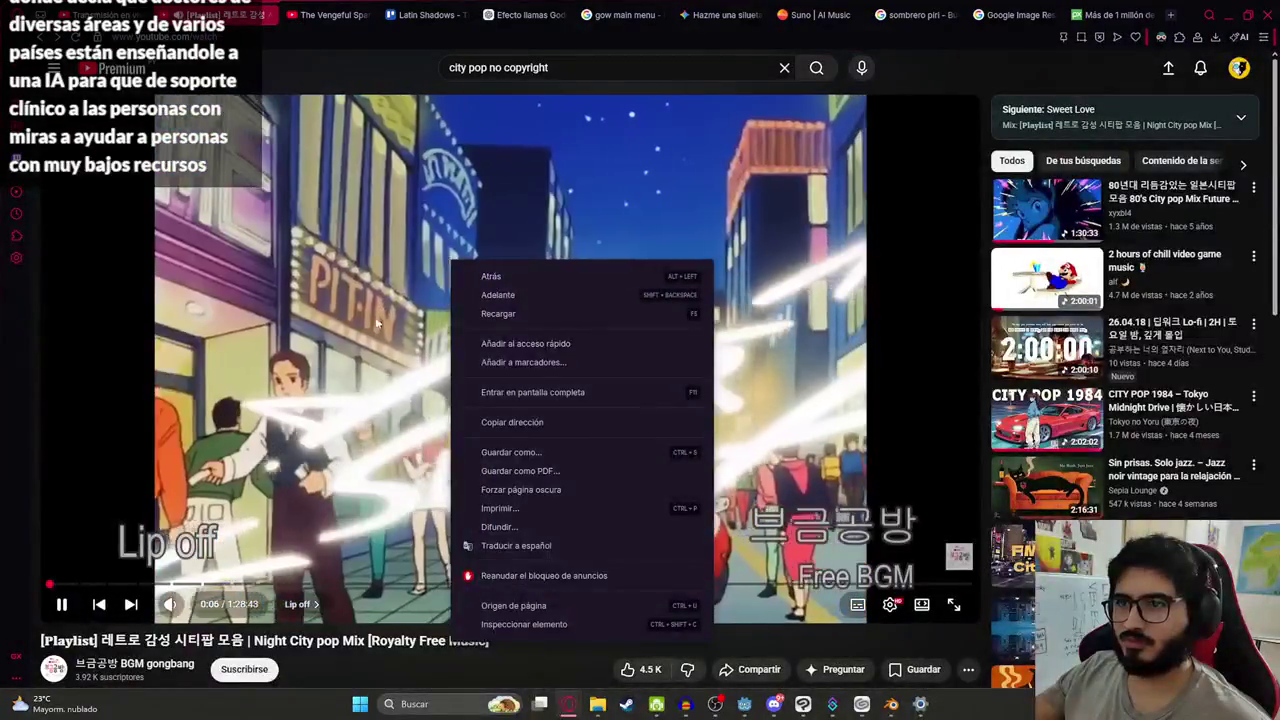
right_click(330, 343)
key(Escape)
click(1080, 14)
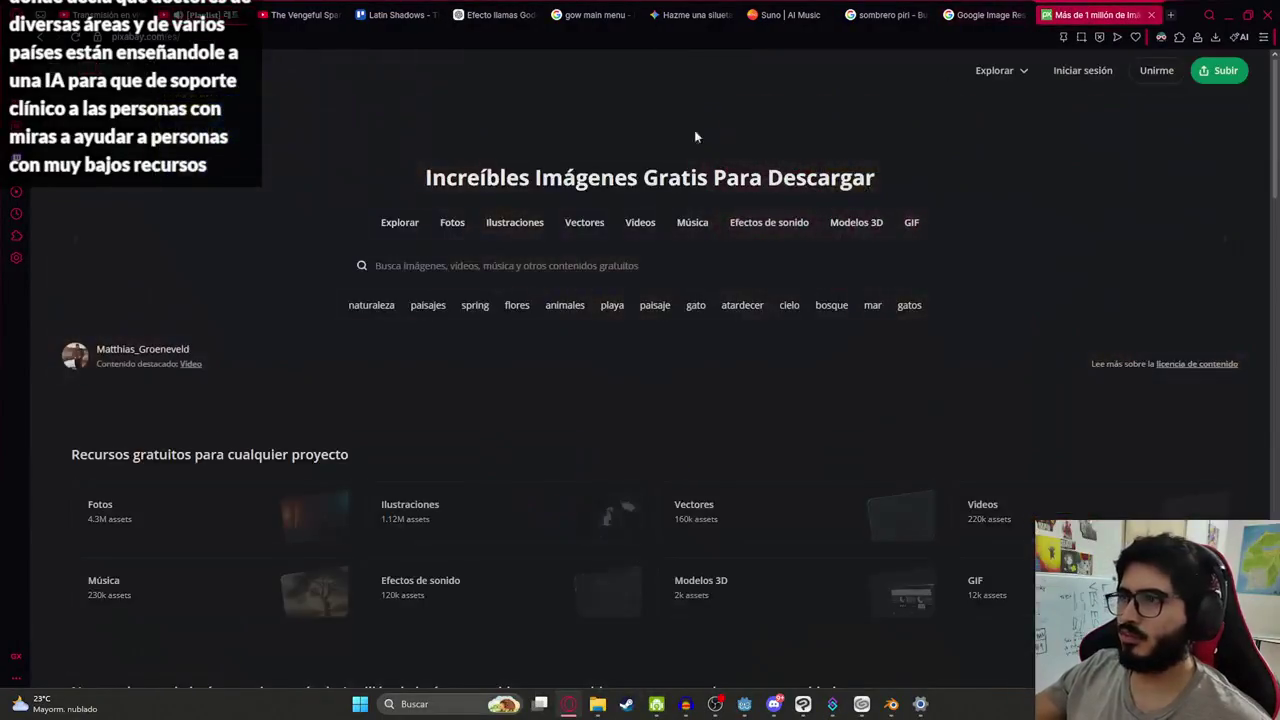
Open Pixabay's 'Efectos de sonido' sound effects section
click(772, 224)
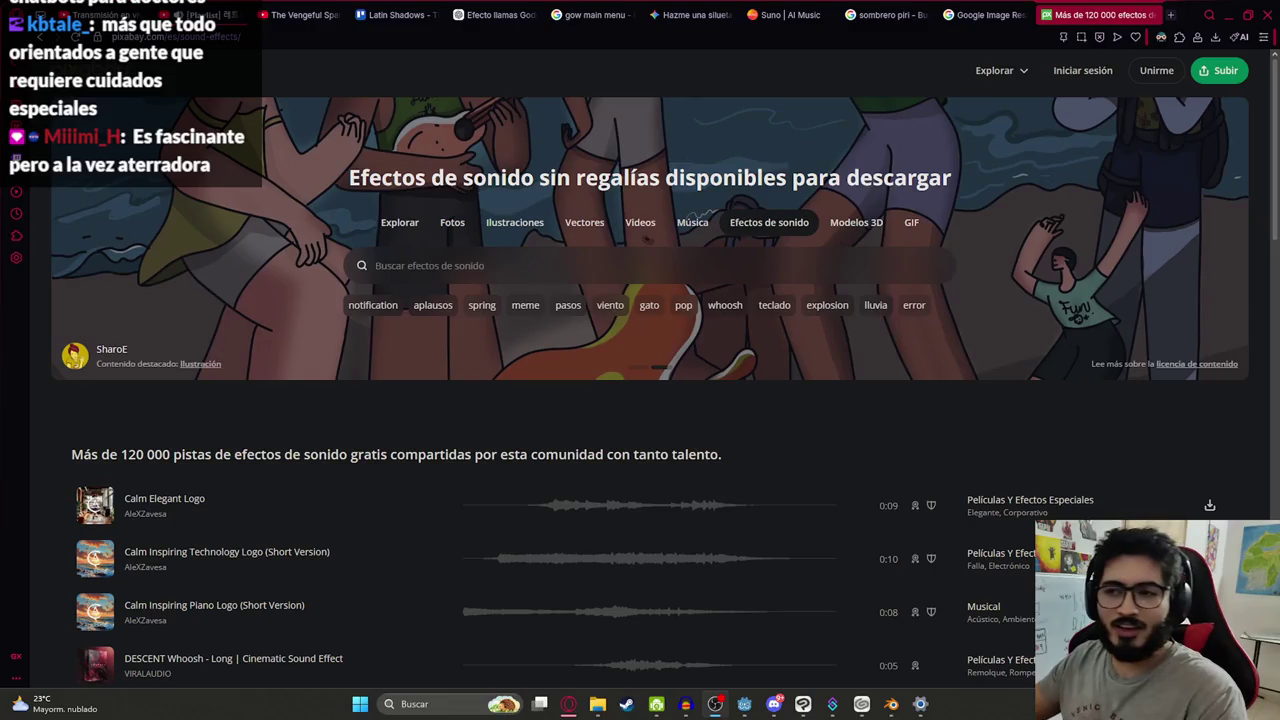
Search sound effects for 'ps2 ui' and preview UI Close SFX, UI Hover SFX, UI Pop and UI Button Click #5
click(425, 271)
text(ul)
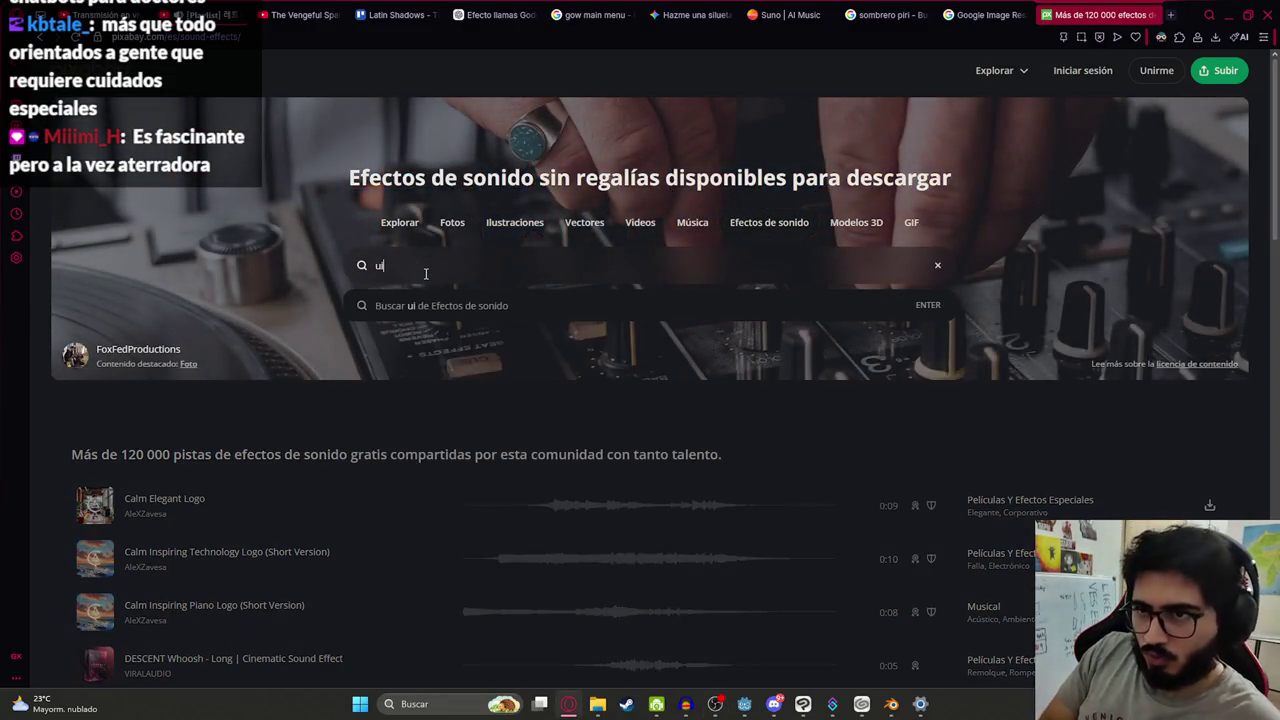
key(BackSpace)
key(BackSpace)
text(ps2 ui)
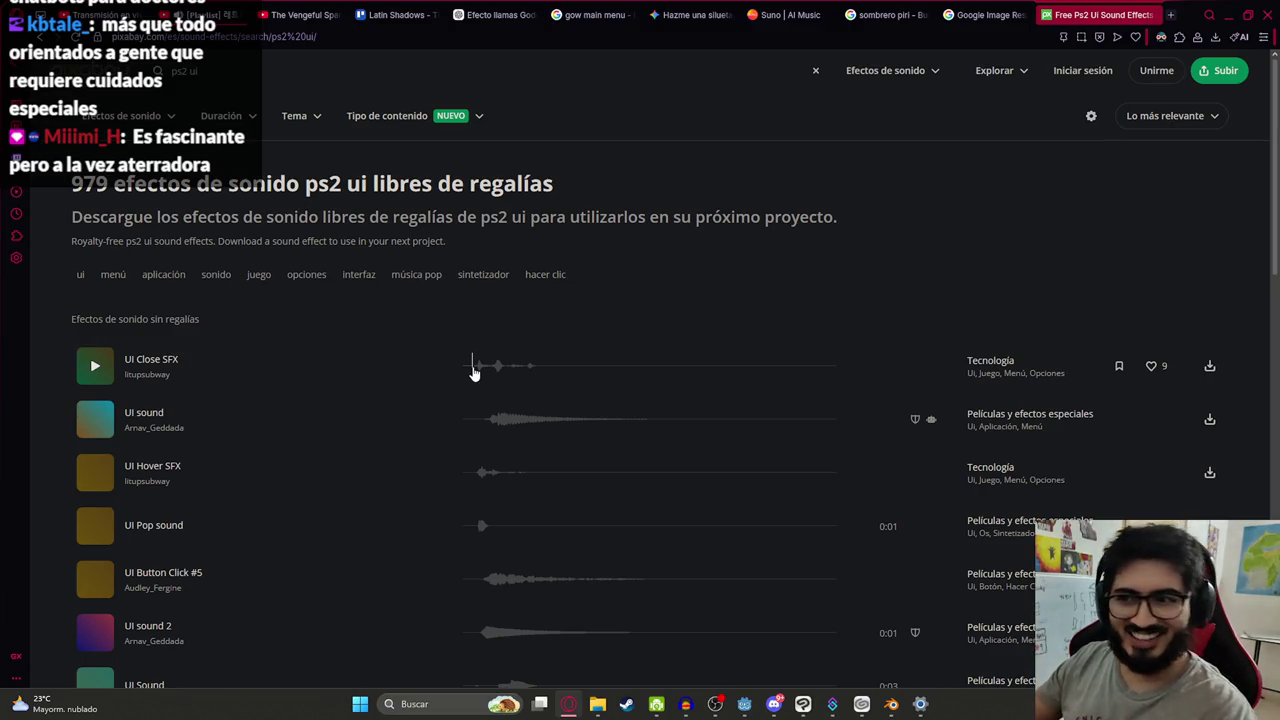
click(474, 367)
click(486, 418)
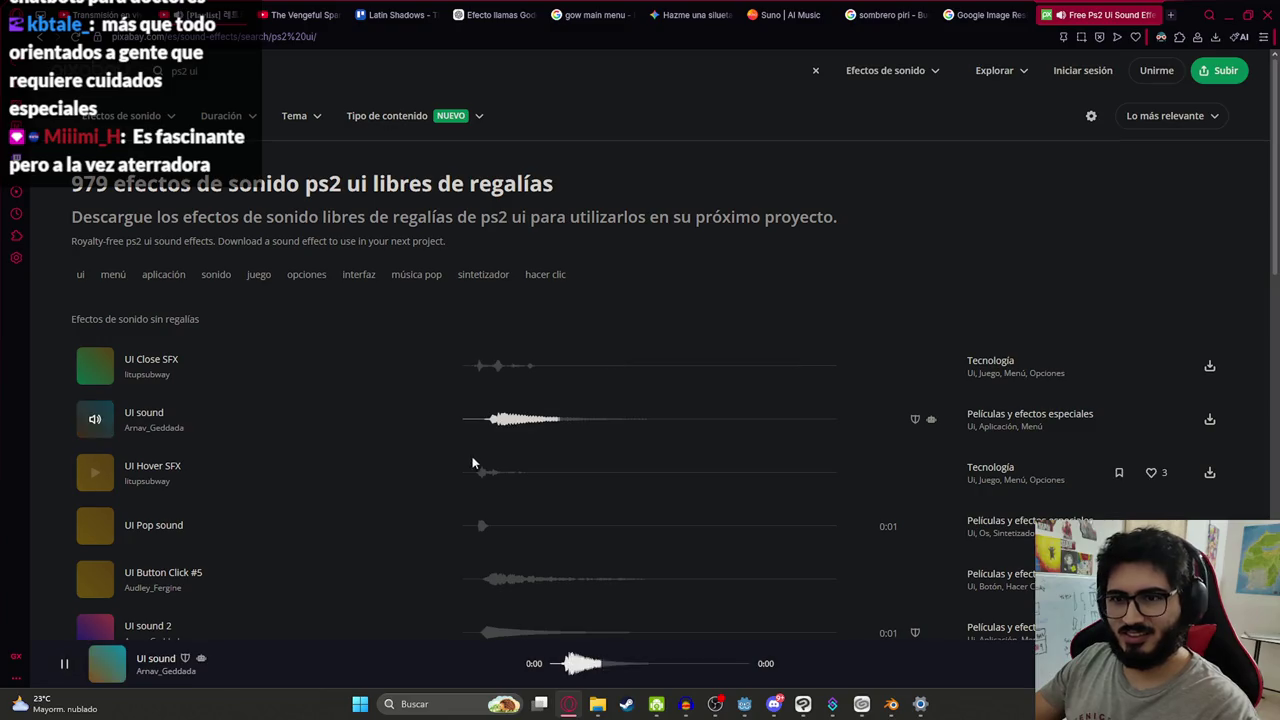
click(475, 472)
click(481, 526)
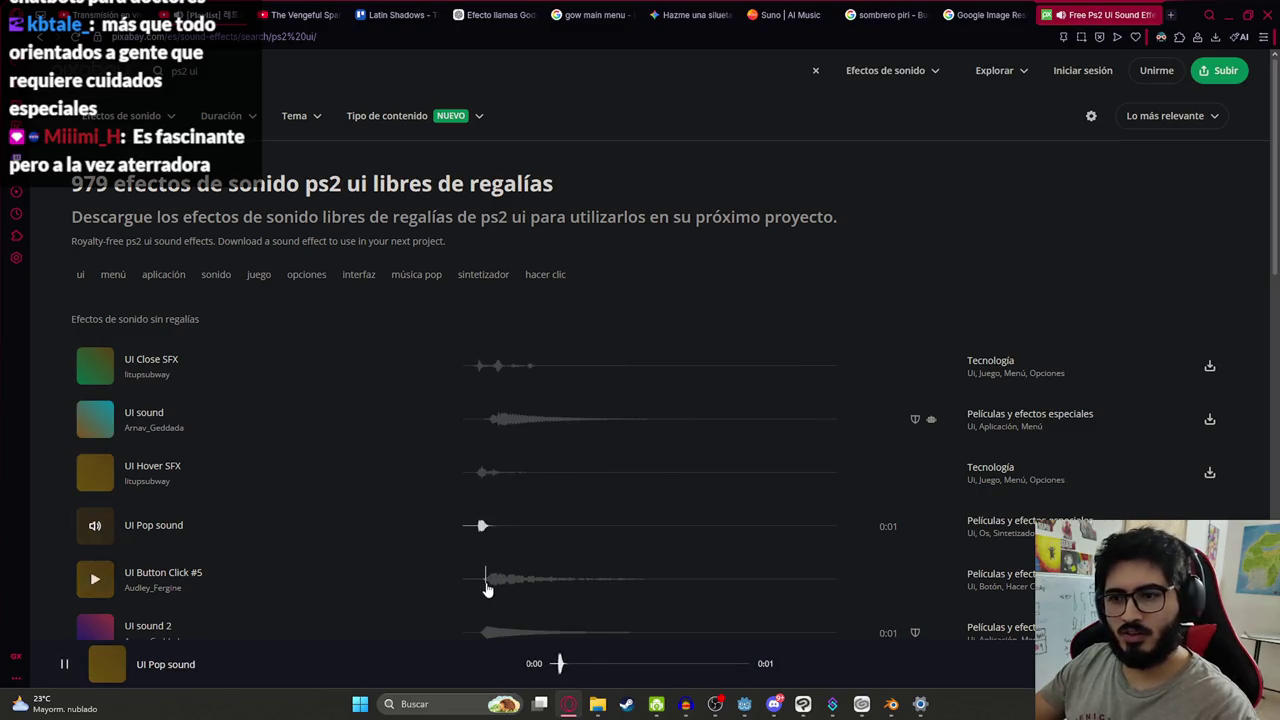
click(486, 580)
Preview UI sound 2, UI Tap Light, UI Beep 4, UI Equip SFX, UI Sound off, bell1 and UI Open SFX
scroll(454, 520, down, 2)
click(480, 438)
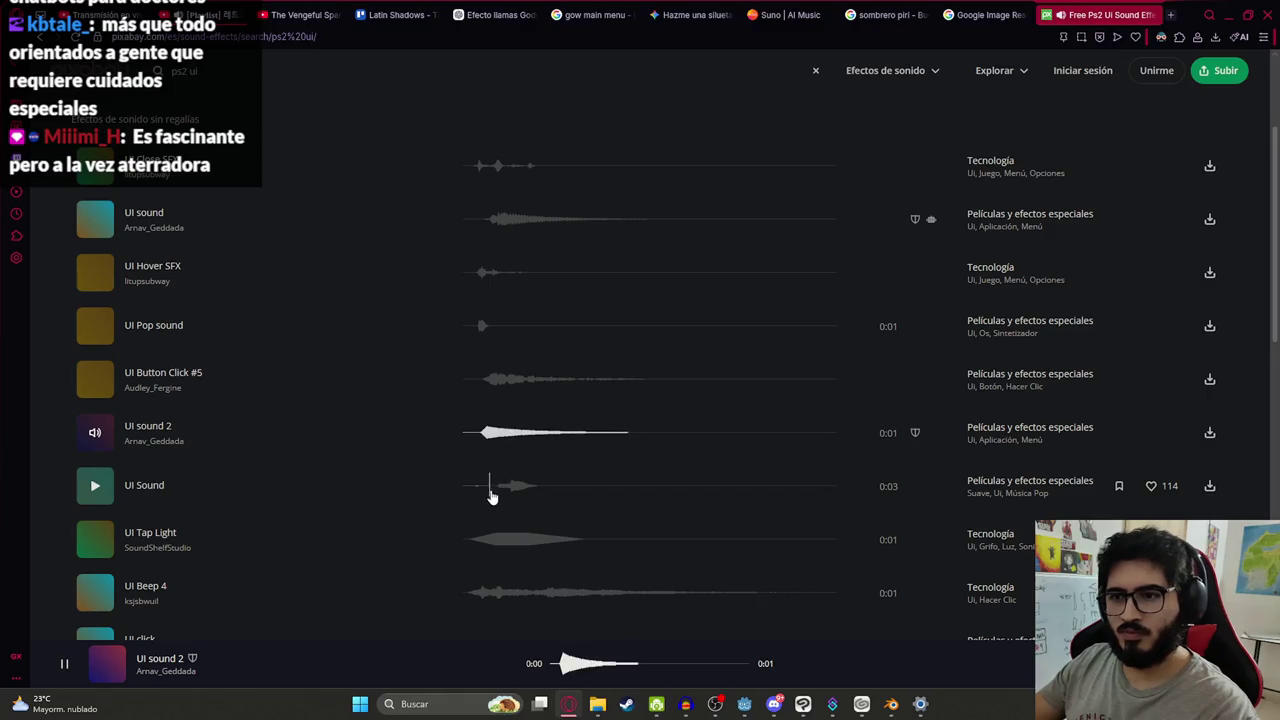
click(490, 490)
click(471, 545)
scroll(475, 530, down, 2)
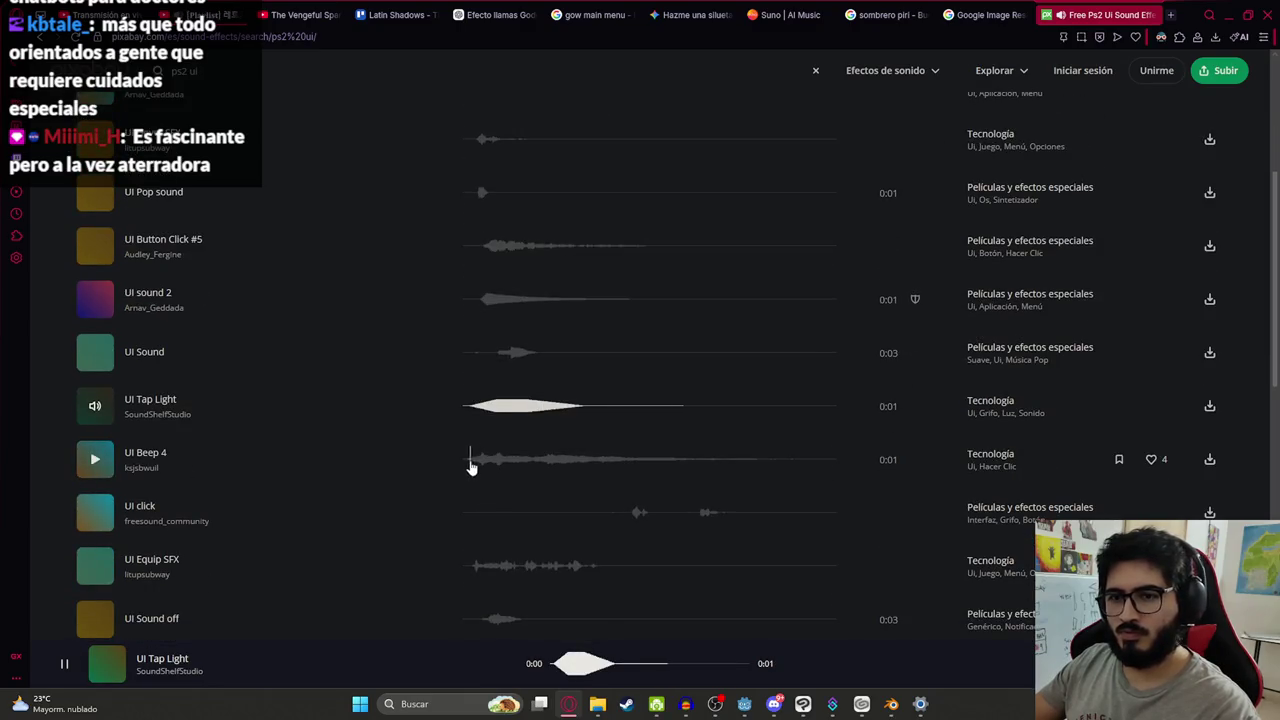
click(471, 467)
click(474, 566)
scroll(468, 500, down, 2)
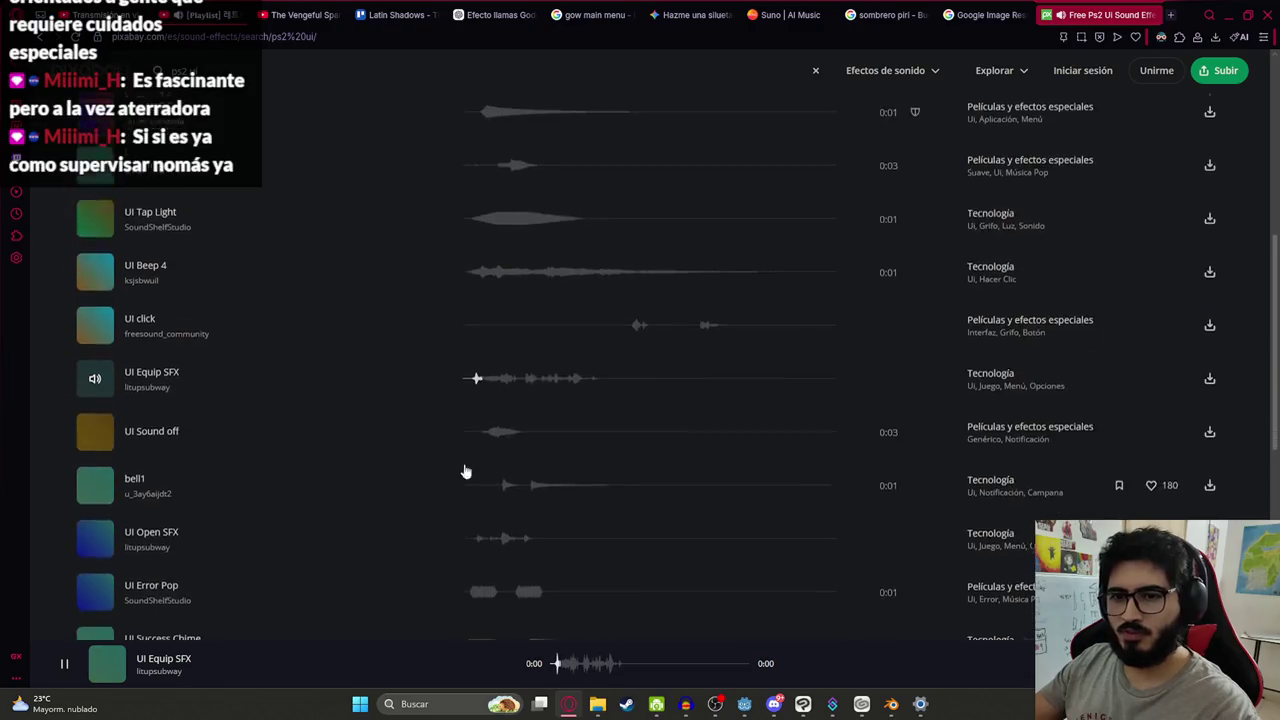
click(474, 420)
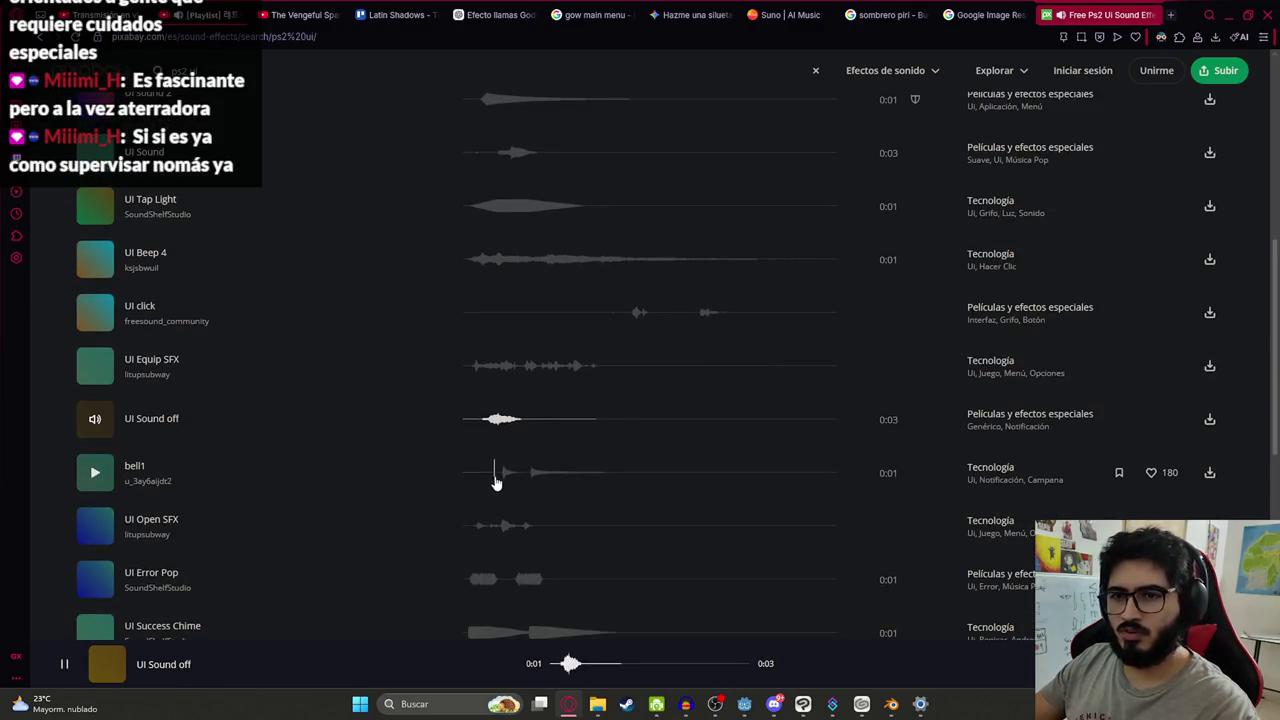
click(506, 475)
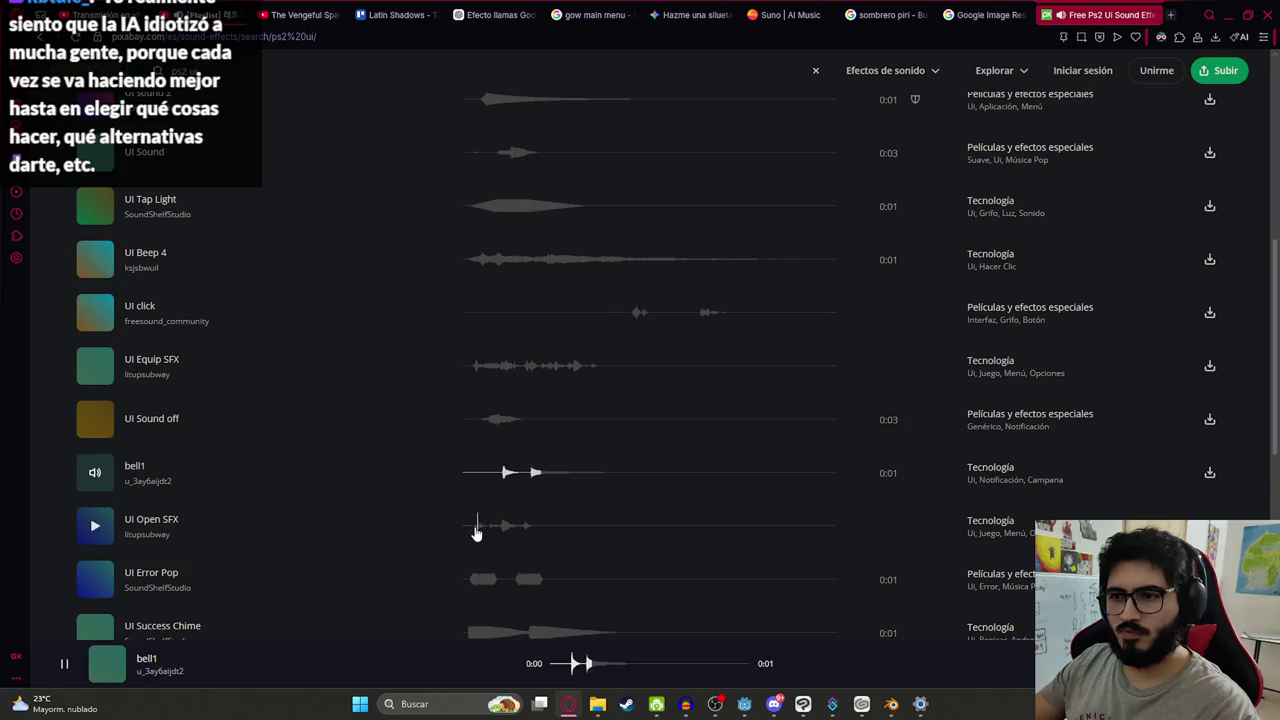
click(476, 533)
scroll(474, 500, down, 1)
Preview UI Error Pop, UI Success Chime, UI Notification Bell, UI Move and UI Sounds Pack 2, then go to page 2
click(471, 445)
click(471, 508)
click(474, 553)
scroll(480, 520, down, 1)
click(497, 493)
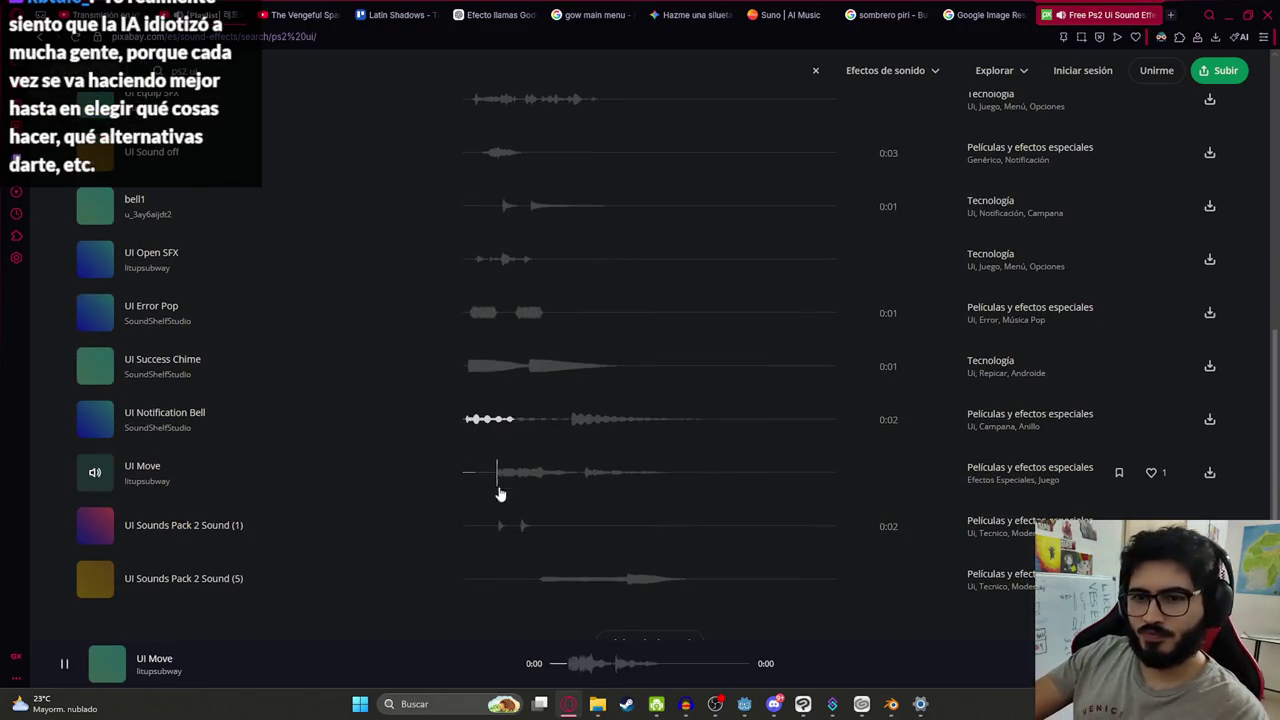
click(495, 530)
click(540, 580)
scroll(600, 560, down, 2)
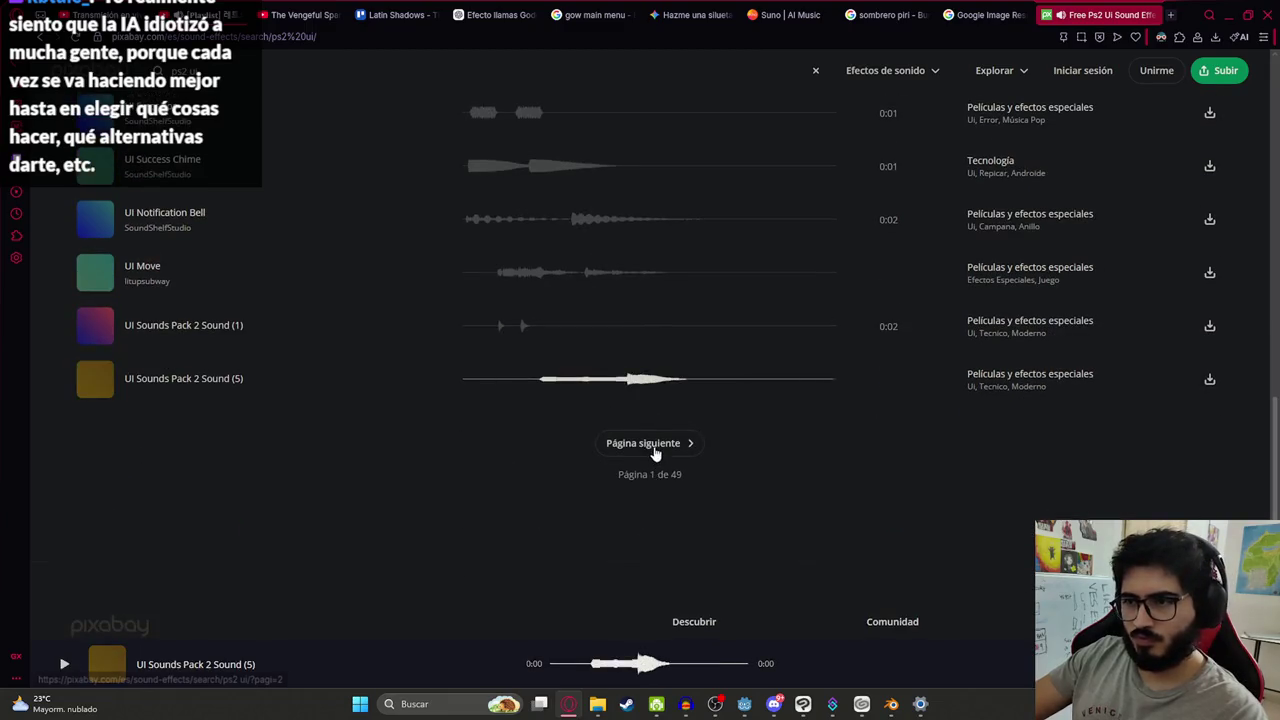
click(650, 443)
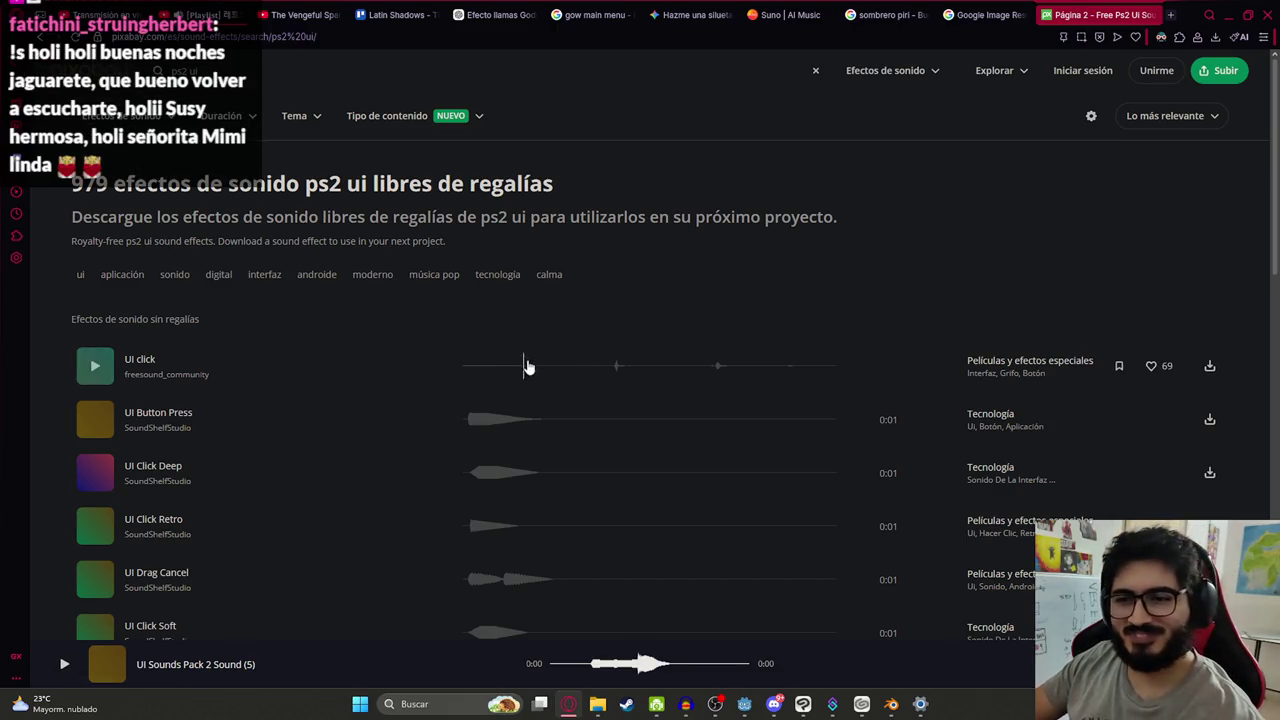
Preview UI Button Press, Click Deep, Click Retro, Drag Cancel, Click Soft, Navigation, Notification sounds and Apple Pay Success
click(472, 423)
click(489, 478)
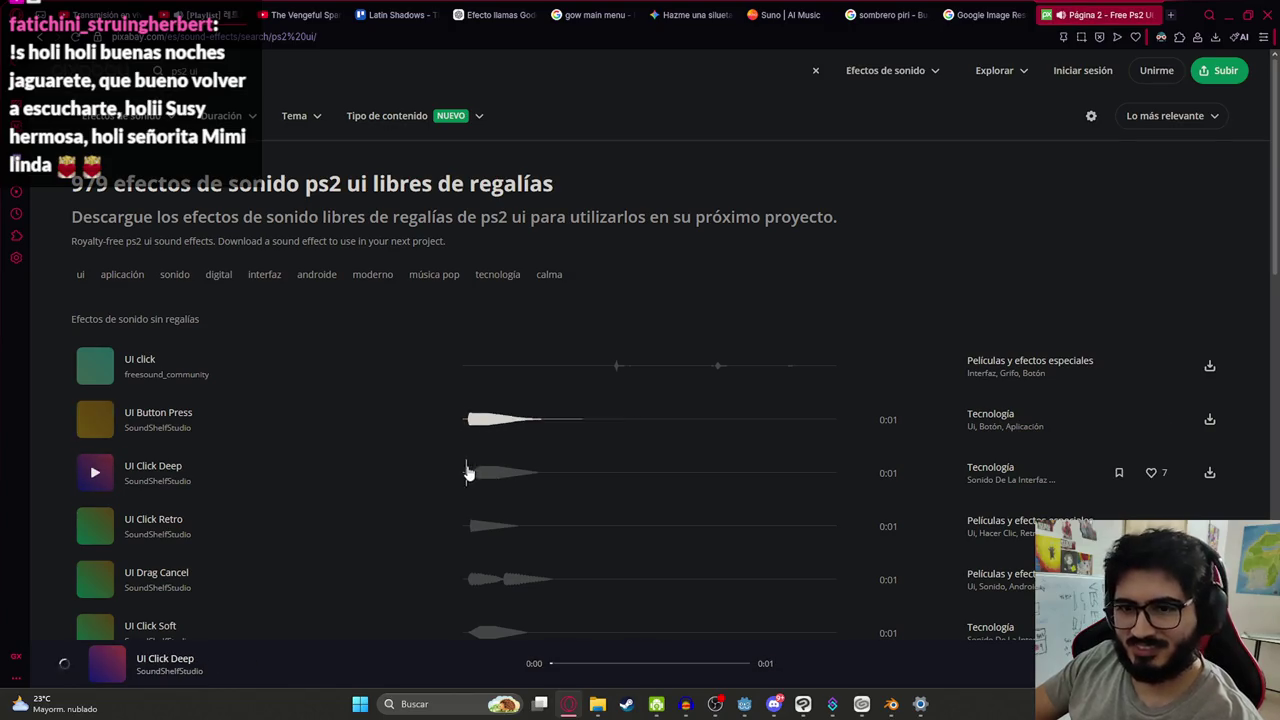
click(471, 518)
scroll(471, 431, down, 2)
click(471, 436)
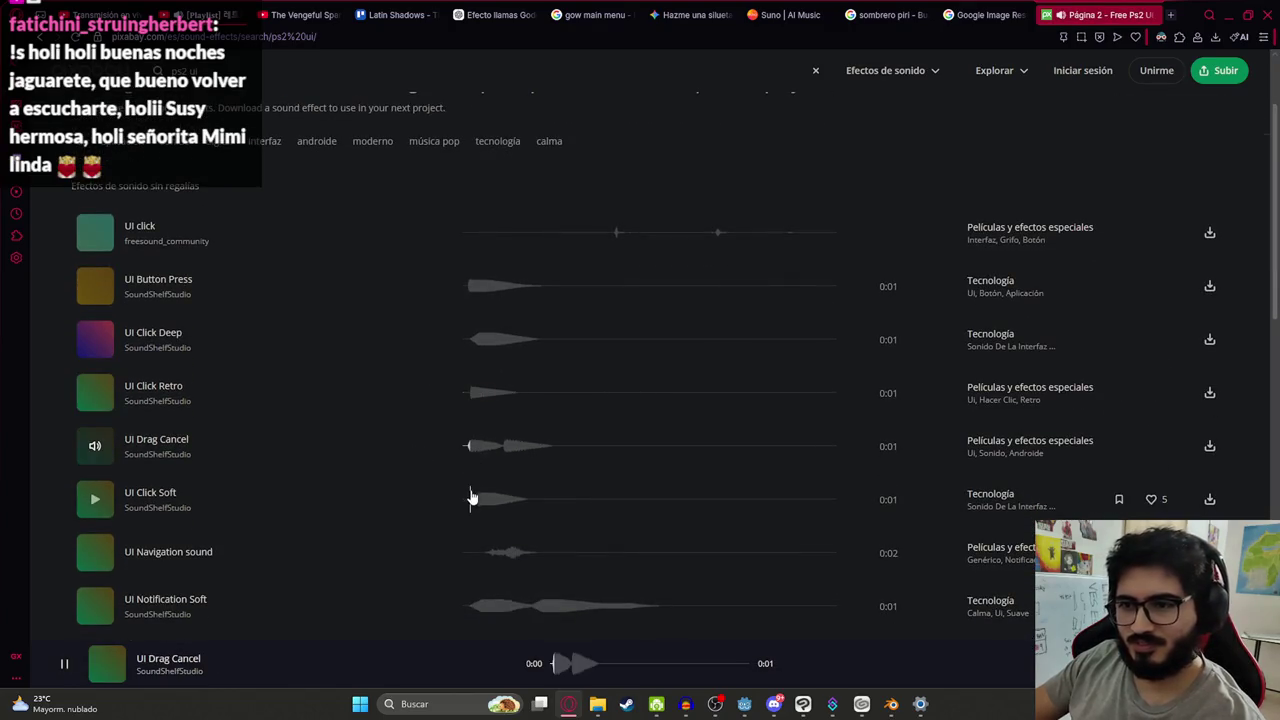
click(471, 498)
click(478, 550)
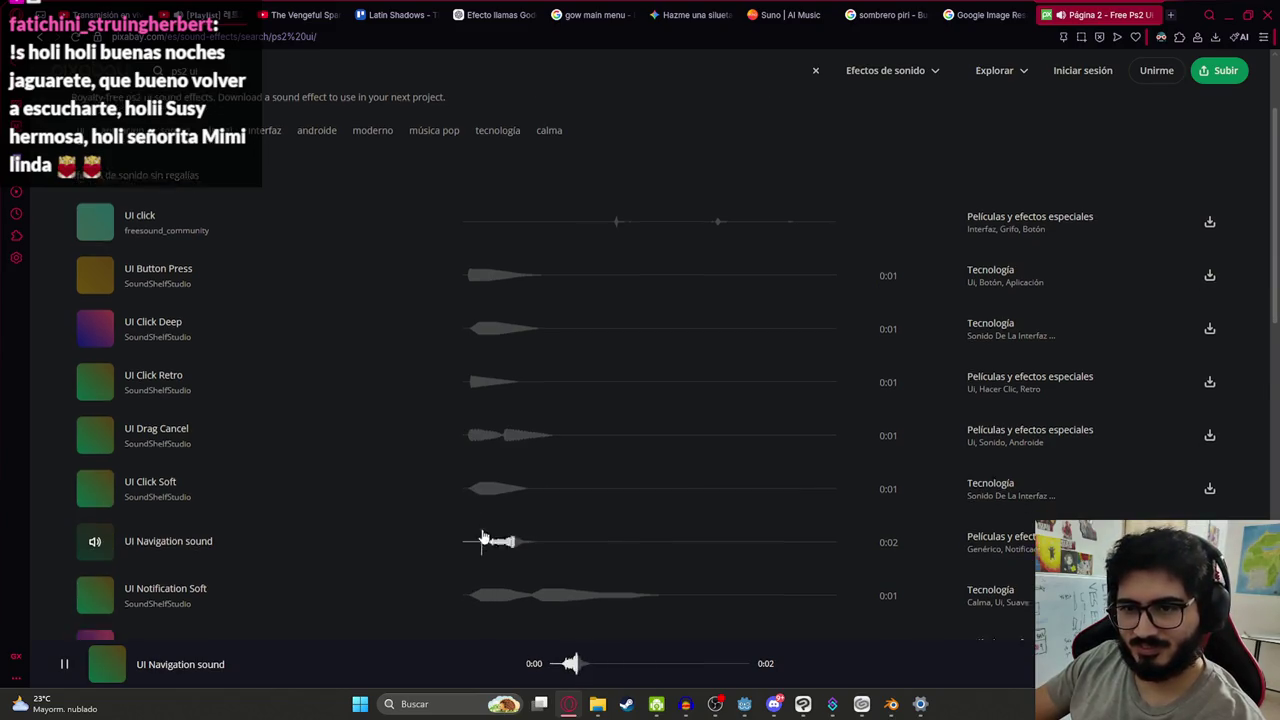
scroll(473, 418, down, 3)
click(472, 420)
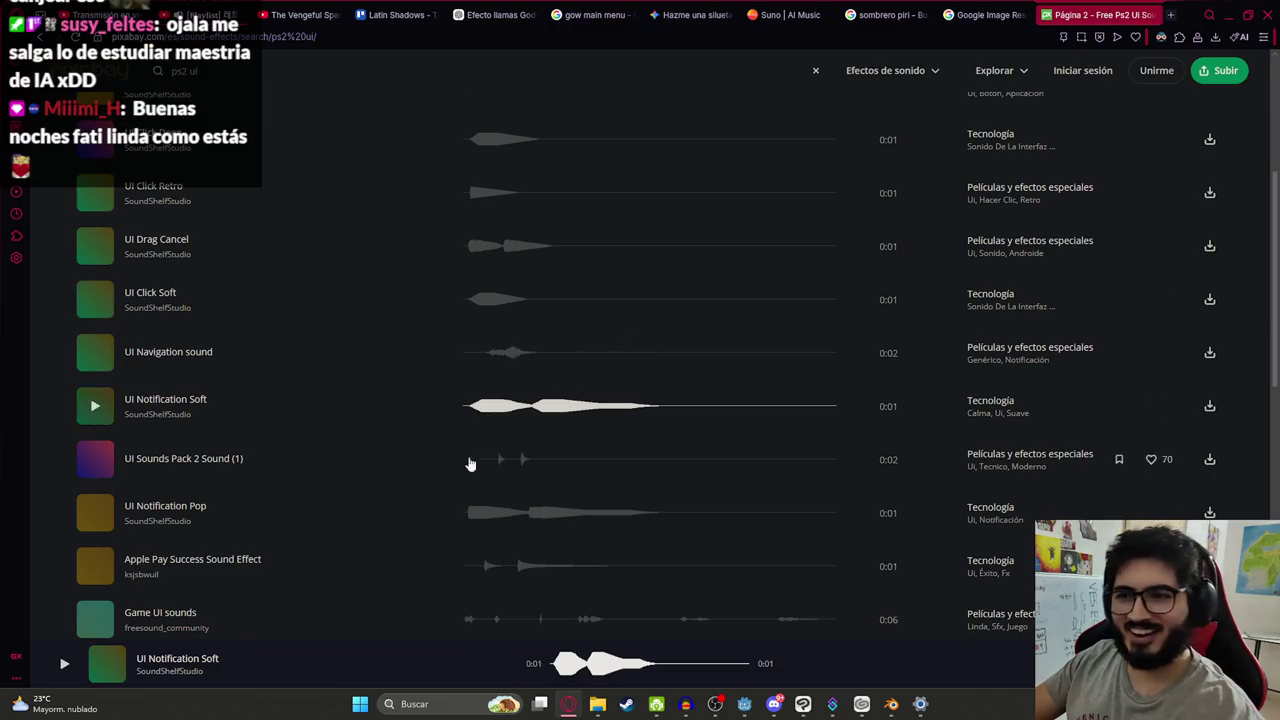
click(467, 516)
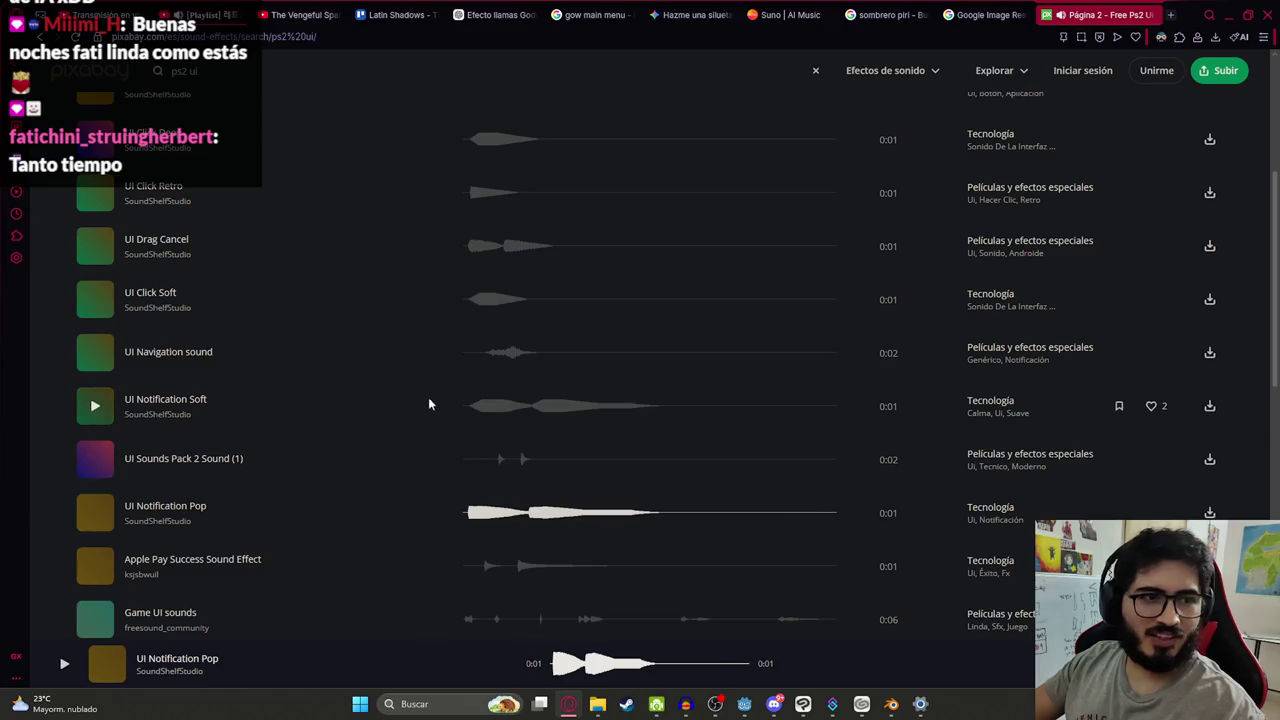
click(497, 458)
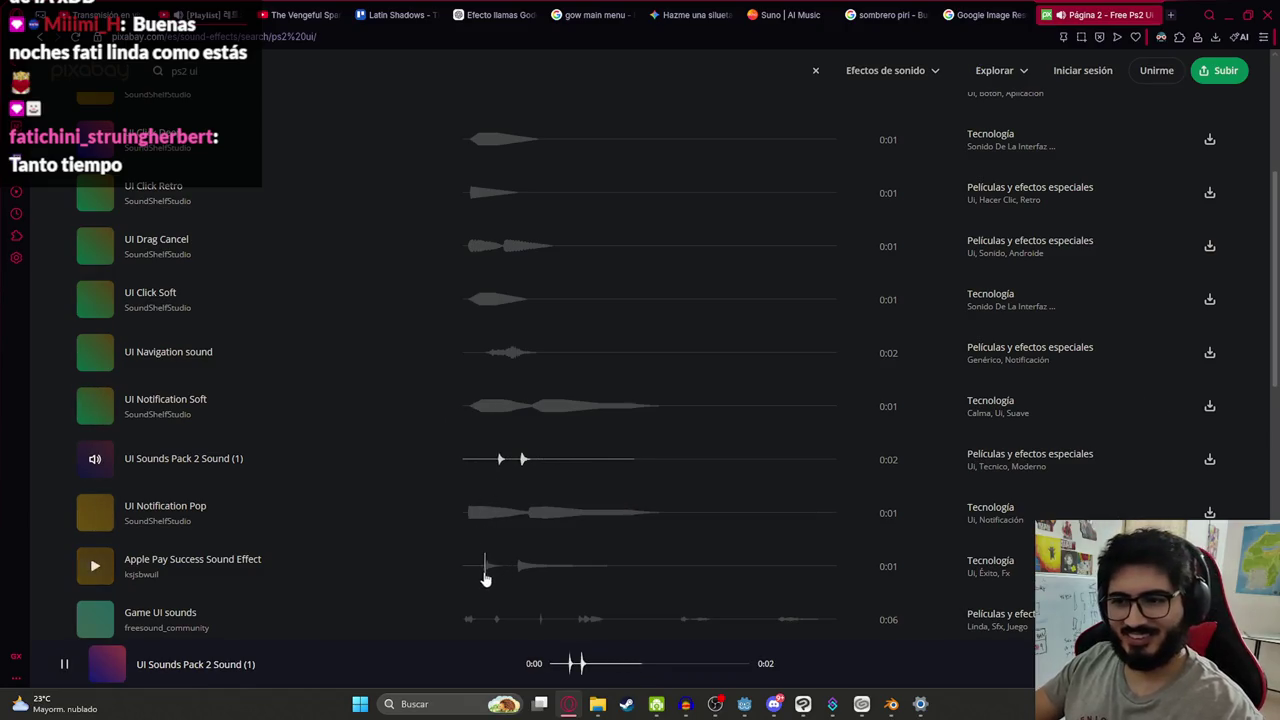
click(483, 568)
Preview Game UI sounds, UI Tap Digital, UI Click Bright, UI Sounds Pack 2, Melancholy UI Chime and app_interface_click_2
scroll(486, 540, down, 3)
click(460, 482)
click(471, 541)
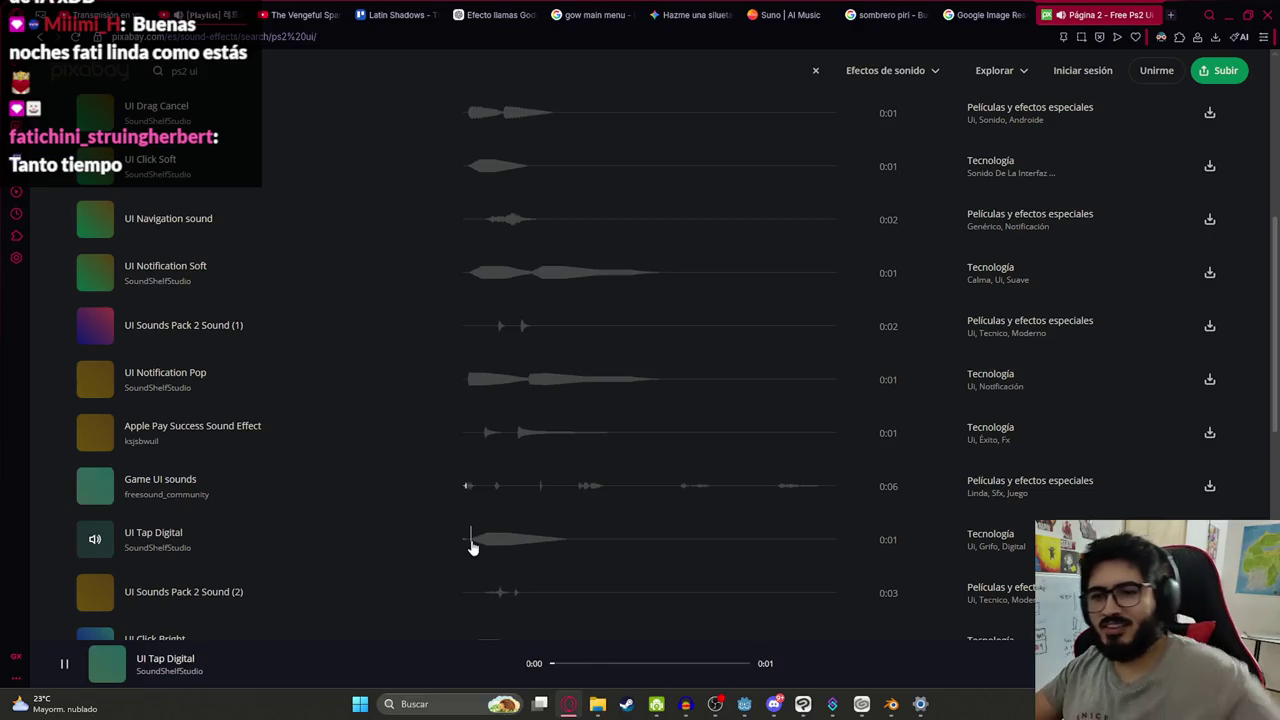
scroll(468, 525, down, 3)
click(474, 458)
click(474, 512)
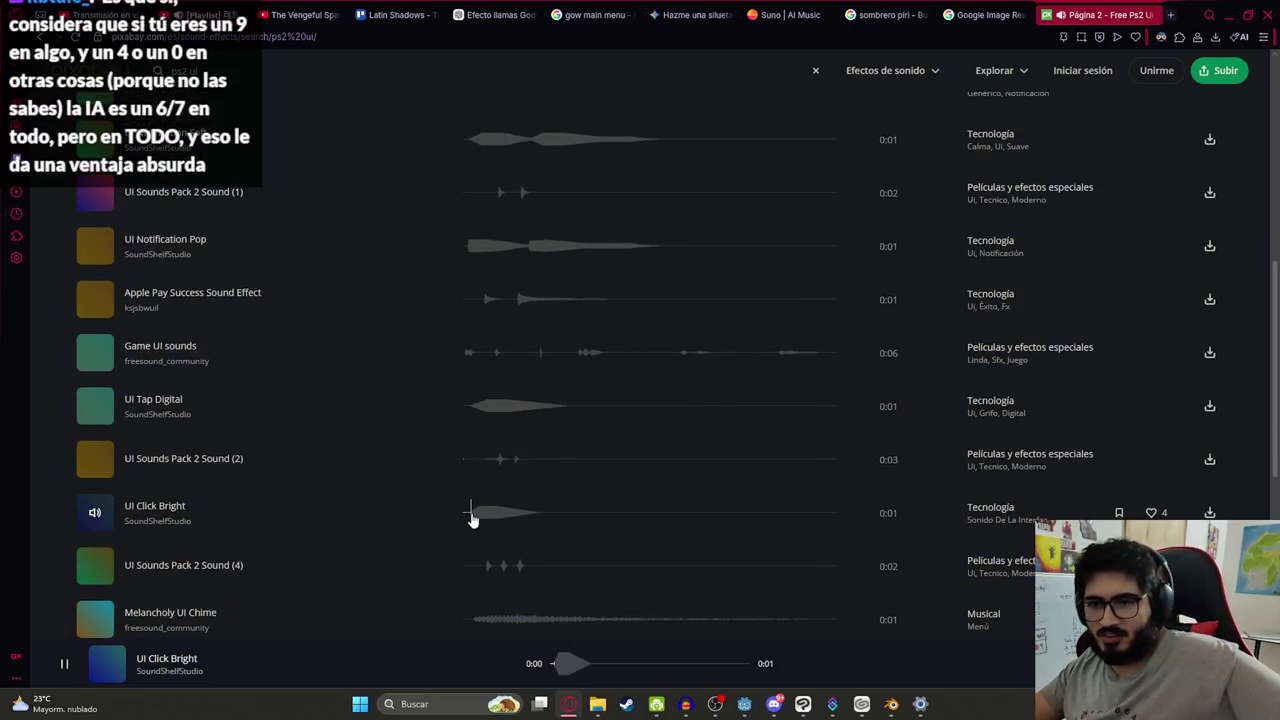
scroll(476, 490, down, 3)
click(475, 455)
click(469, 487)
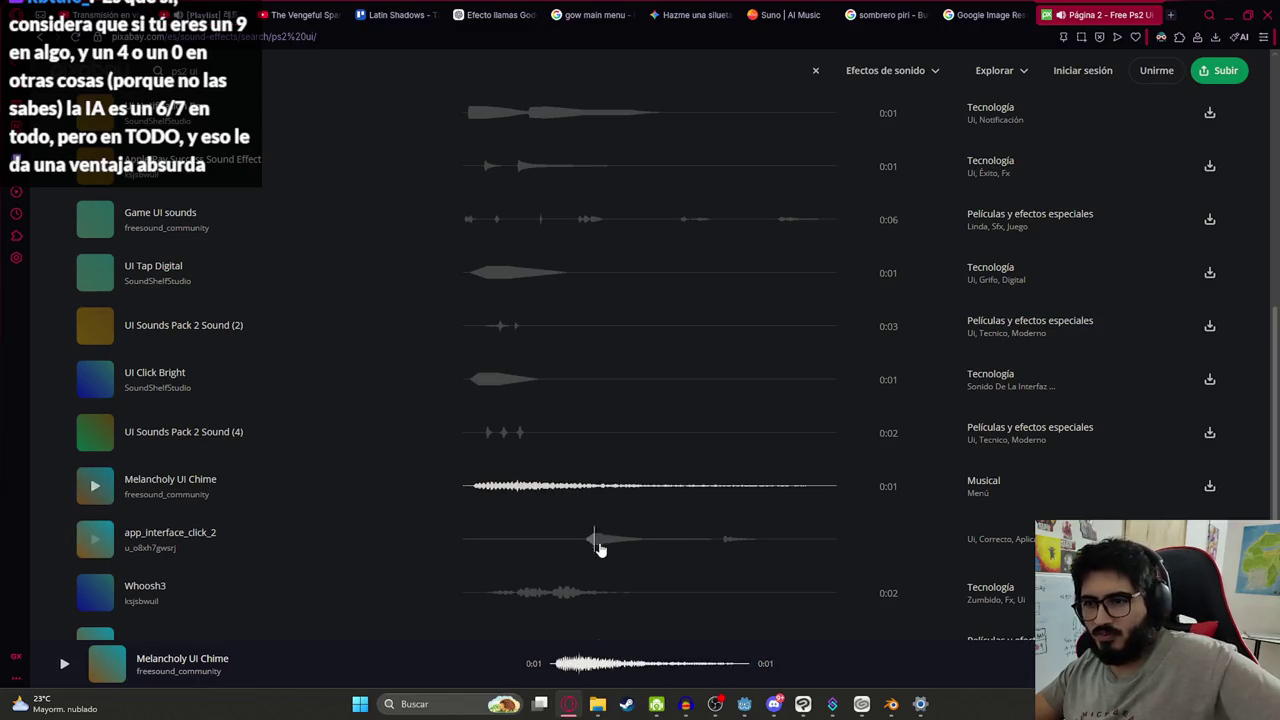
click(582, 539)
scroll(485, 515, down, 3)
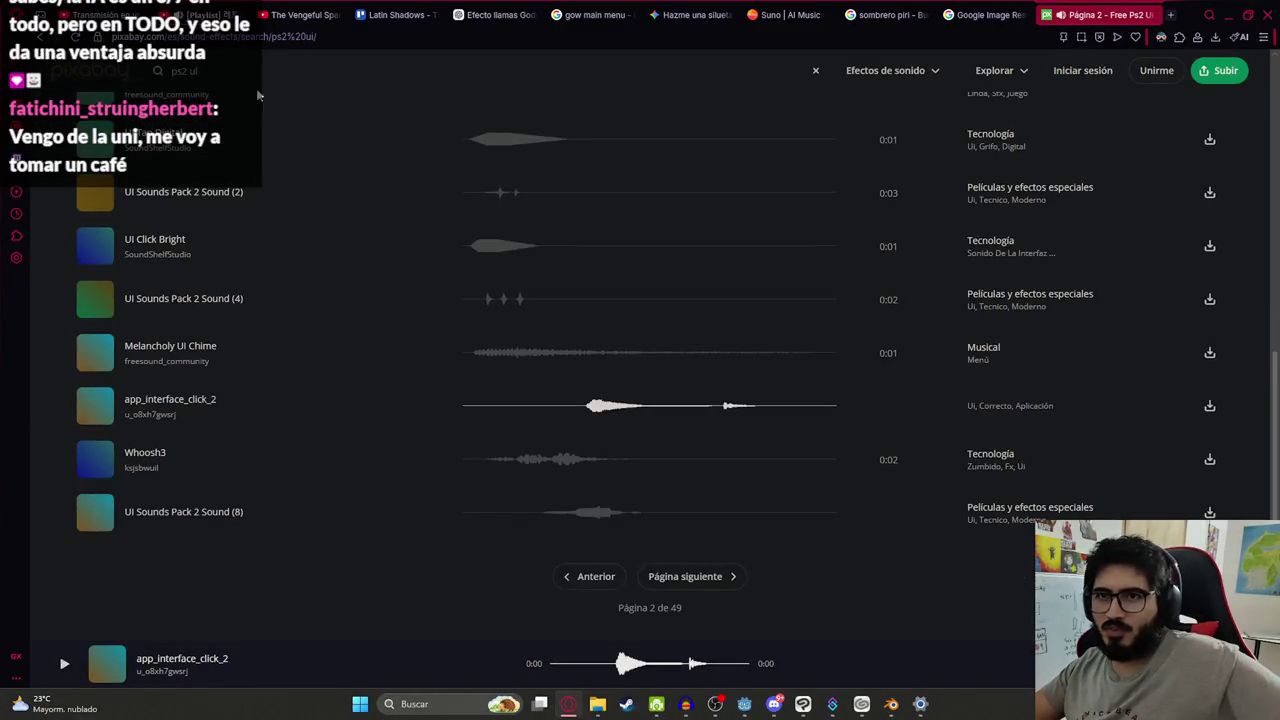
triple_click(205, 72)
Search for 'ui epic' and preview Game Start, Game of Thrones Notification, bell1 and Apple Pay Success
text(ui epic)
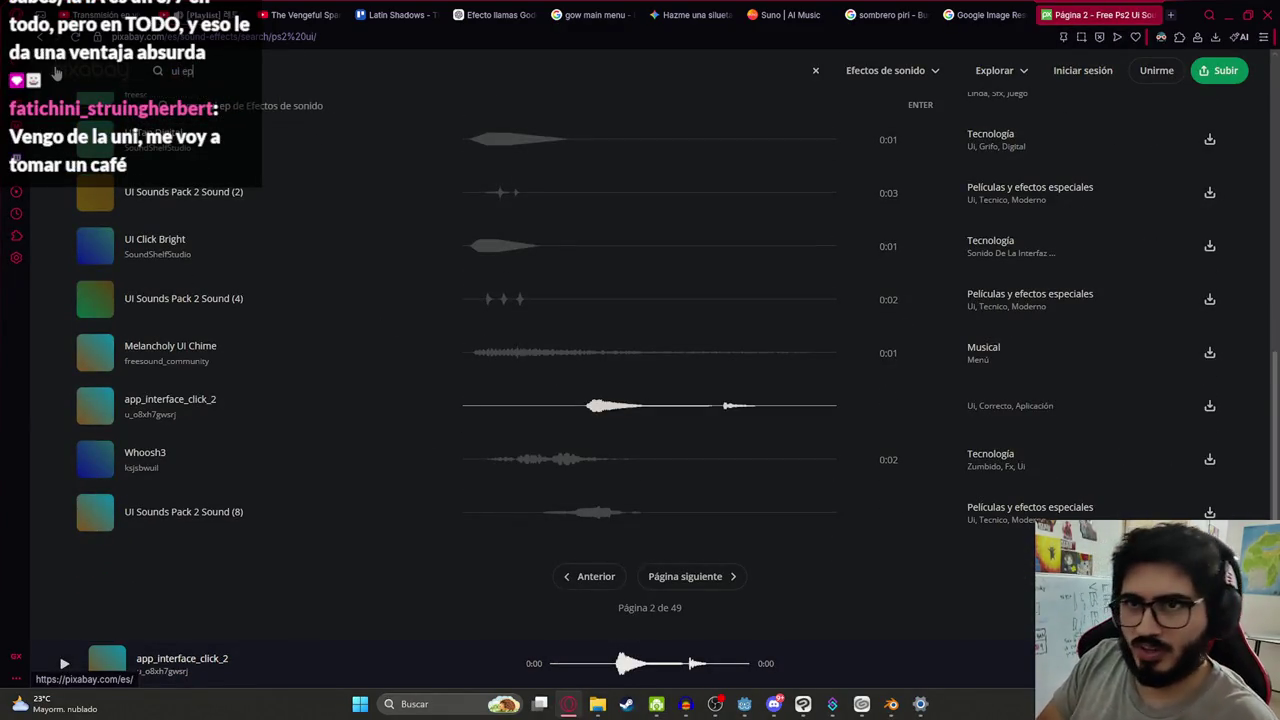
key(Return)
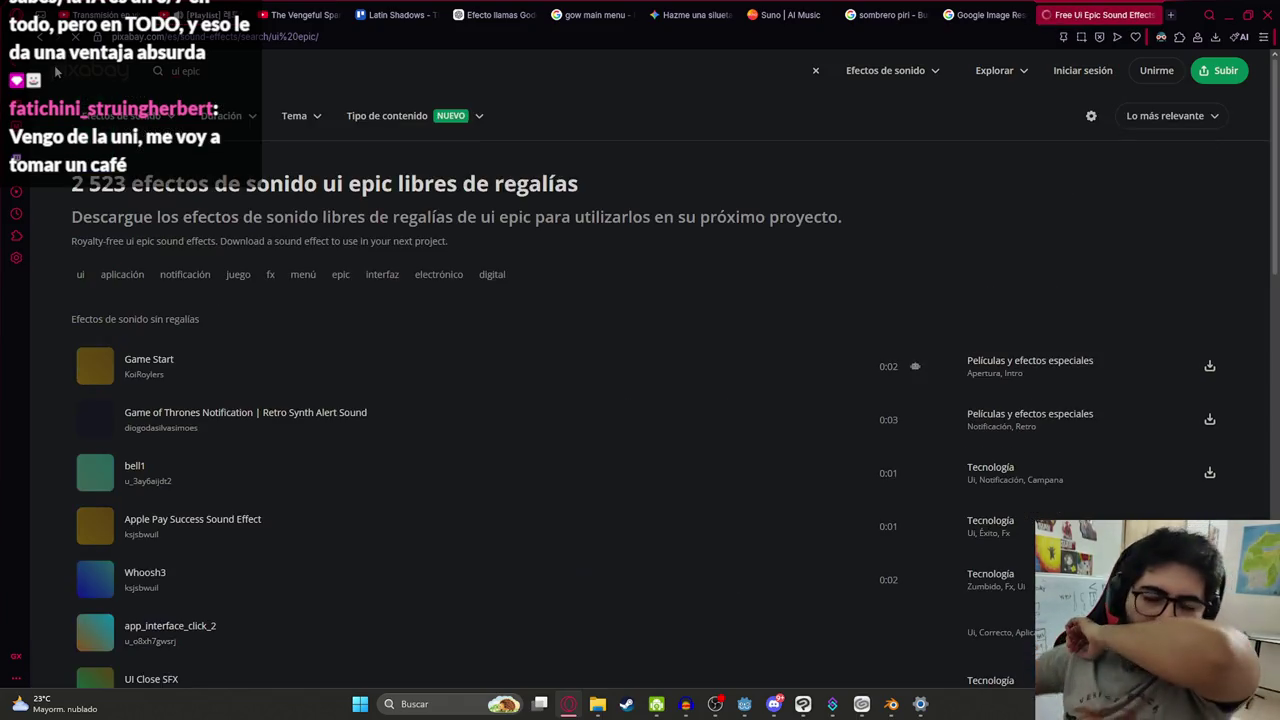
click(474, 369)
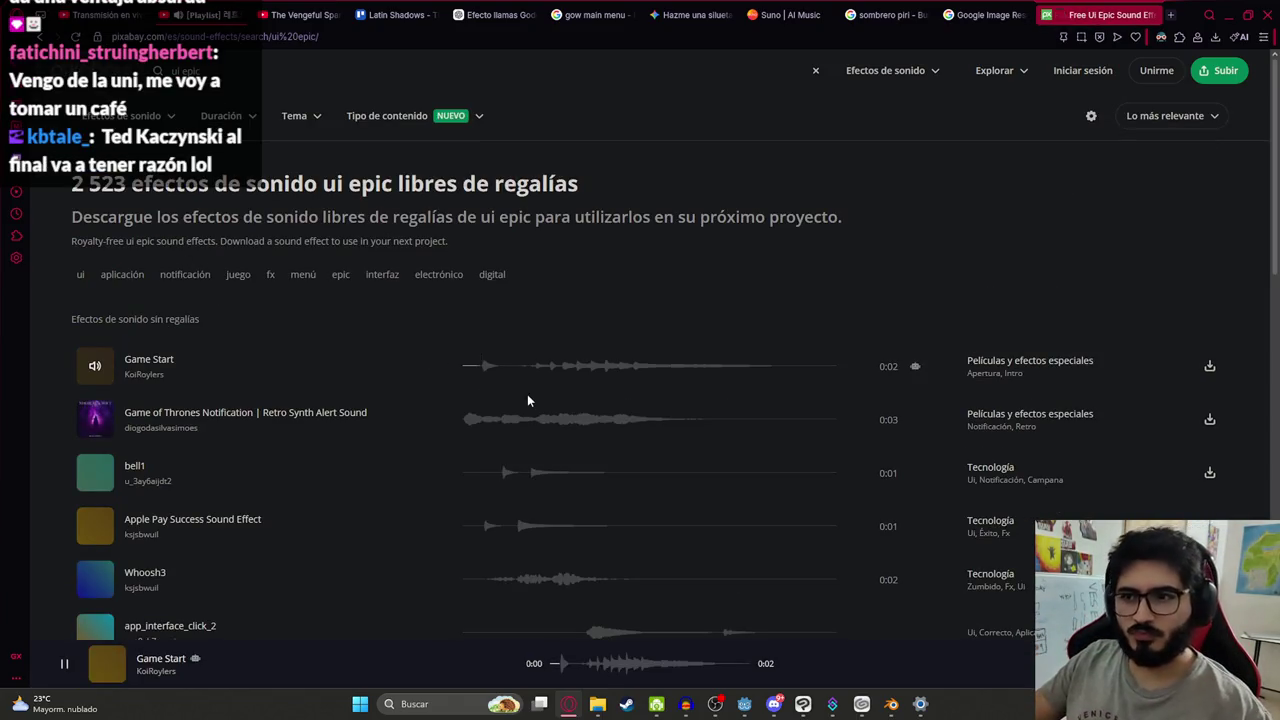
click(470, 419)
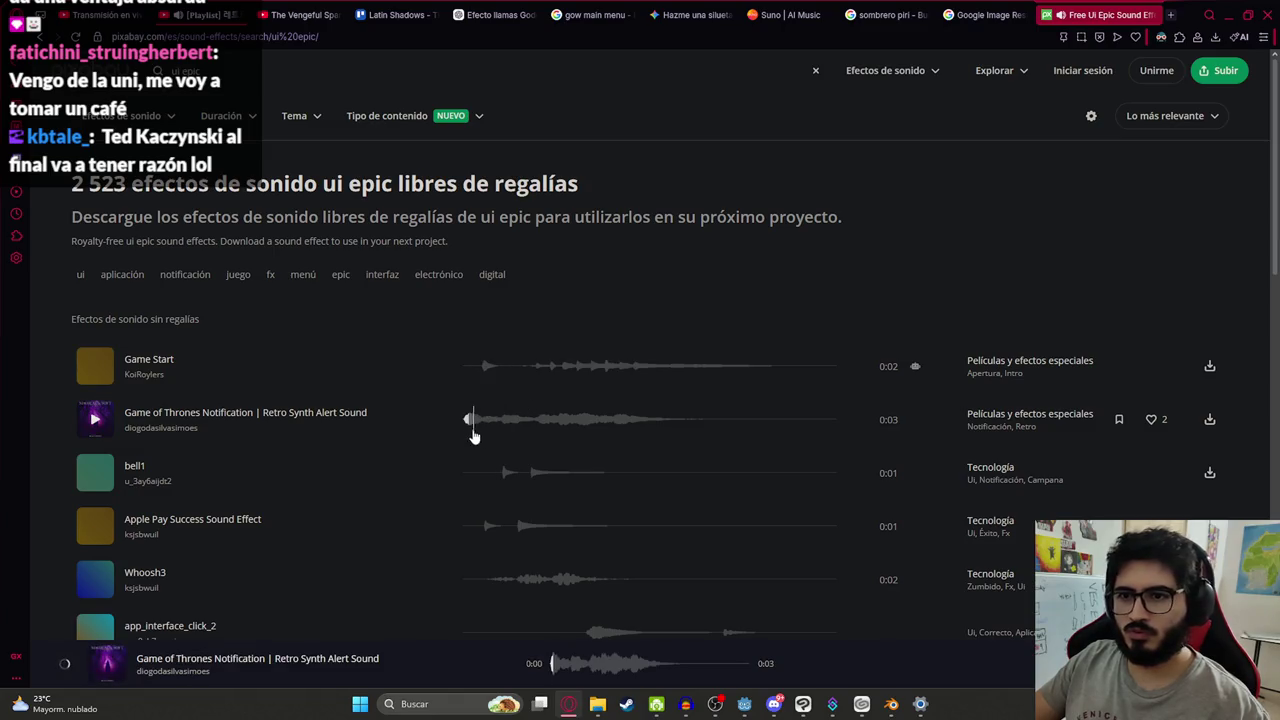
click(496, 470)
click(488, 525)
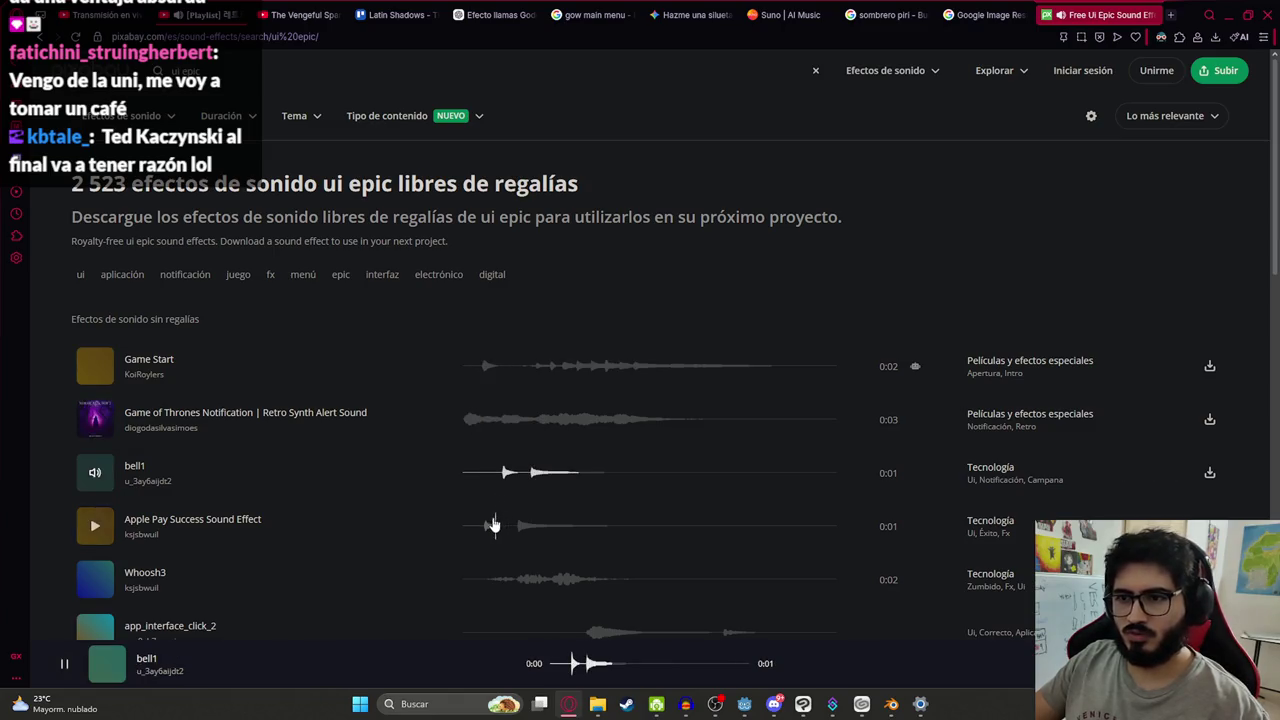
Preview Whoosh3, app_interface_click_2, UI Close SFX, WHIP and flower_pickup_positive
scroll(487, 525, down, 3)
click(485, 385)
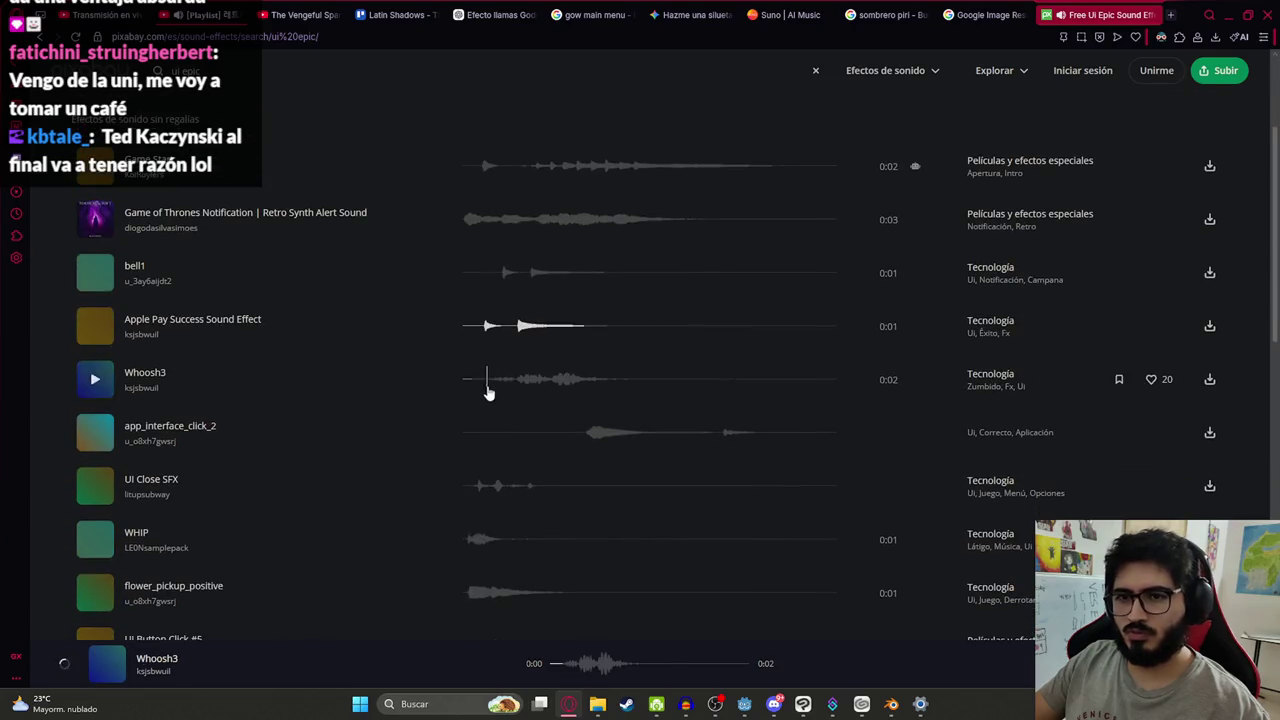
click(579, 442)
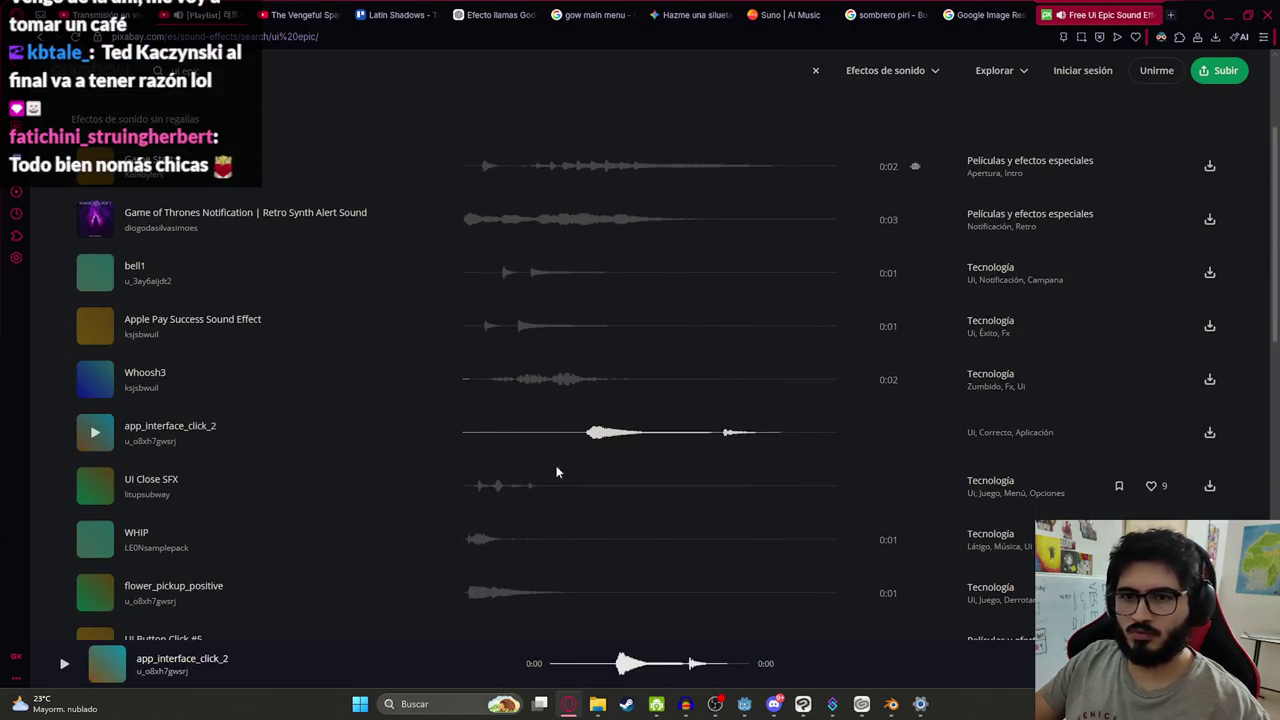
click(460, 487)
click(468, 530)
scroll(469, 530, down, 2)
click(469, 462)
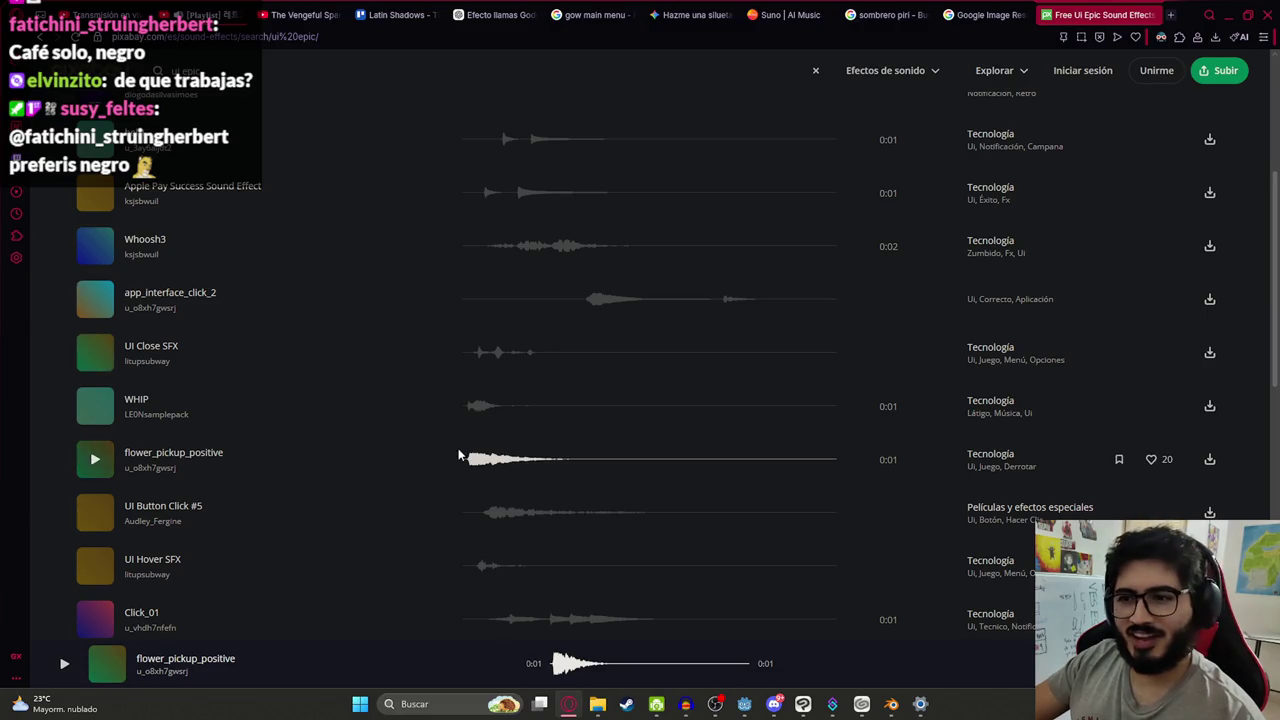
Back on the Pixabay results, preview flower_pickup_positive, UI Button Click #5, UI Hover SFX and Click_01
click(700, 14)
drag(1100, 14, 593, 6)
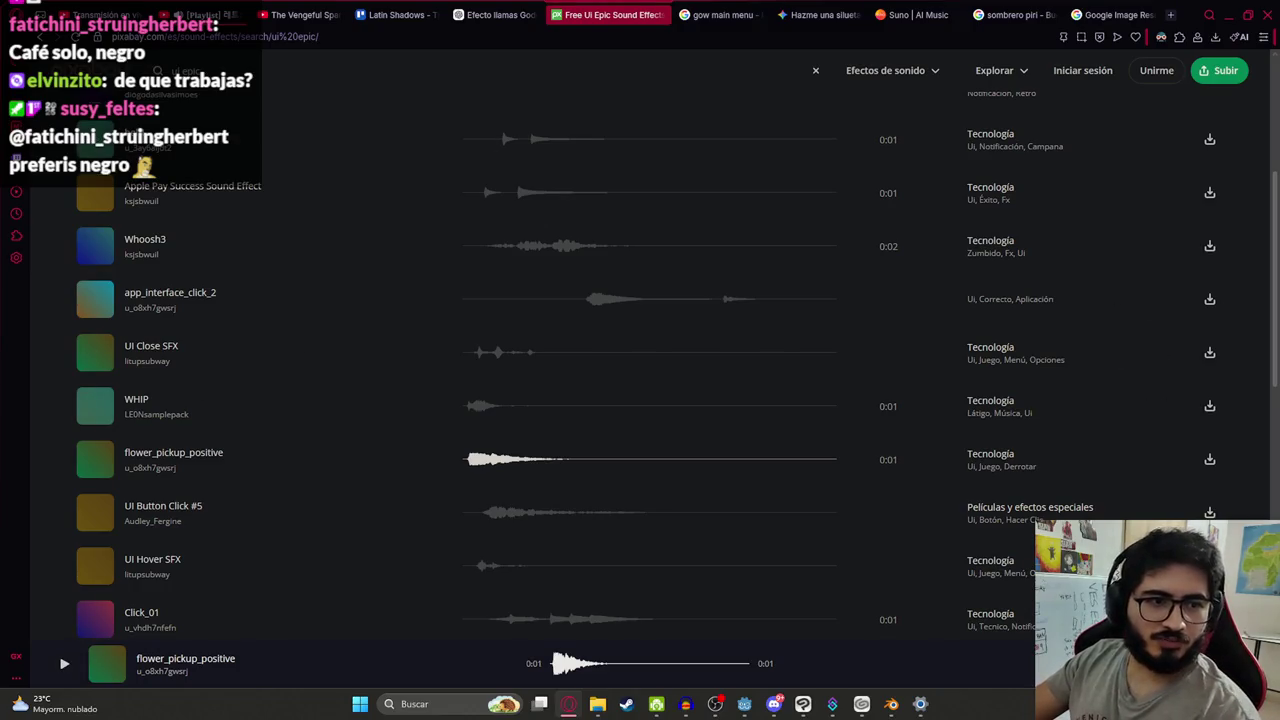
click(472, 463)
click(484, 515)
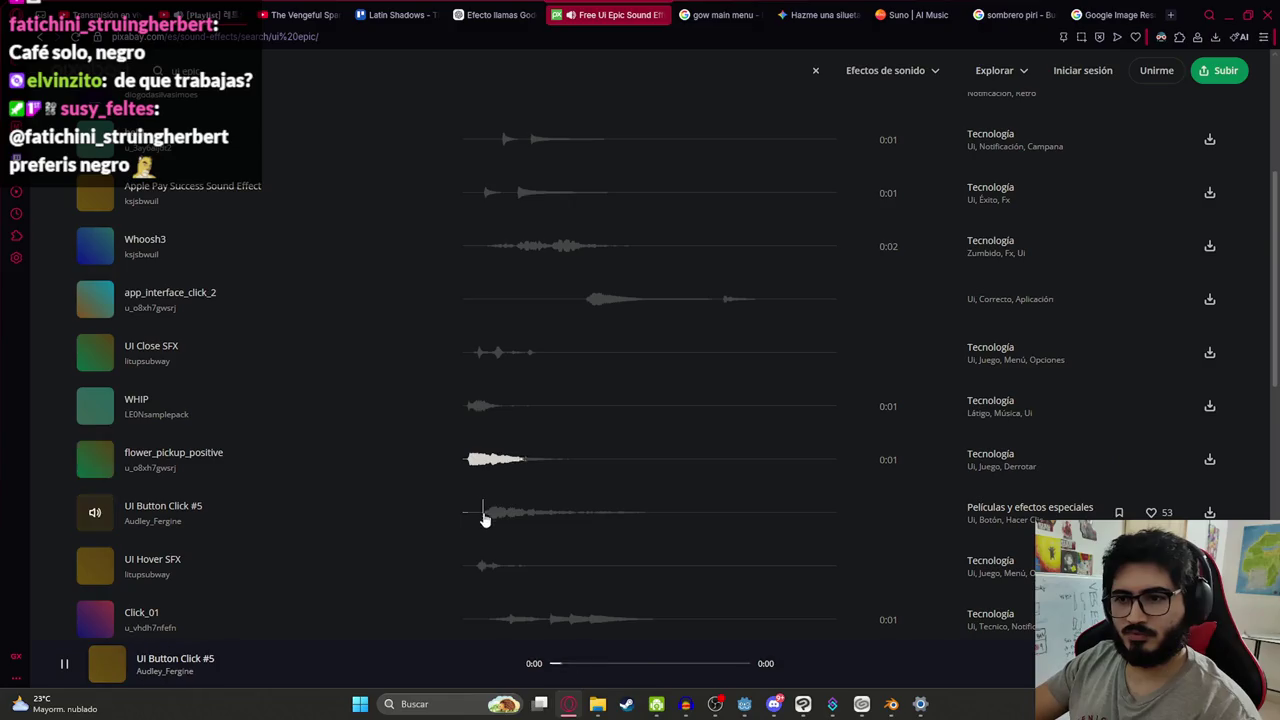
scroll(484, 517, down, 1)
click(481, 500)
click(497, 548)
scroll(500, 520, down, 3)
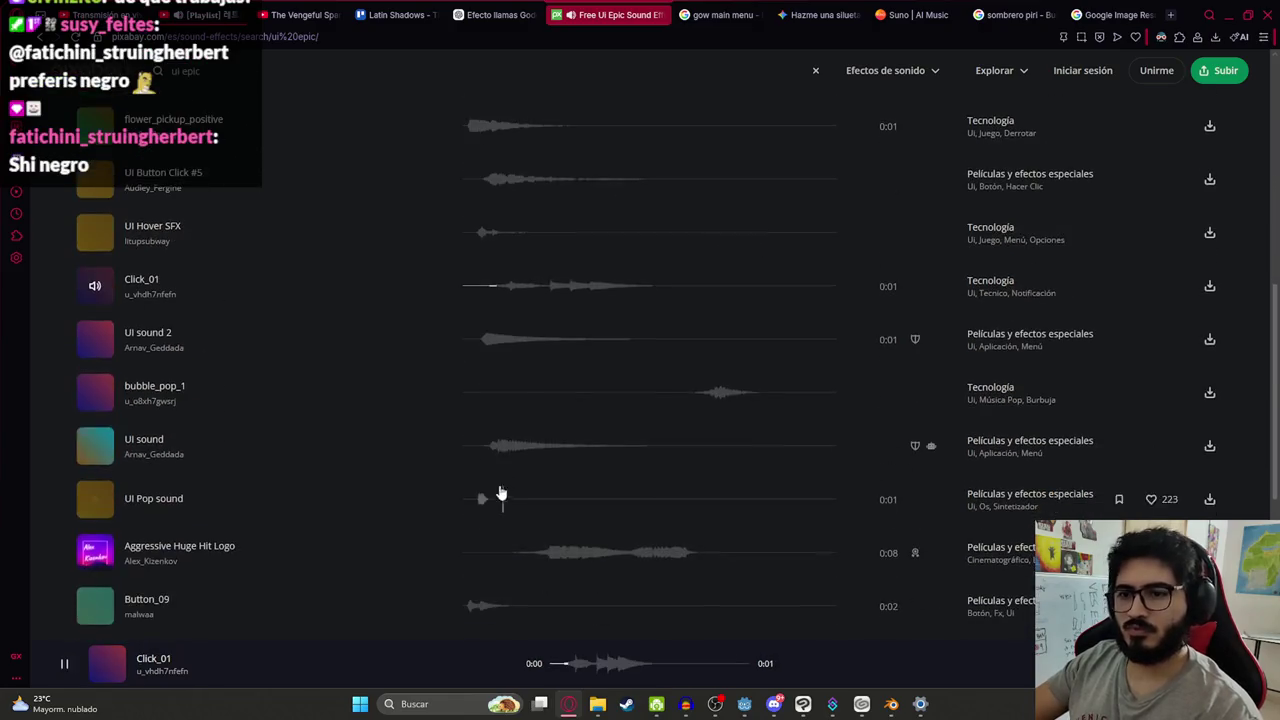
Preview UI sound 2, UI sound, UI Pop, Aggressive Huge Hit Logo, Button_09, 04_Handy Mitteilung 2 and Swipe
click(486, 338)
click(491, 446)
click(488, 505)
click(520, 551)
scroll(483, 417, down, 2)
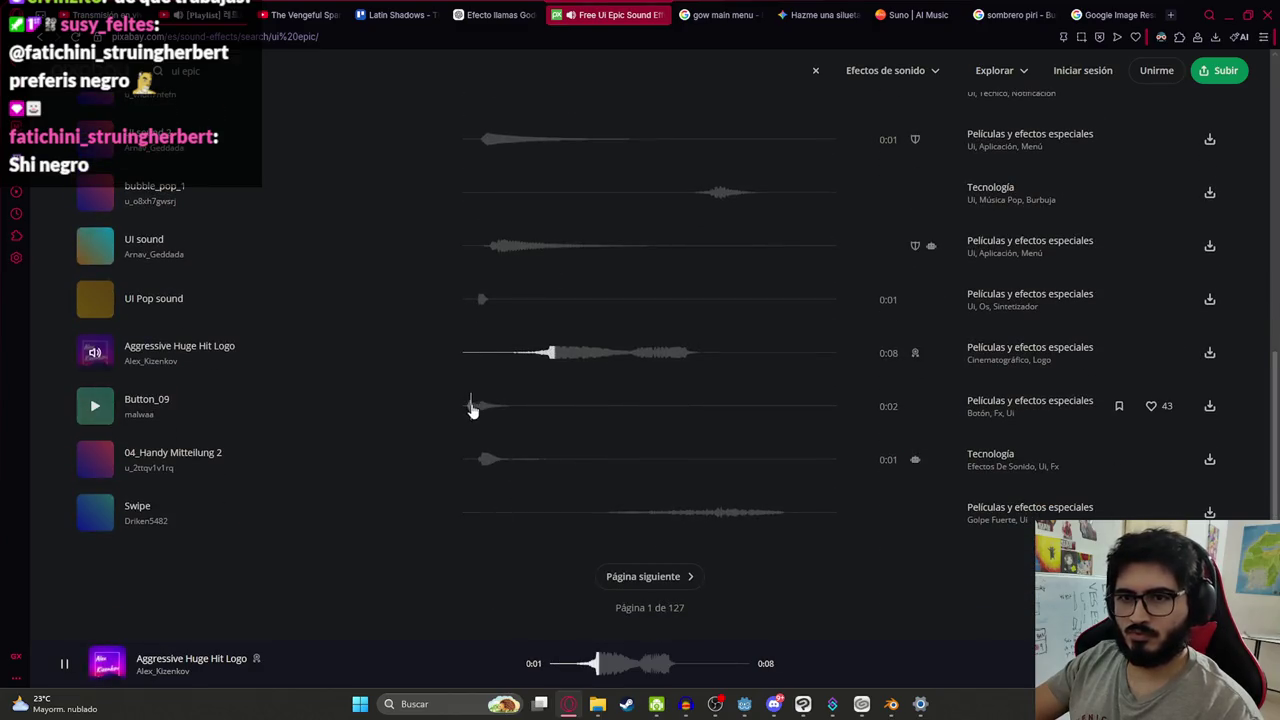
click(475, 412)
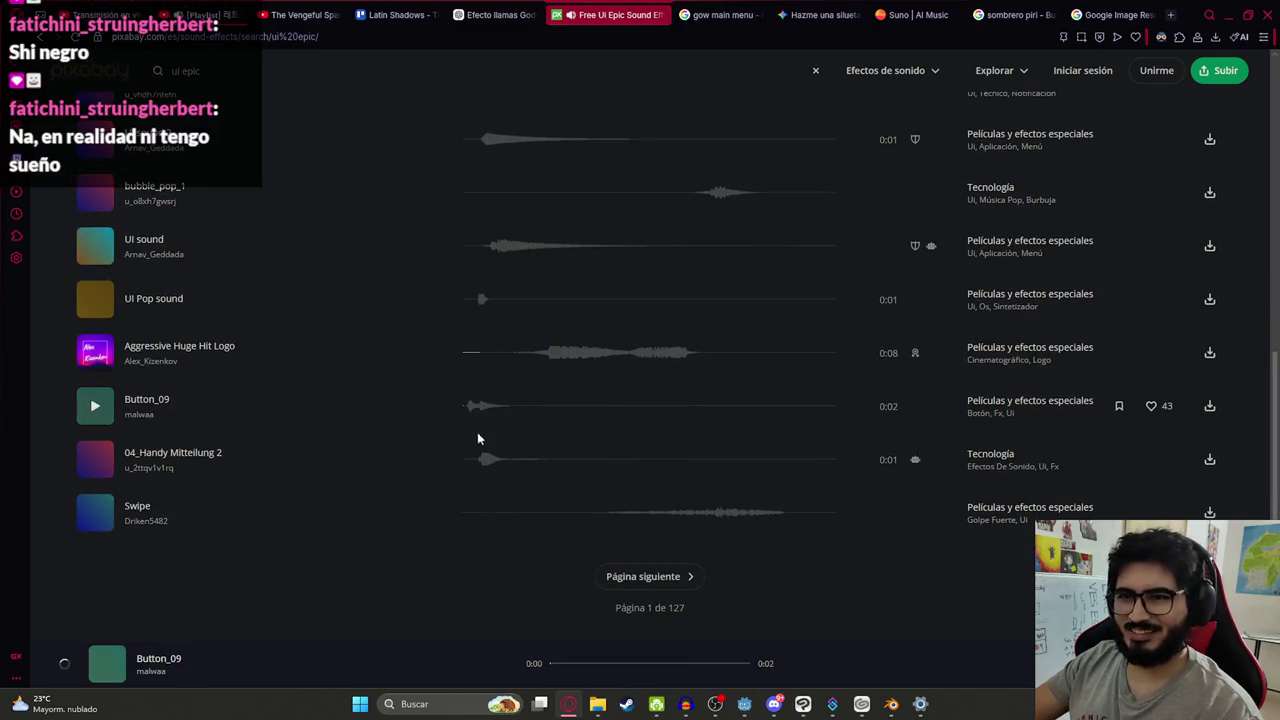
click(483, 458)
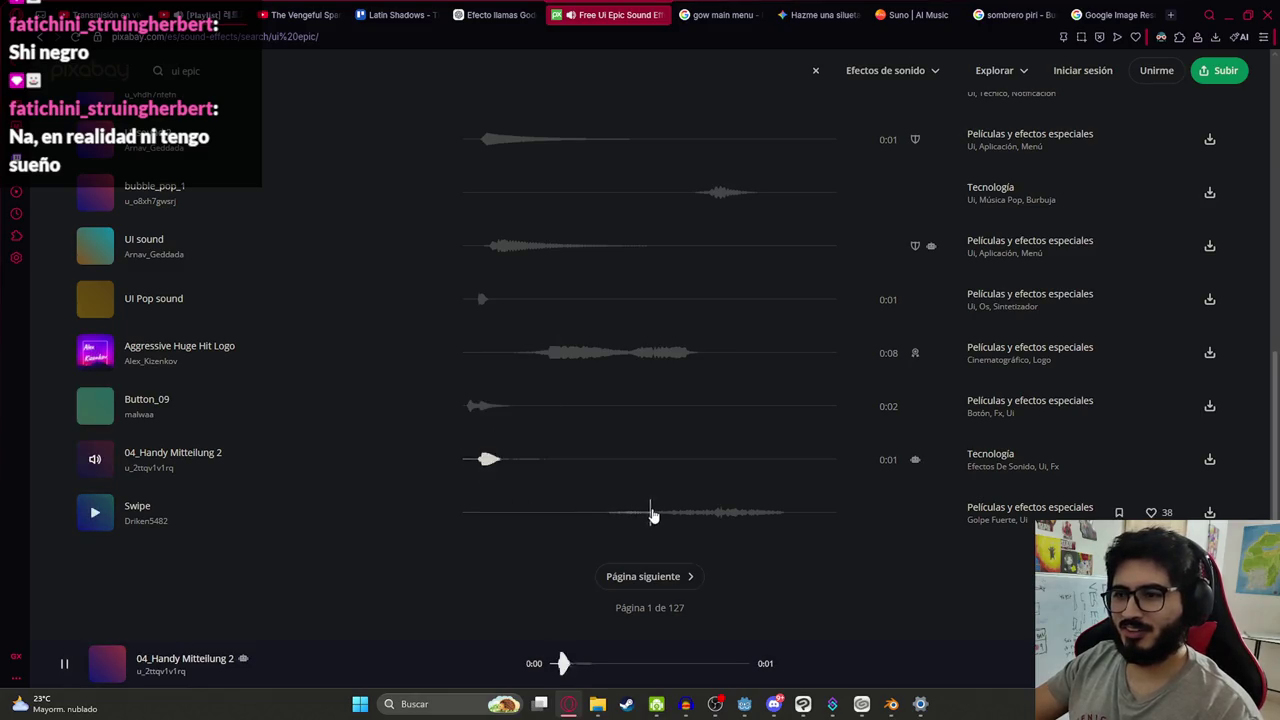
click(651, 515)
Go to results page 2 and preview UI Beep 4, UI Tap Light and Dark Engine Logo
click(650, 578)
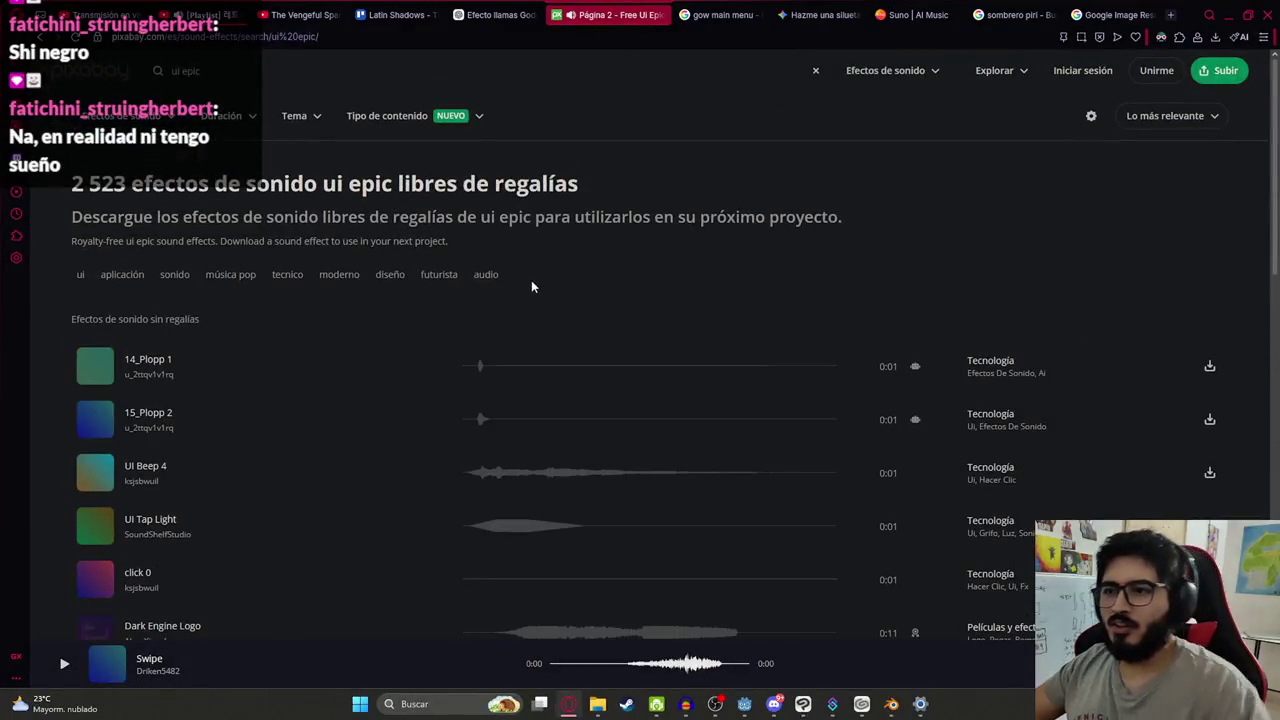
click(472, 478)
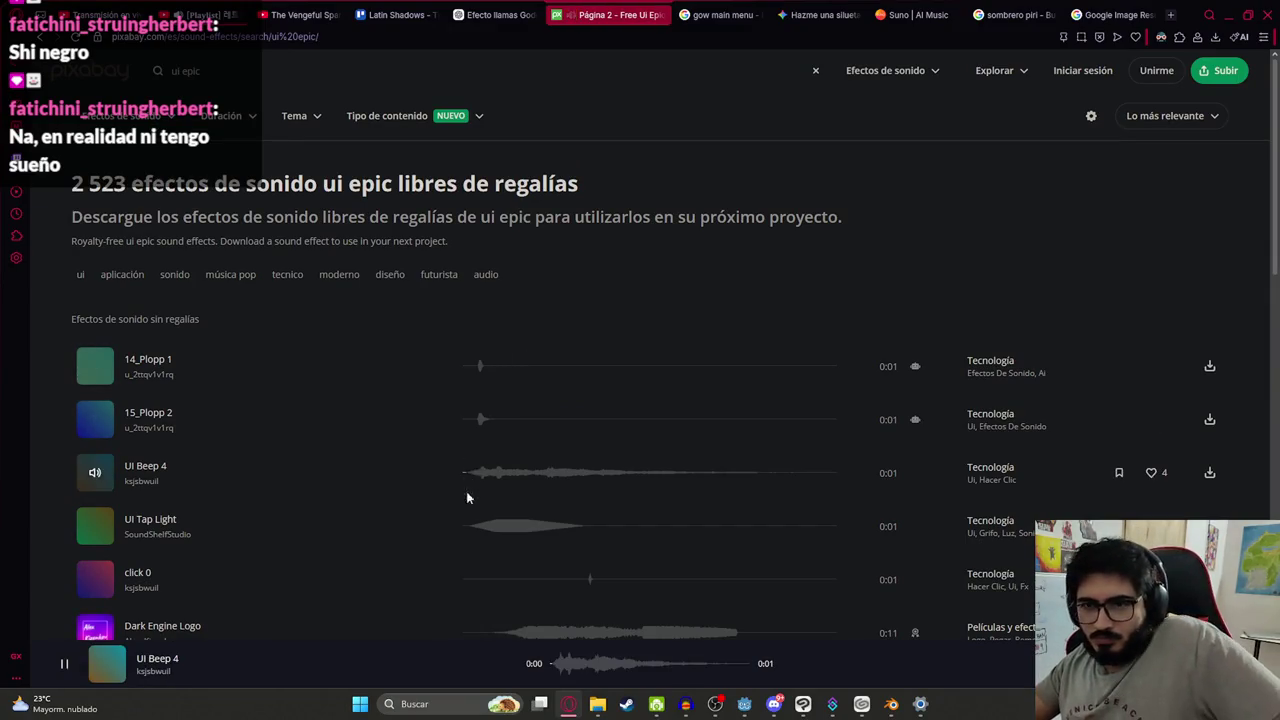
click(462, 520)
scroll(468, 515, down, 2)
click(501, 432)
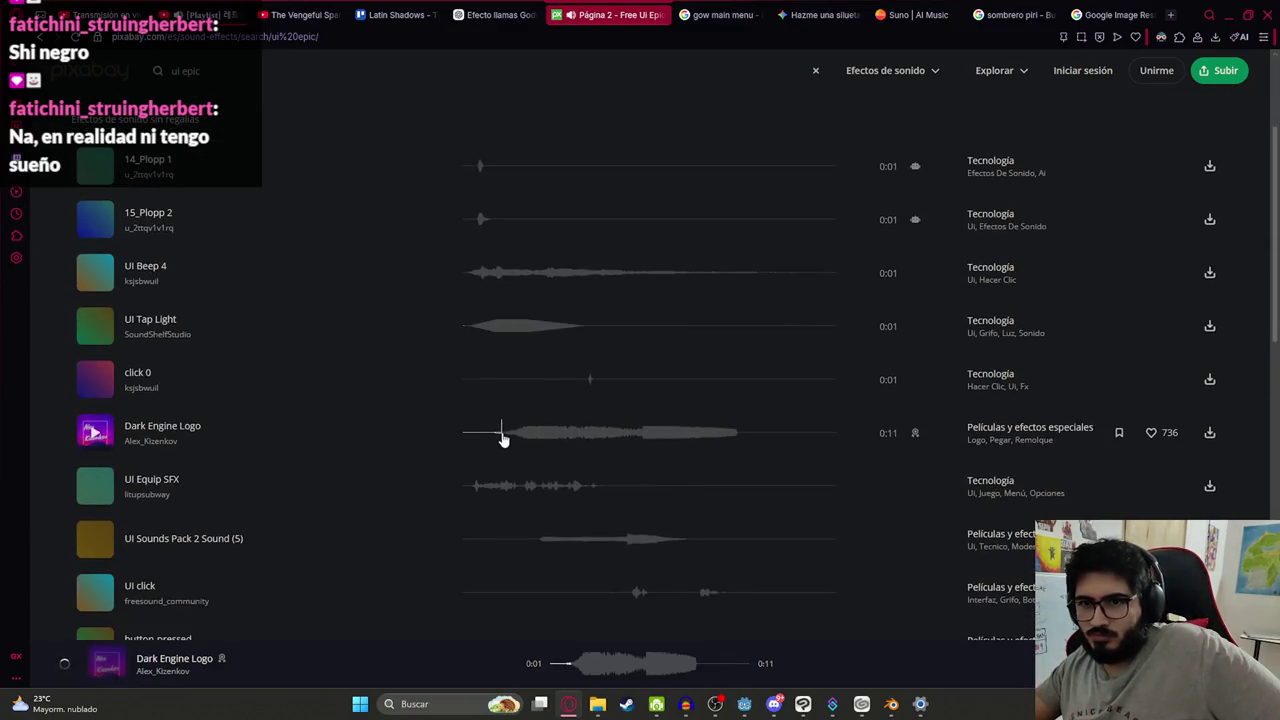
scroll(503, 440, down, 1)
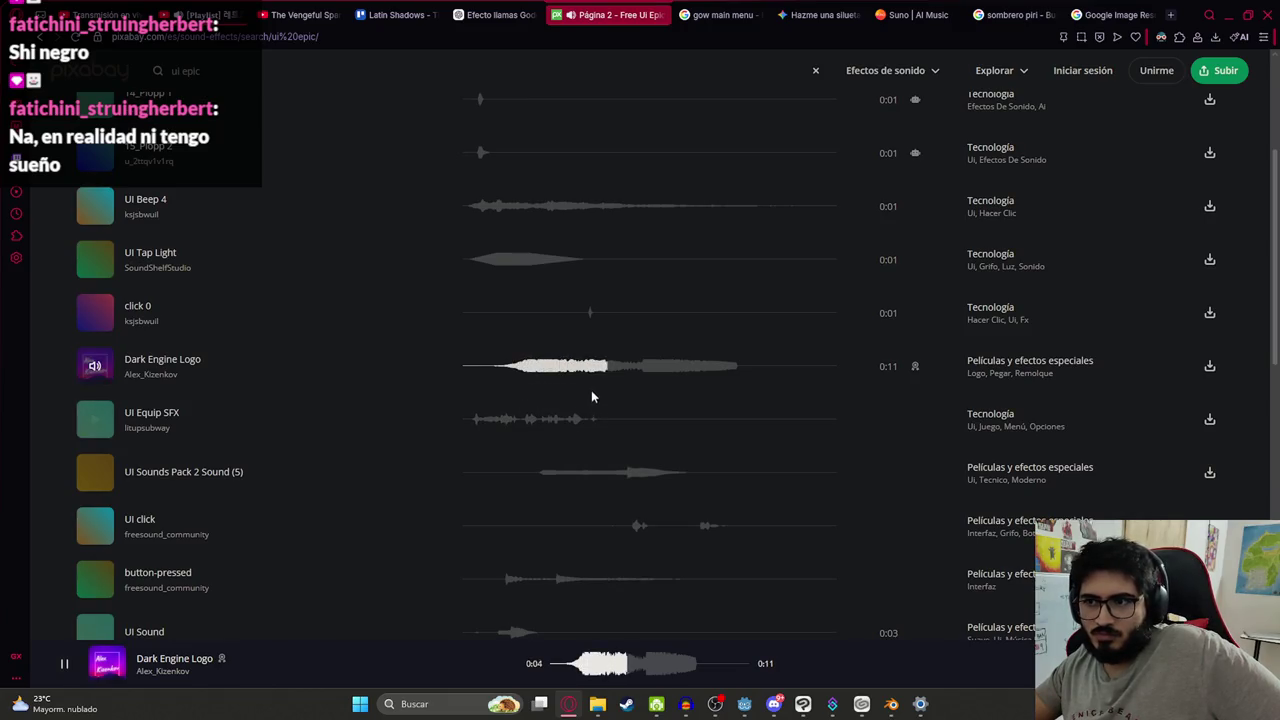
Preview UI Equip SFX, UI Sounds Pack 2 Sound (5), UI click and button-pressed
click(476, 424)
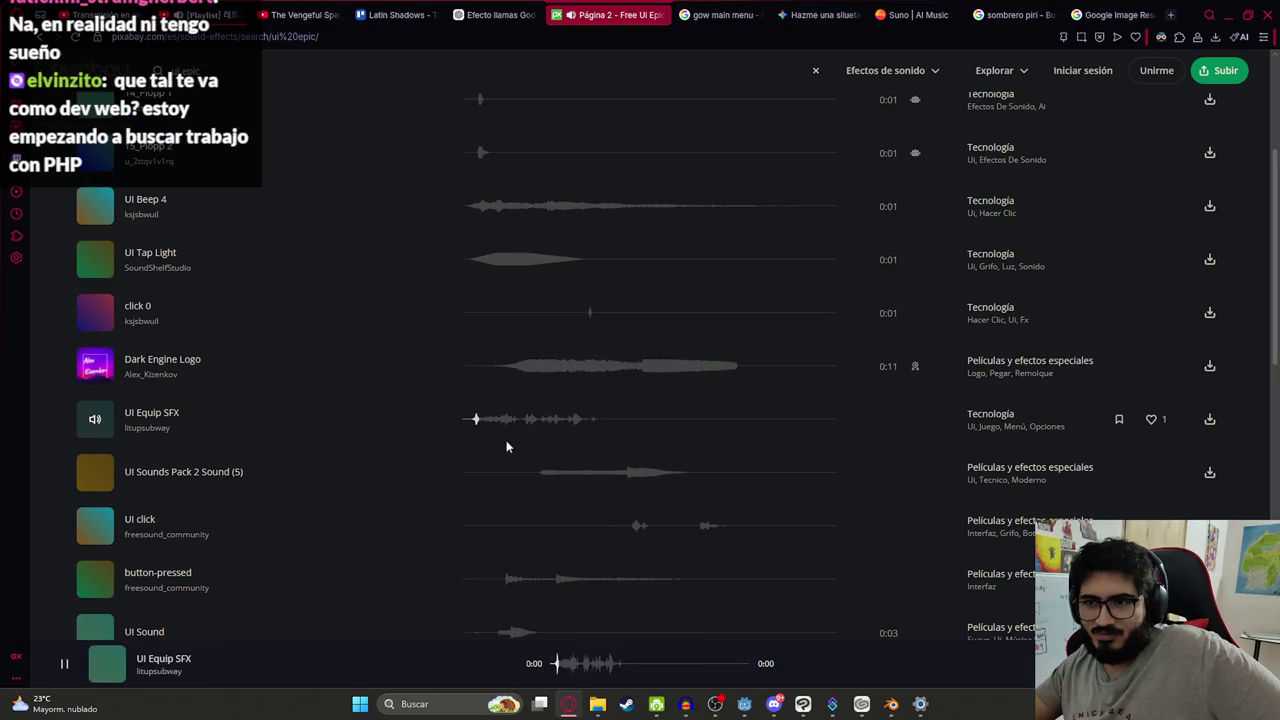
click(548, 472)
click(614, 537)
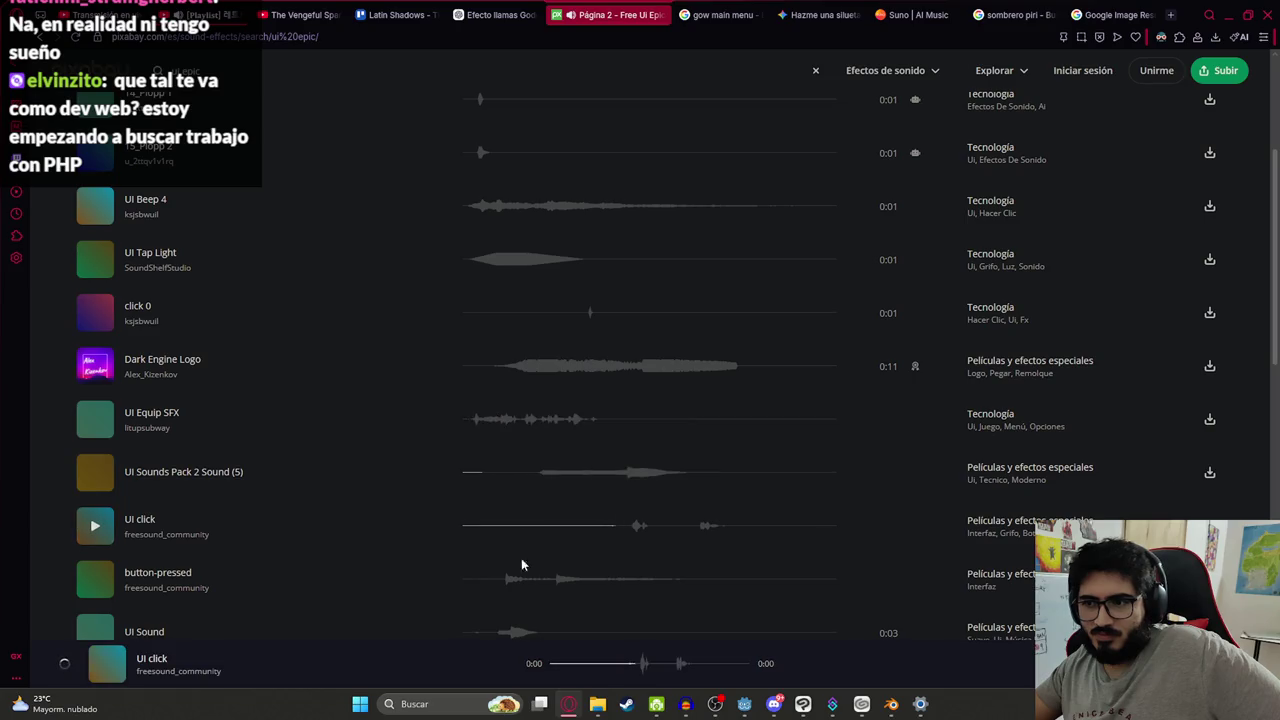
click(502, 580)
scroll(420, 300, up, 3)
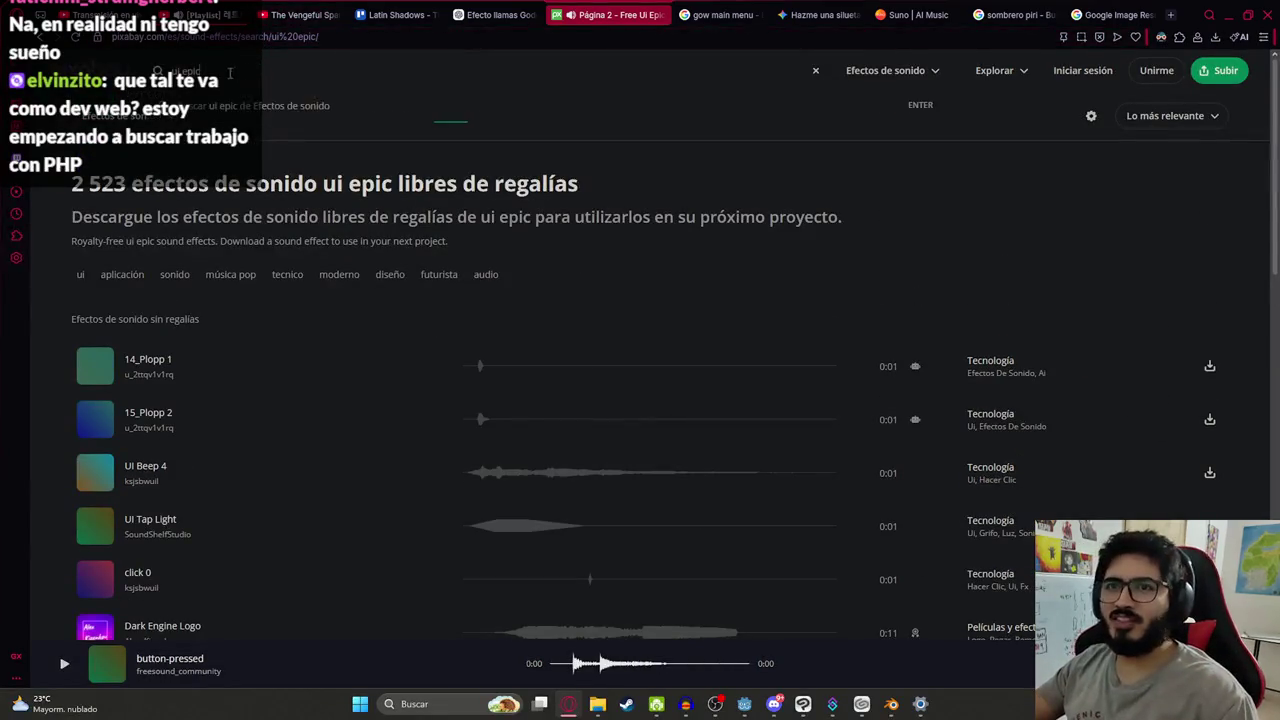
Search Pixabay sound effects for 'guitar'
click(175, 75)
text(itar)
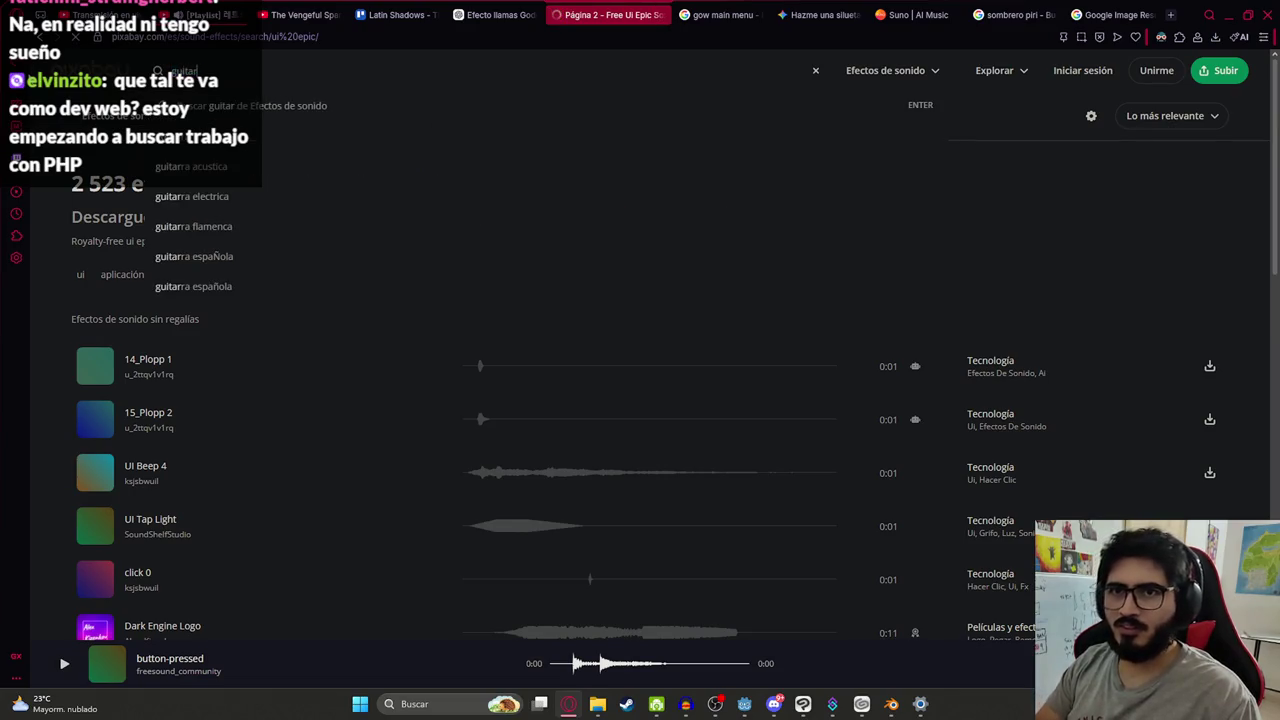
click(266, 286)
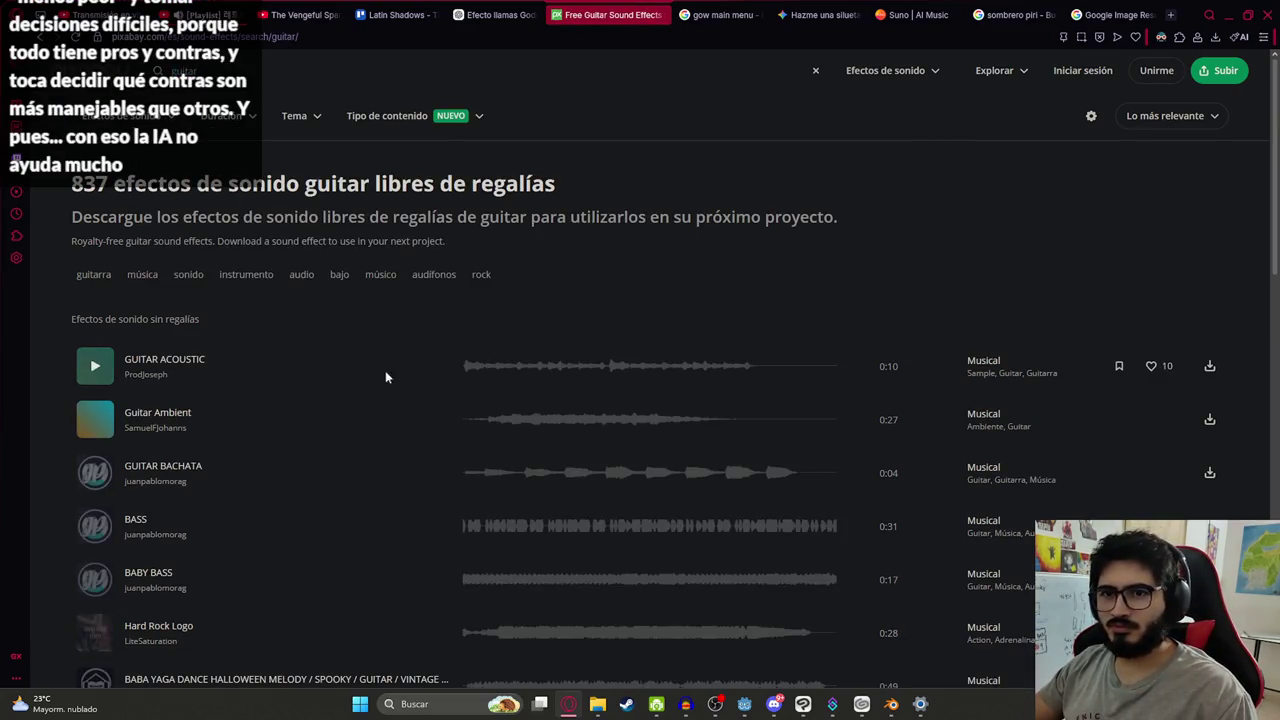
Audition the Guitar Ambient clip at several points, then preview GUITAR BACHATA
click(478, 418)
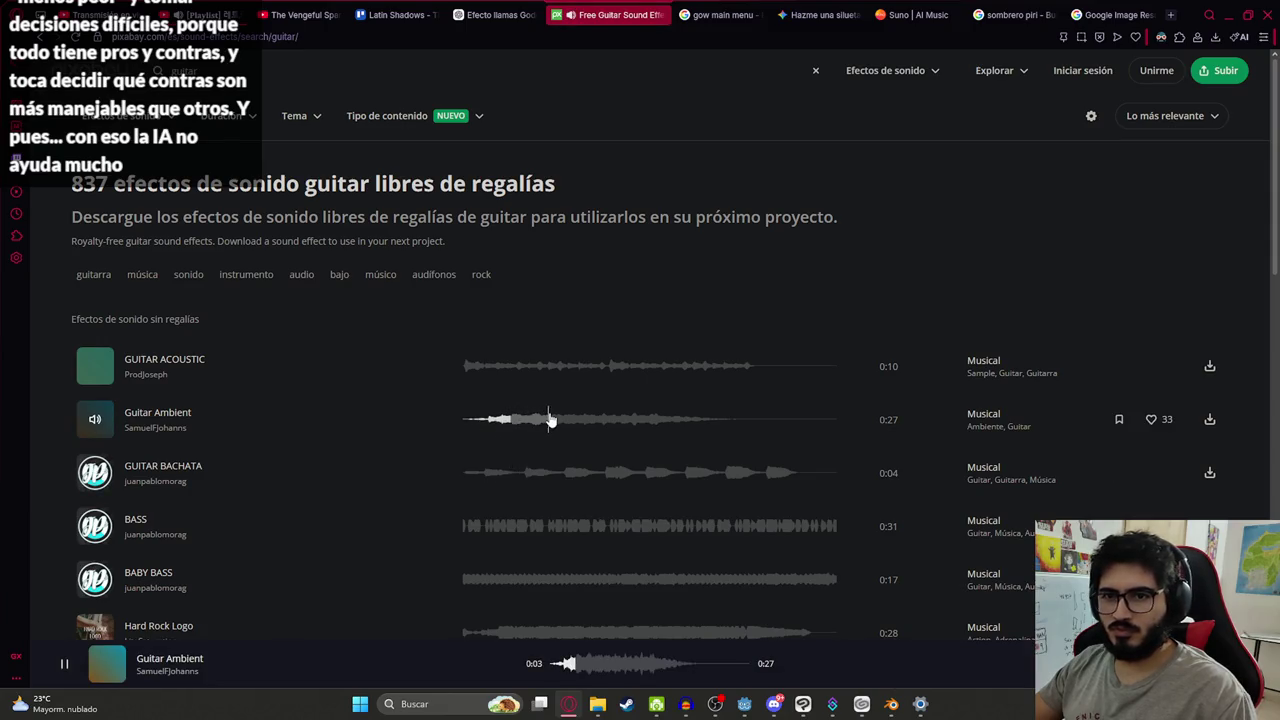
click(581, 420)
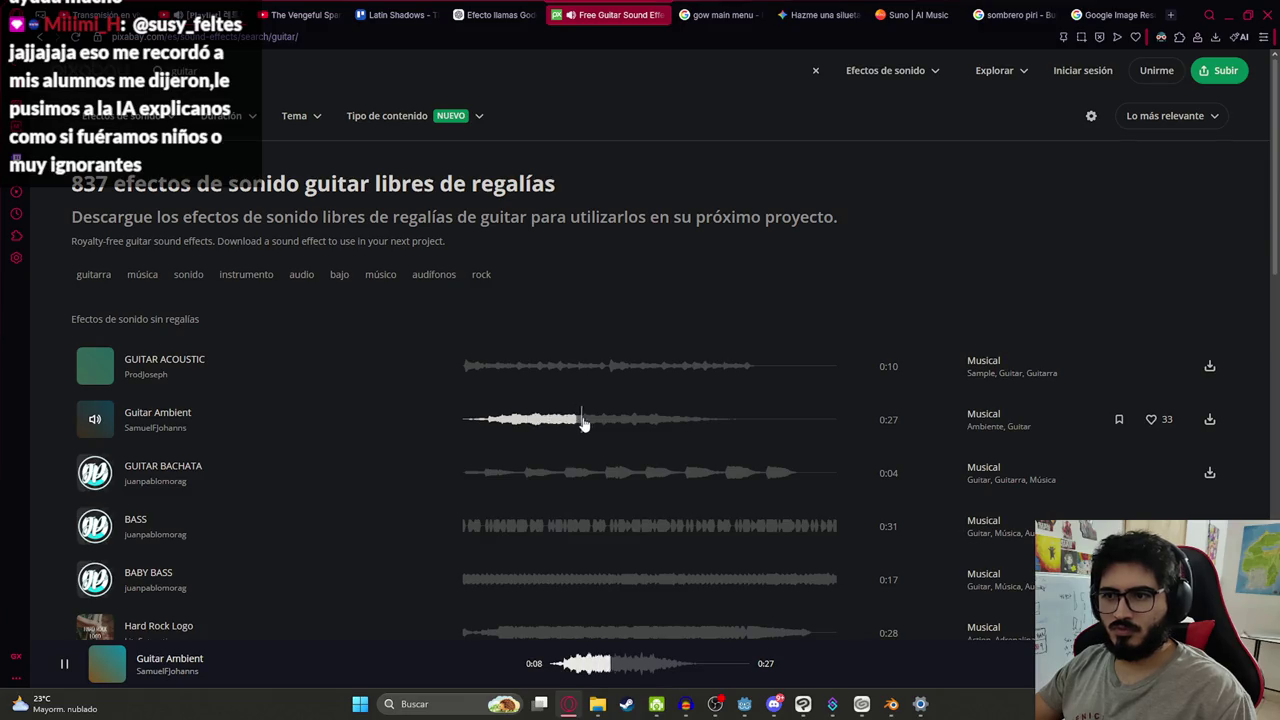
click(638, 420)
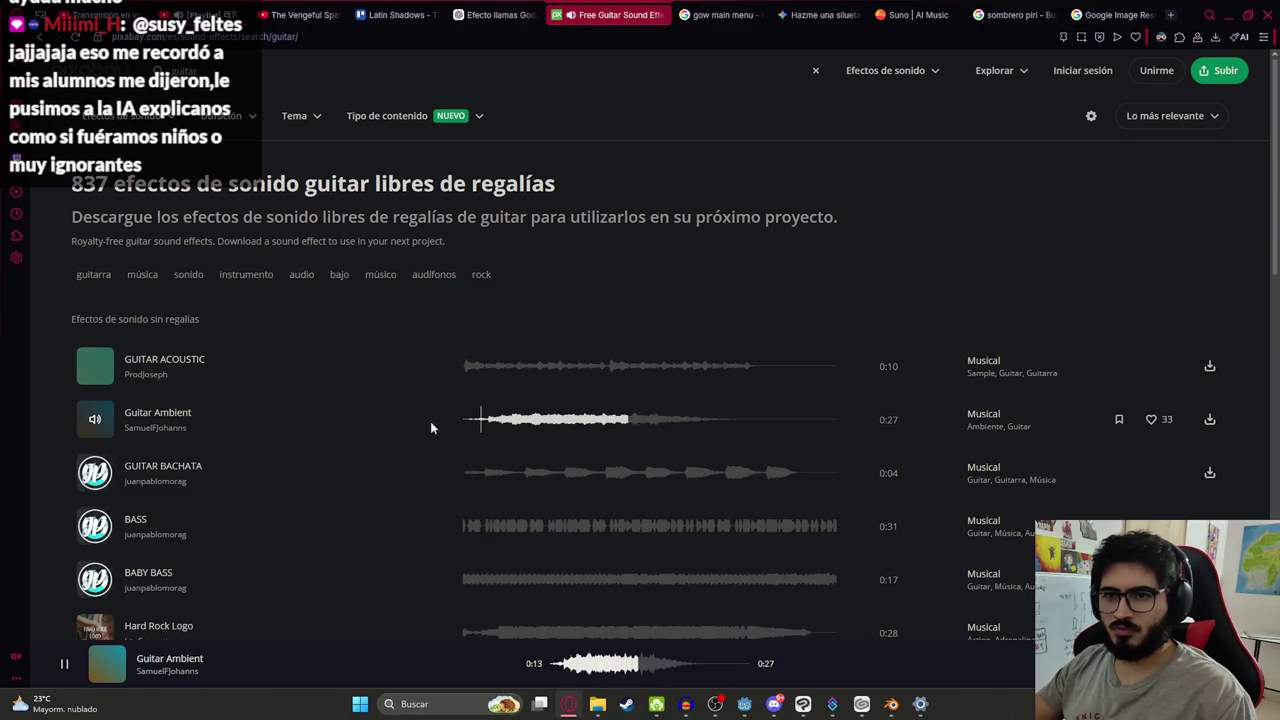
click(96, 419)
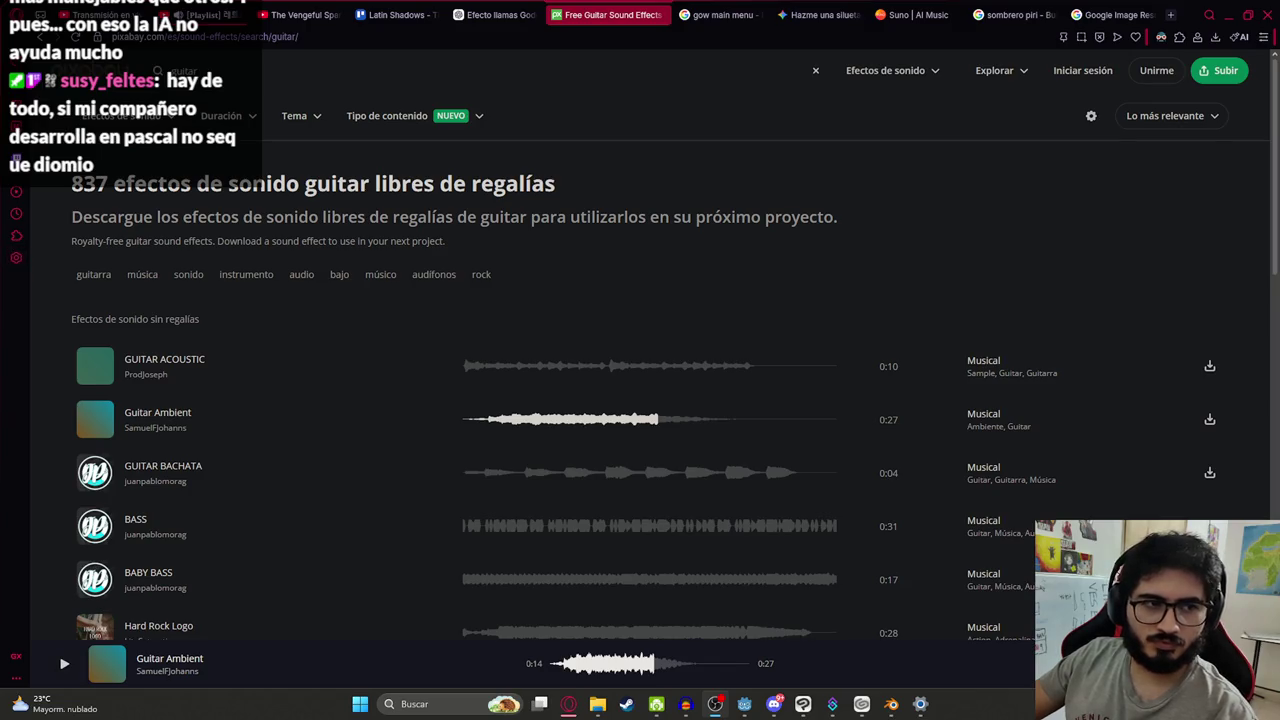
click(486, 425)
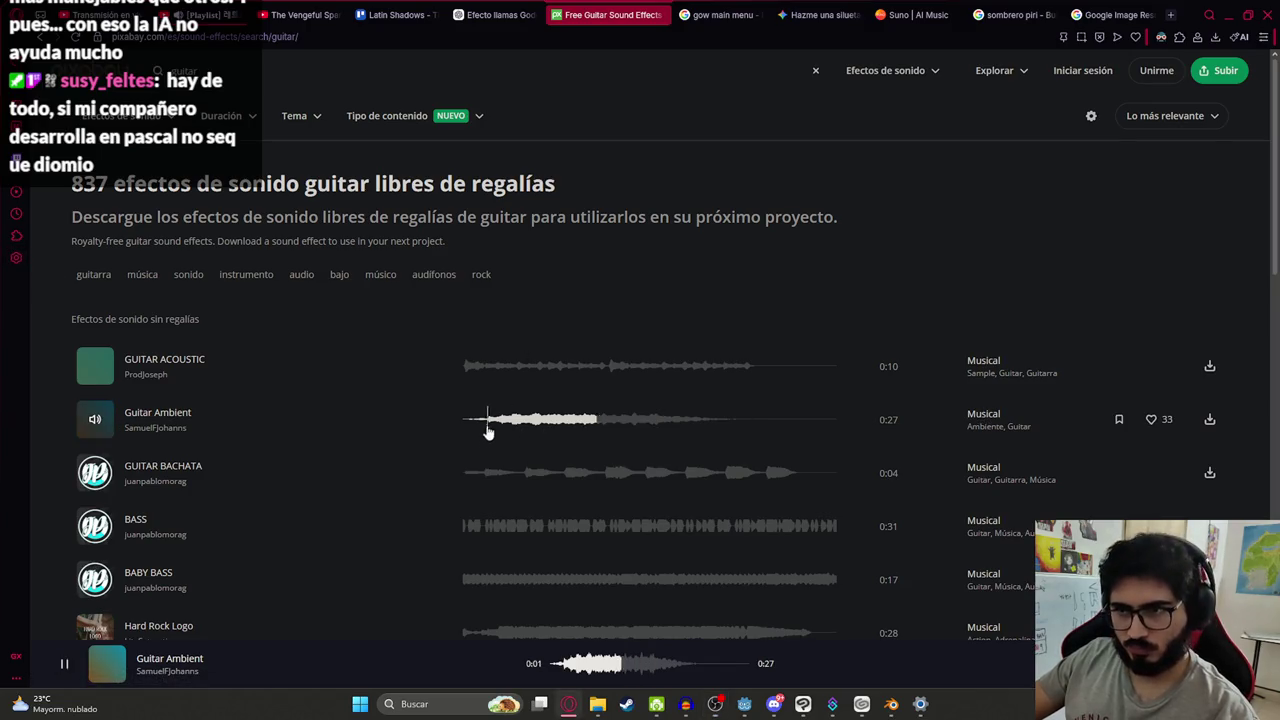
click(477, 473)
scroll(237, 471, down, 3)
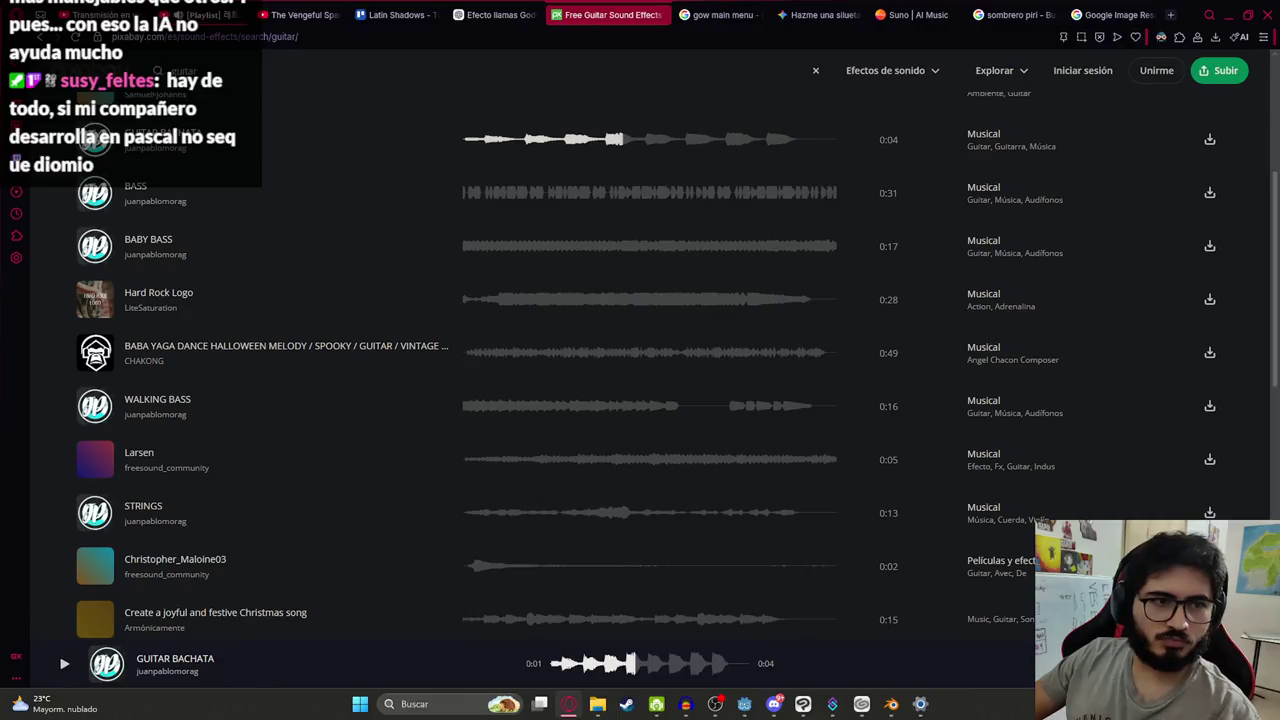
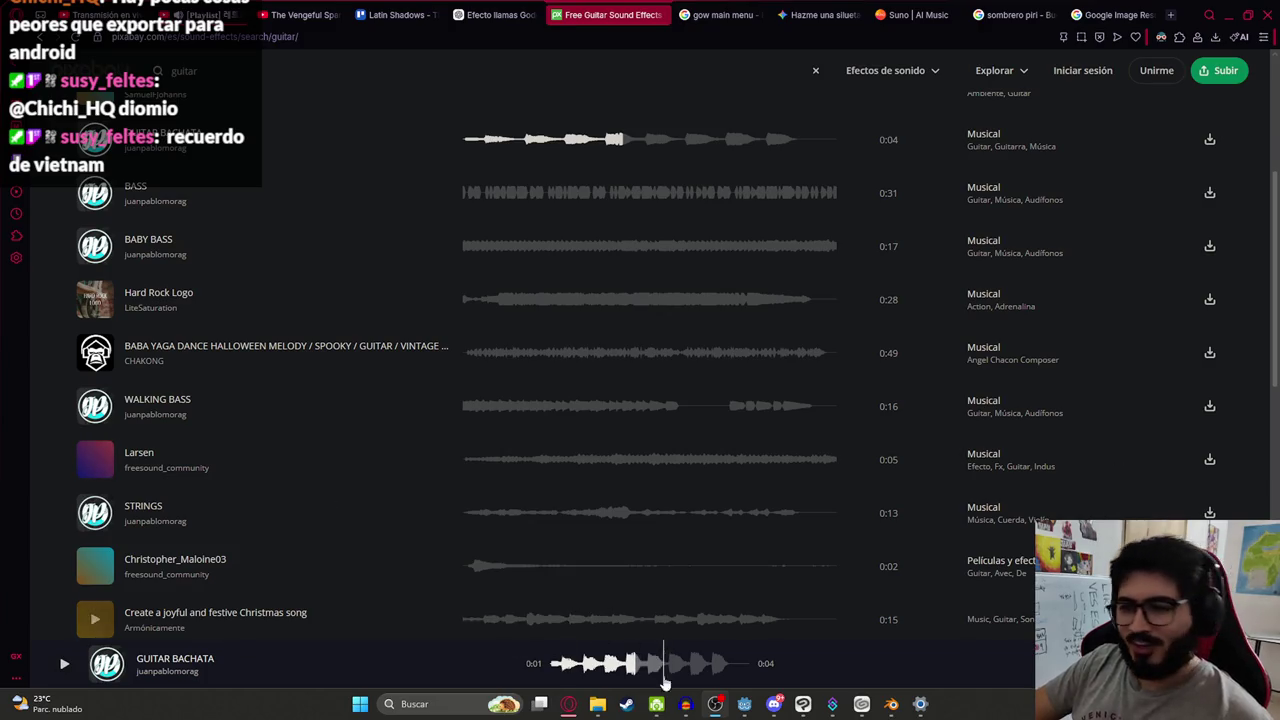
Preview the Hard Rock Logo, Baba Yaga, Larsen, STRINGS, Christmas song and guitartest sounds
click(486, 300)
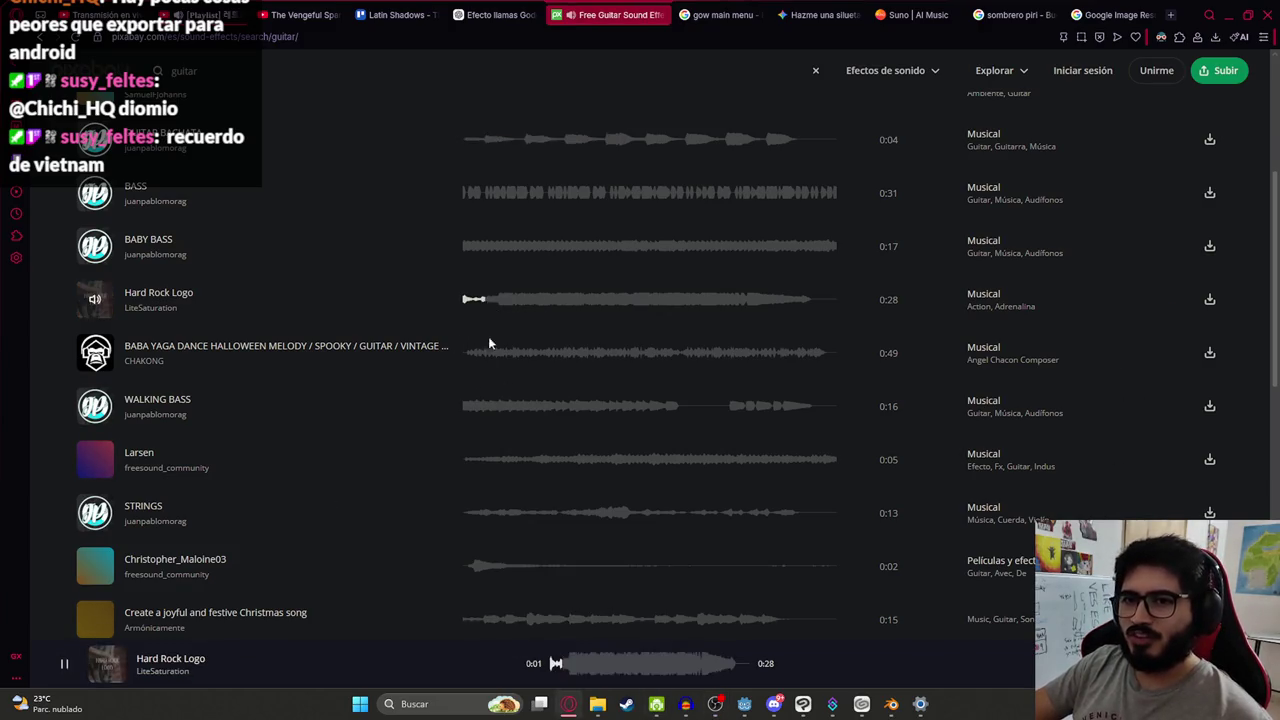
click(478, 352)
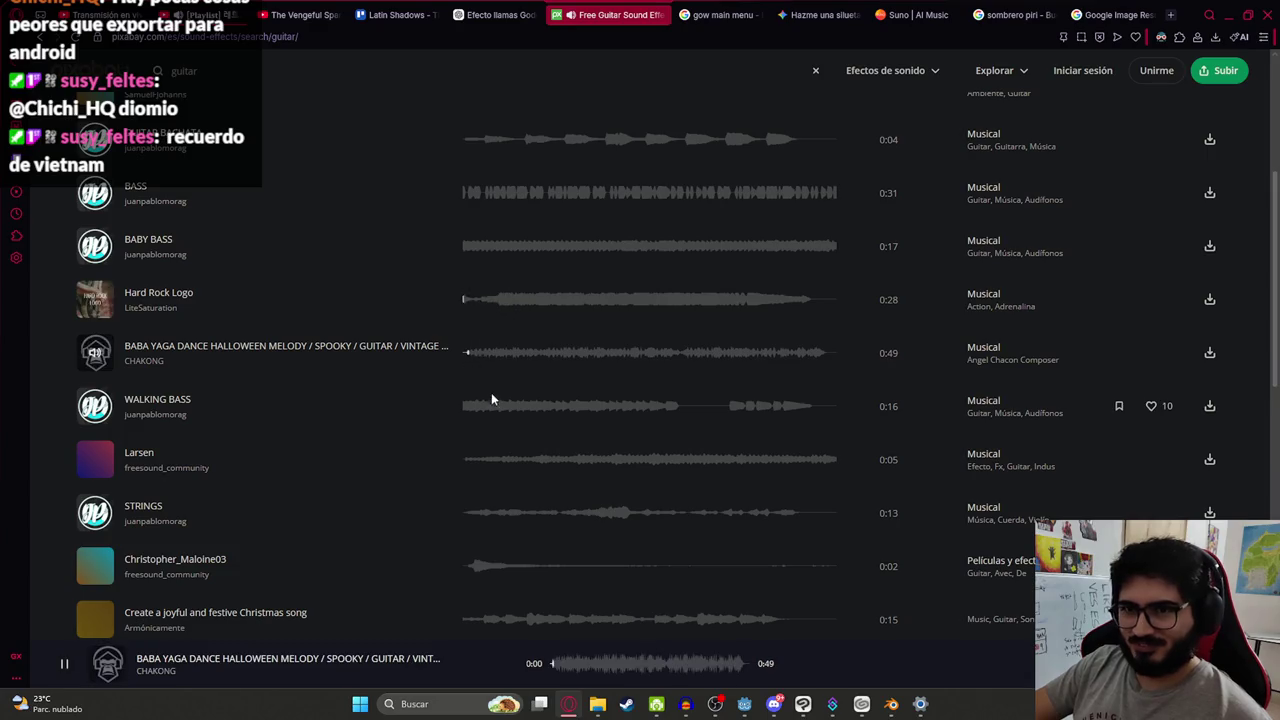
click(476, 461)
click(477, 515)
click(478, 566)
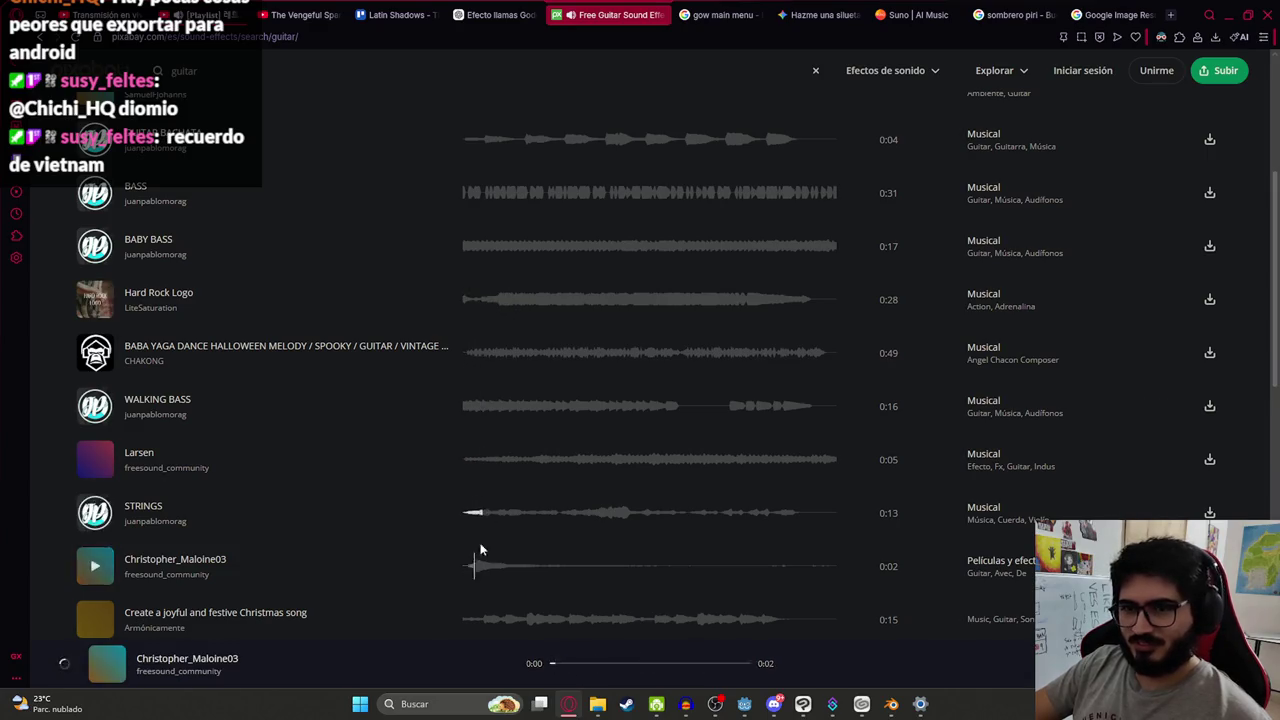
scroll(478, 500, down, 2)
click(477, 419)
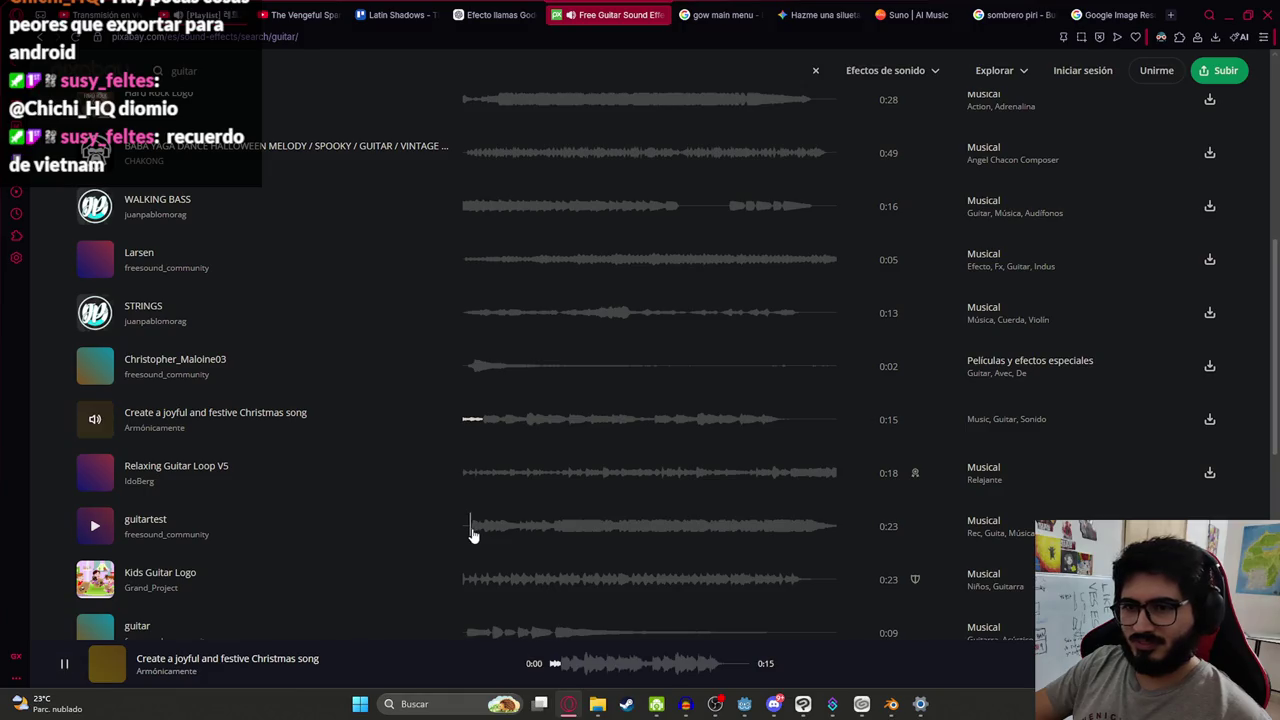
click(476, 533)
scroll(476, 500, down, 2)
Preview Dark Guitar, Dramatic Guitar, Guitar Swell and Guitar Intro, then go to results page 2
click(477, 440)
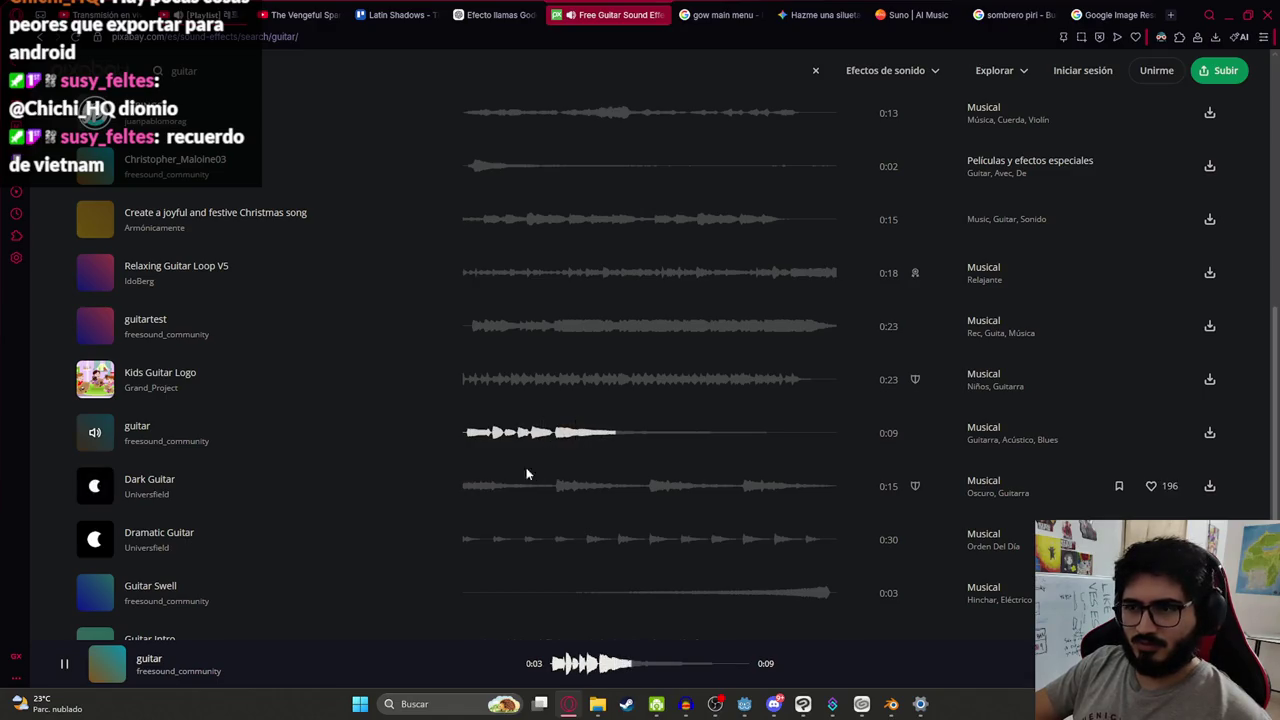
click(470, 492)
click(469, 540)
scroll(460, 520, down, 2)
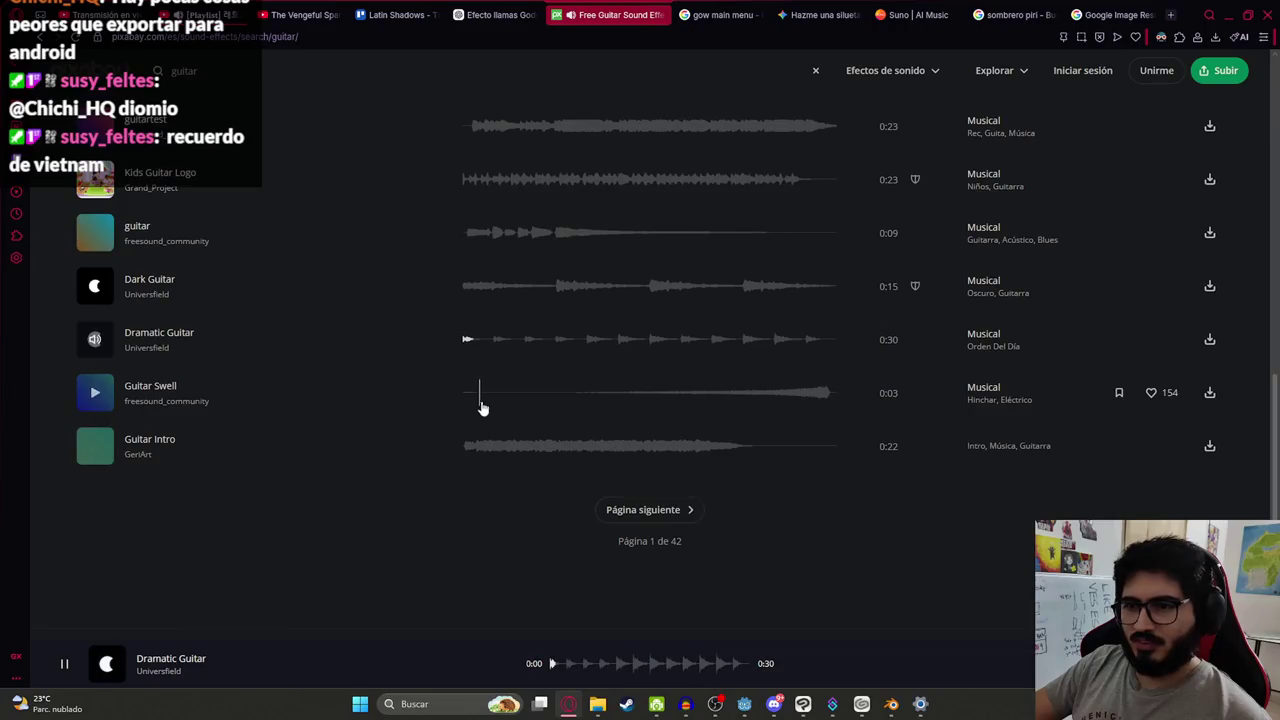
click(785, 395)
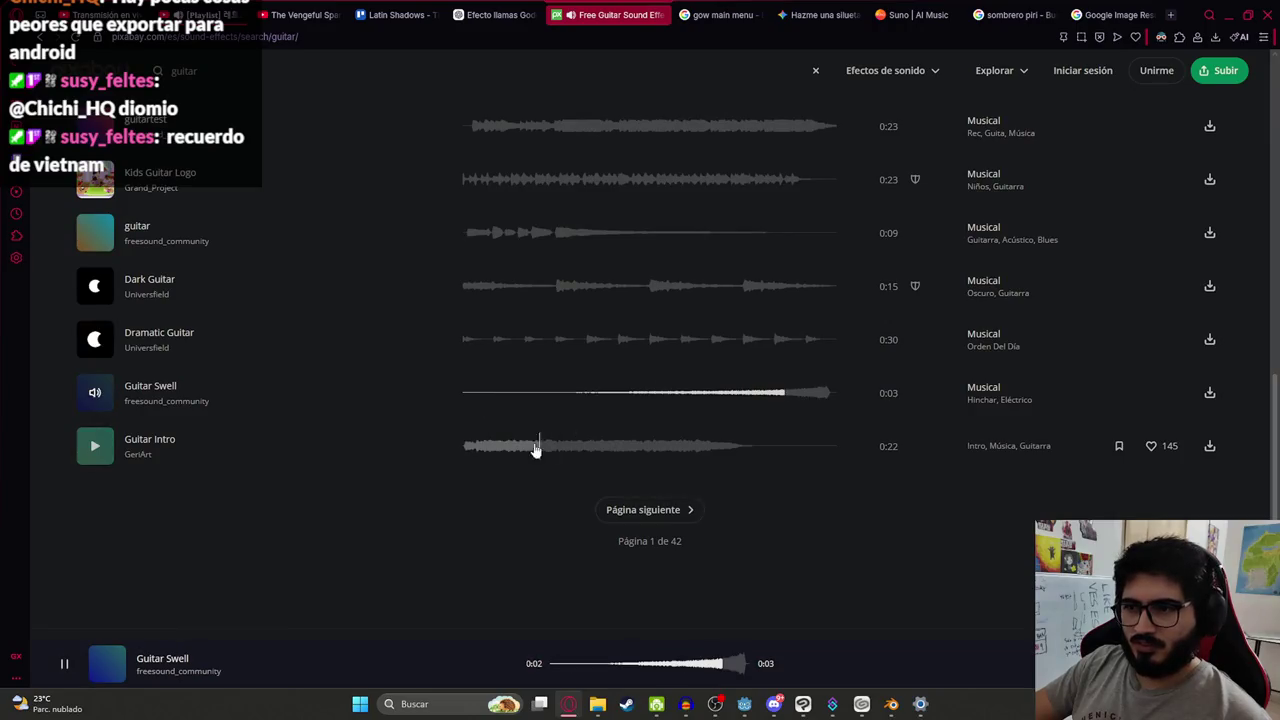
click(489, 395)
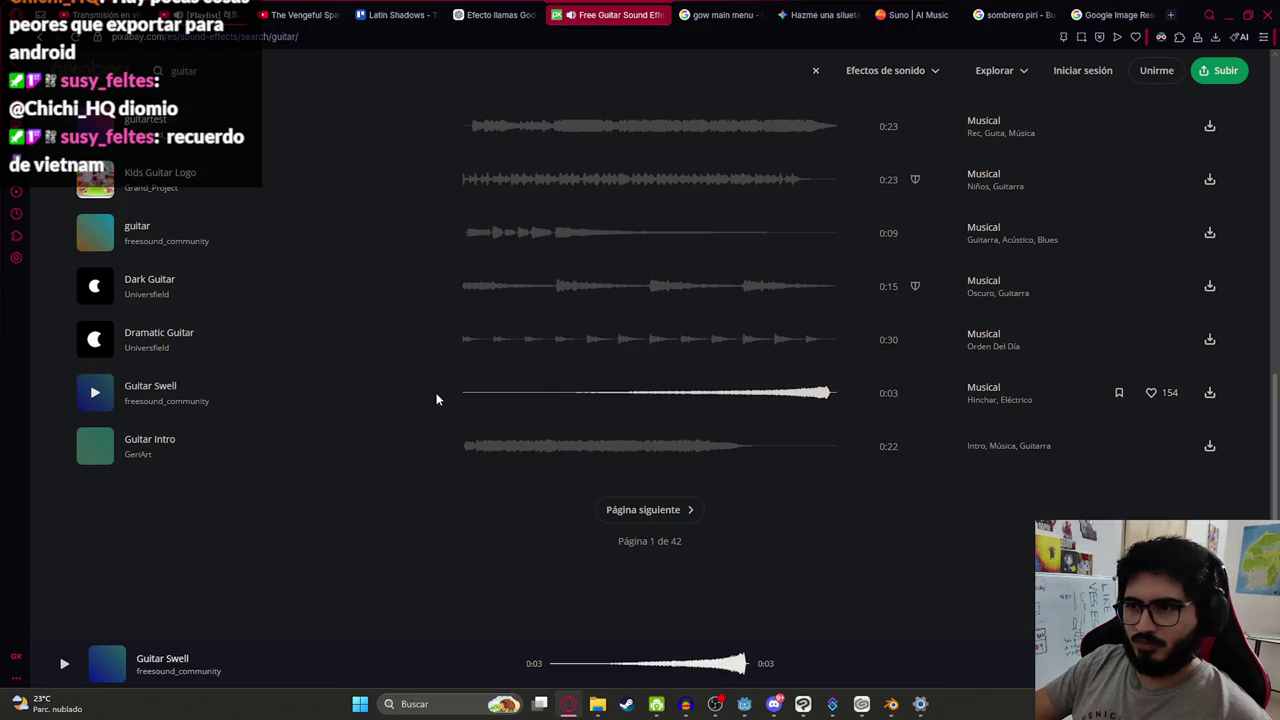
click(471, 447)
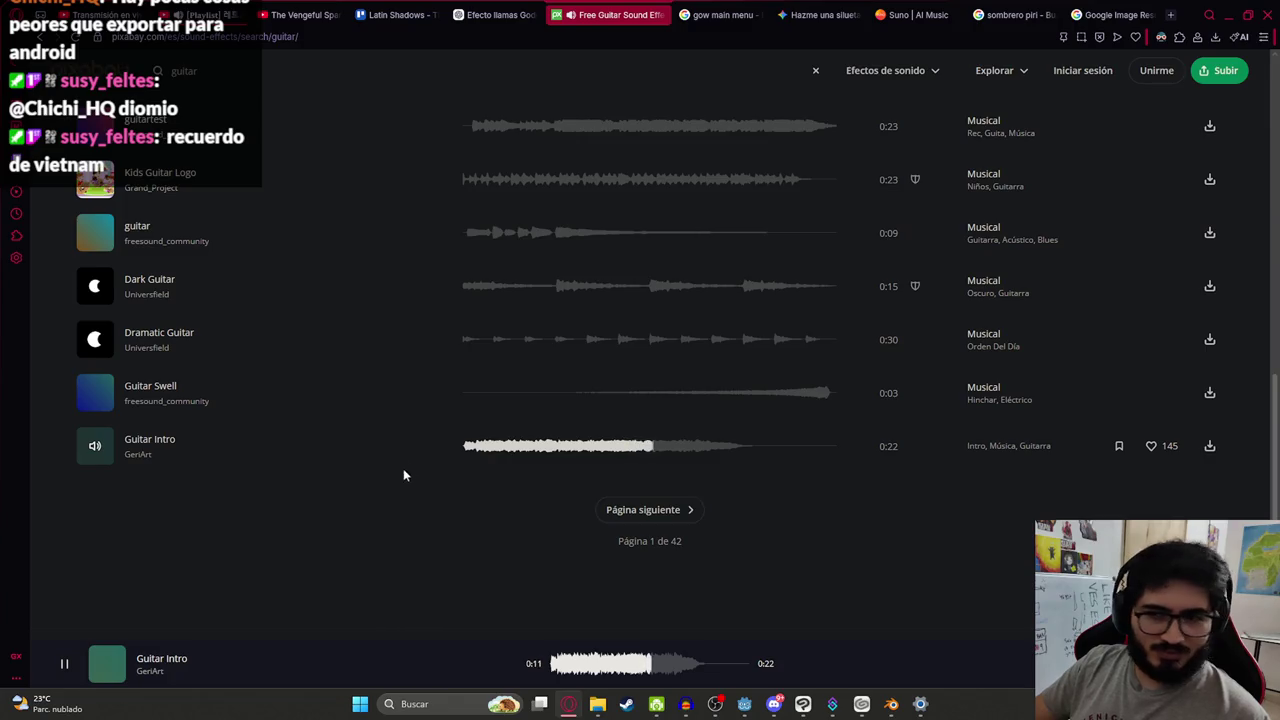
click(612, 508)
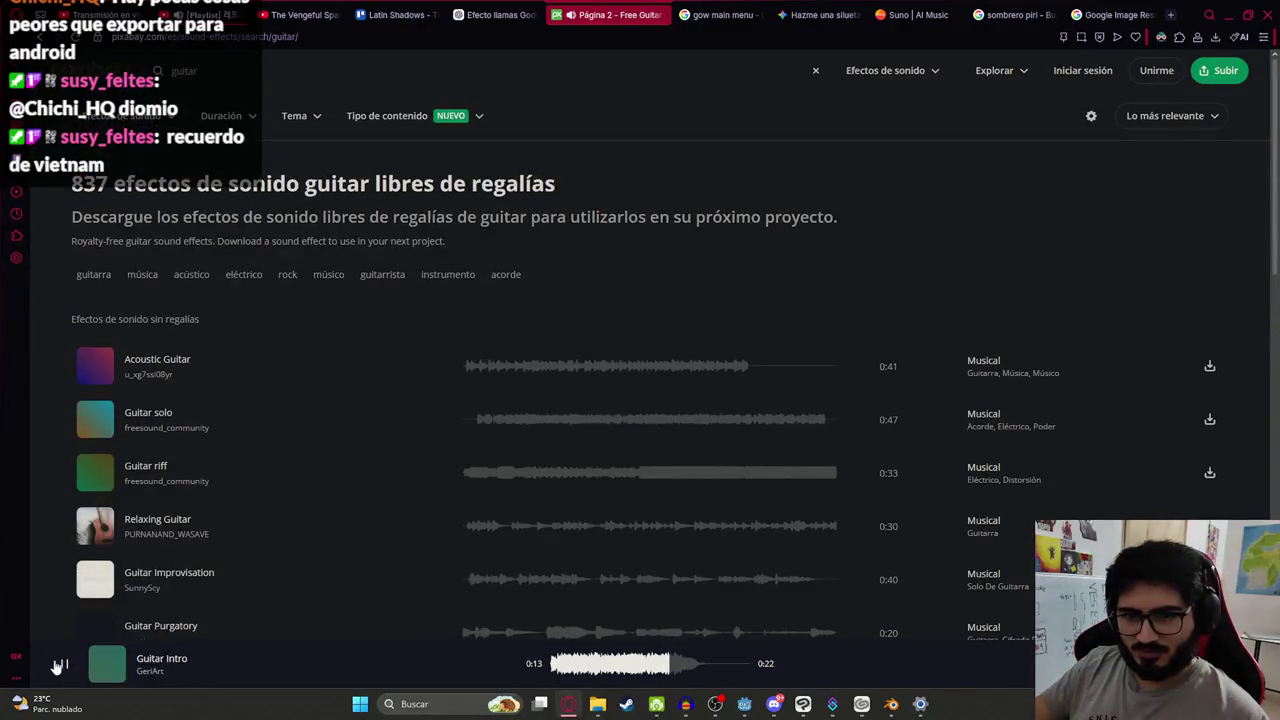
Pause the Guitar Intro preview at 0:13 and open a new browser tab
click(60, 665)
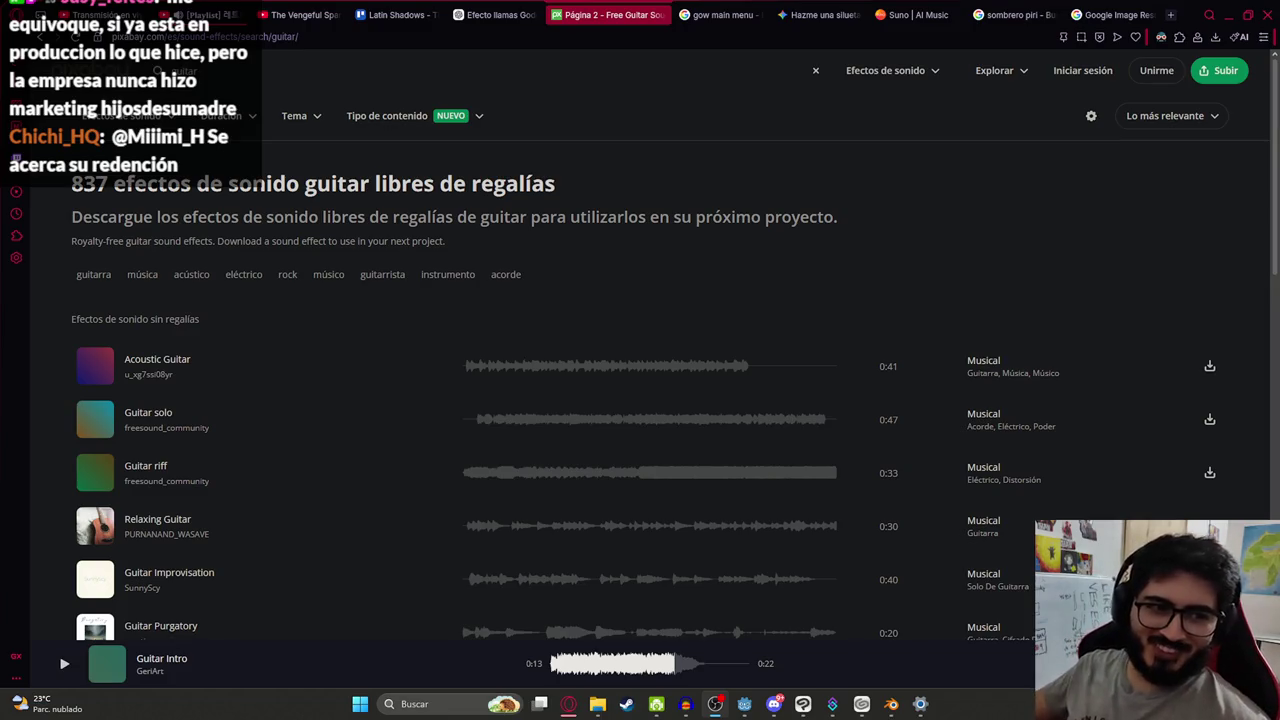
click(1170, 15)
Go to YouTube and search for 'rdr2 music'
click(723, 207)
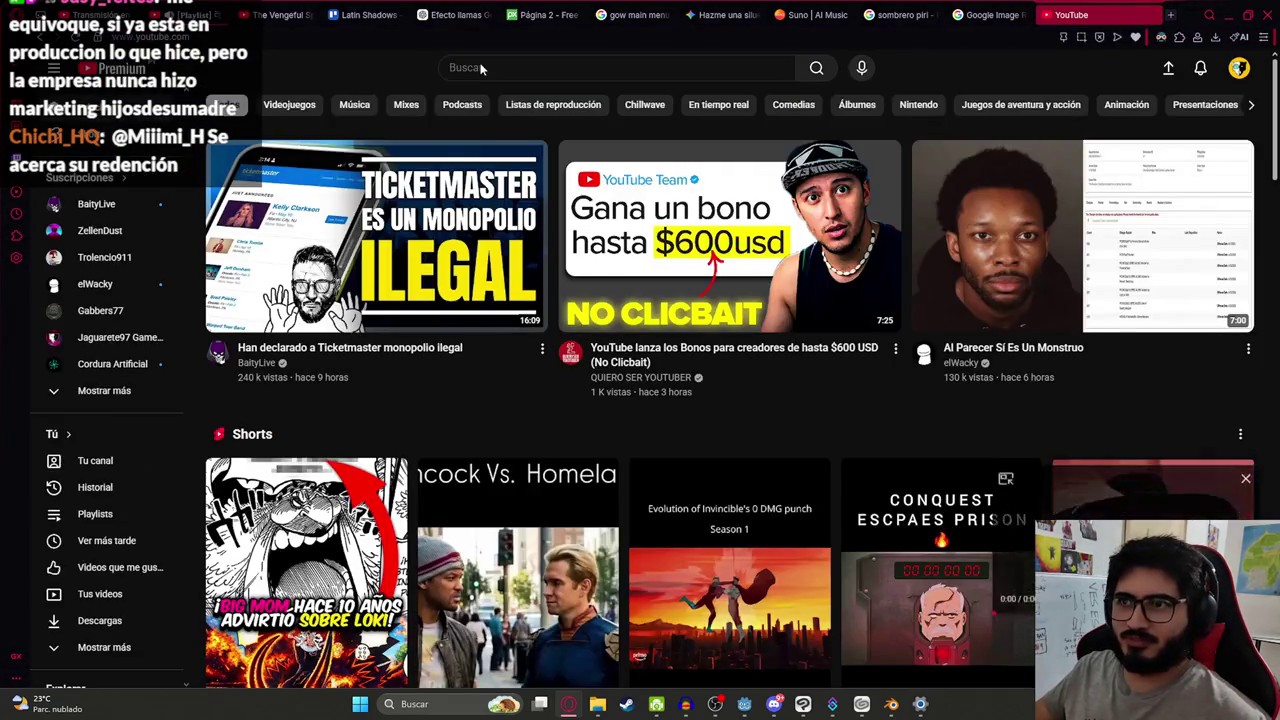
click(483, 68)
text(d)
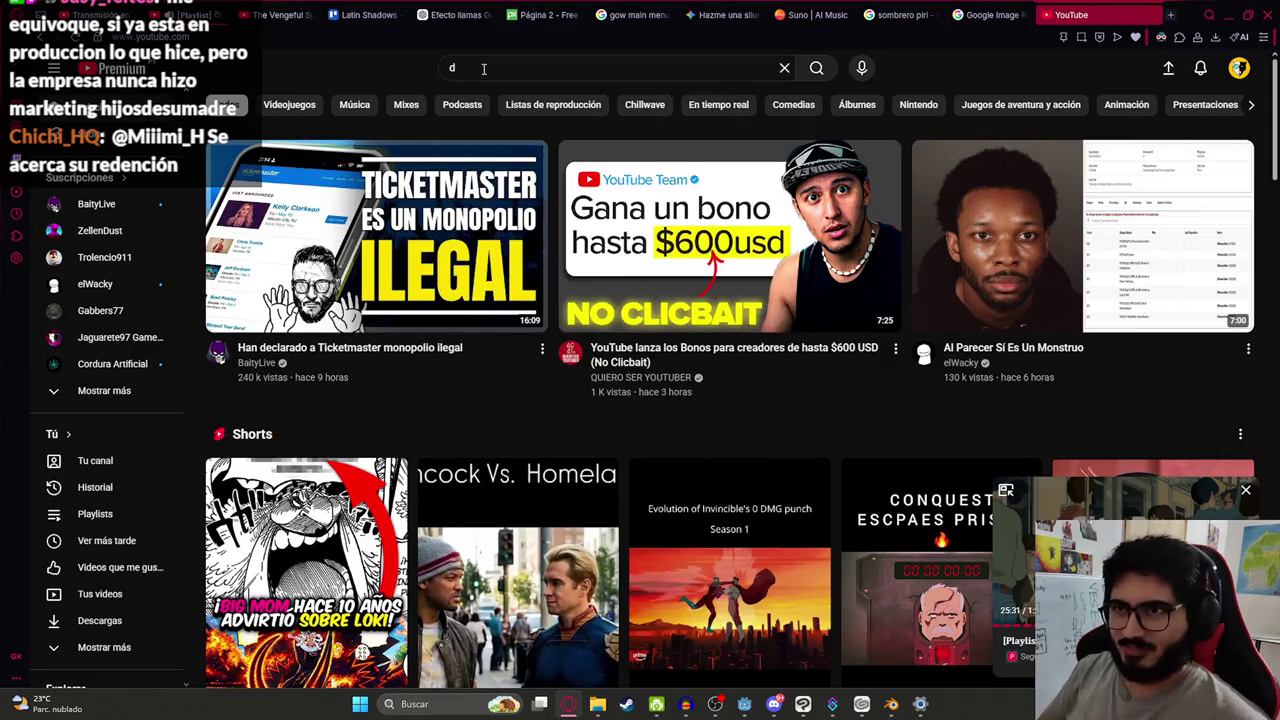
click(483, 68)
key(BackSpace)
text(rdr)
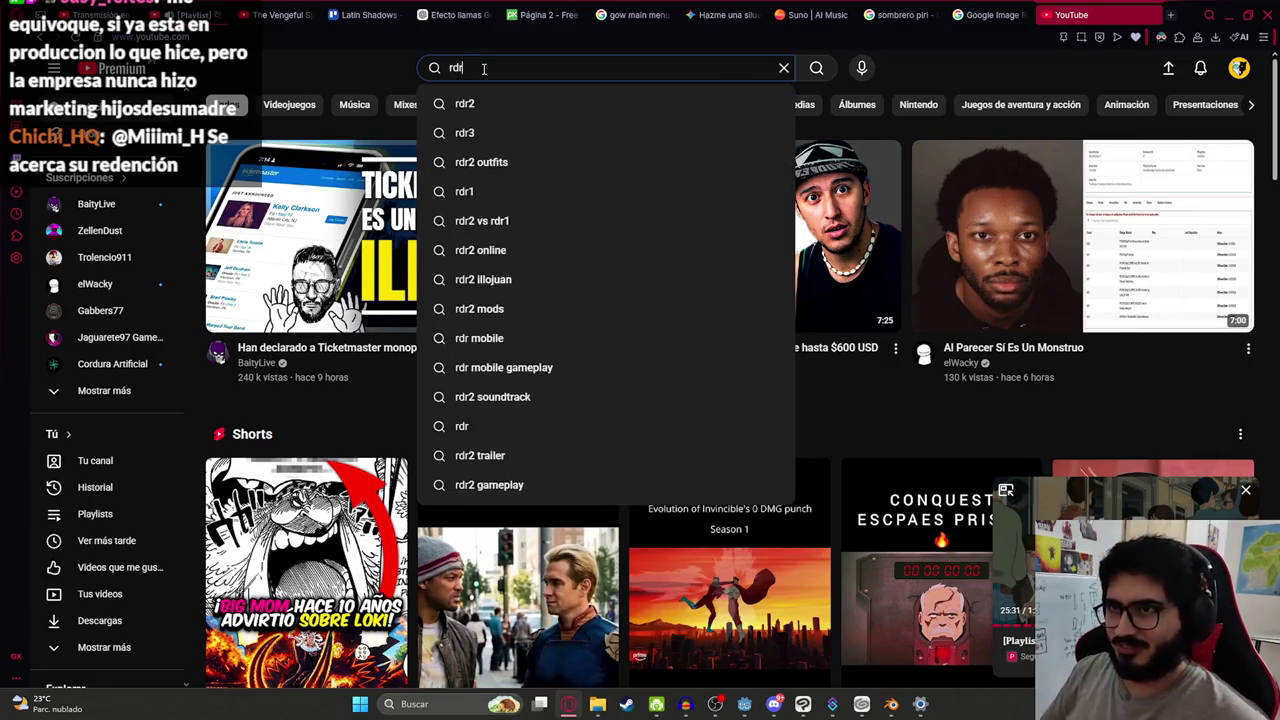
text(2 musi)
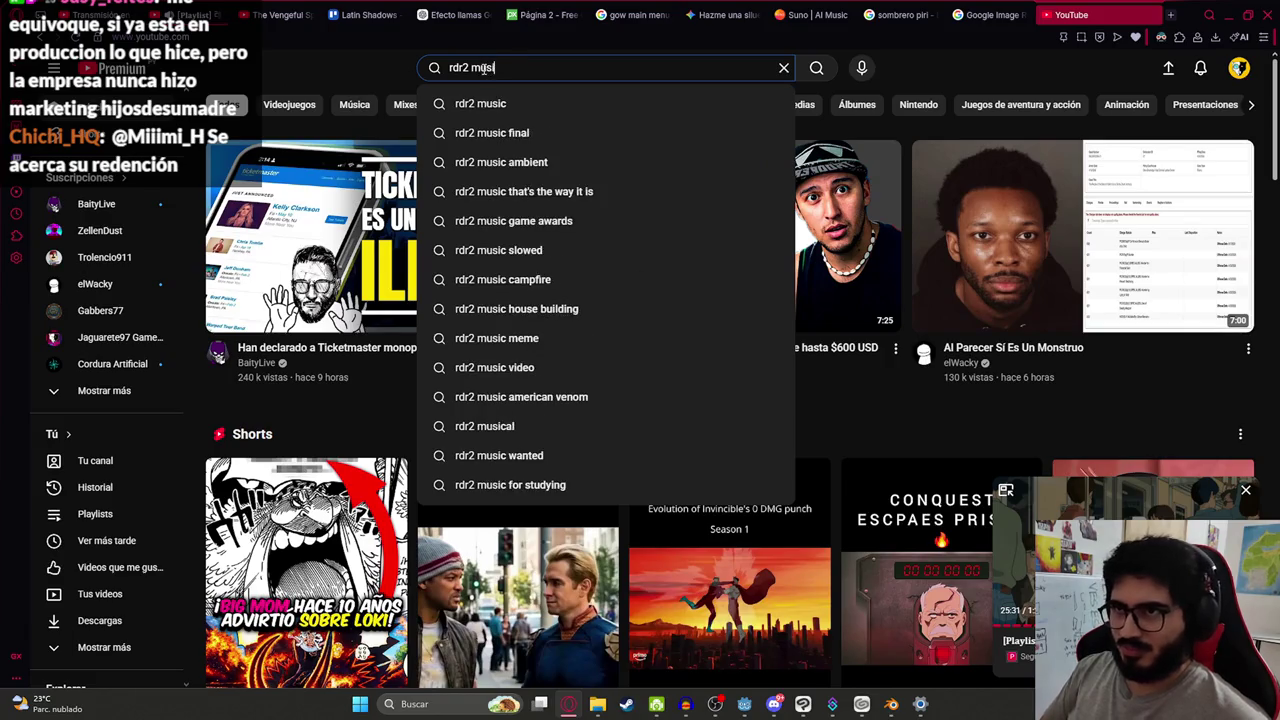
text(c)
key(Return)
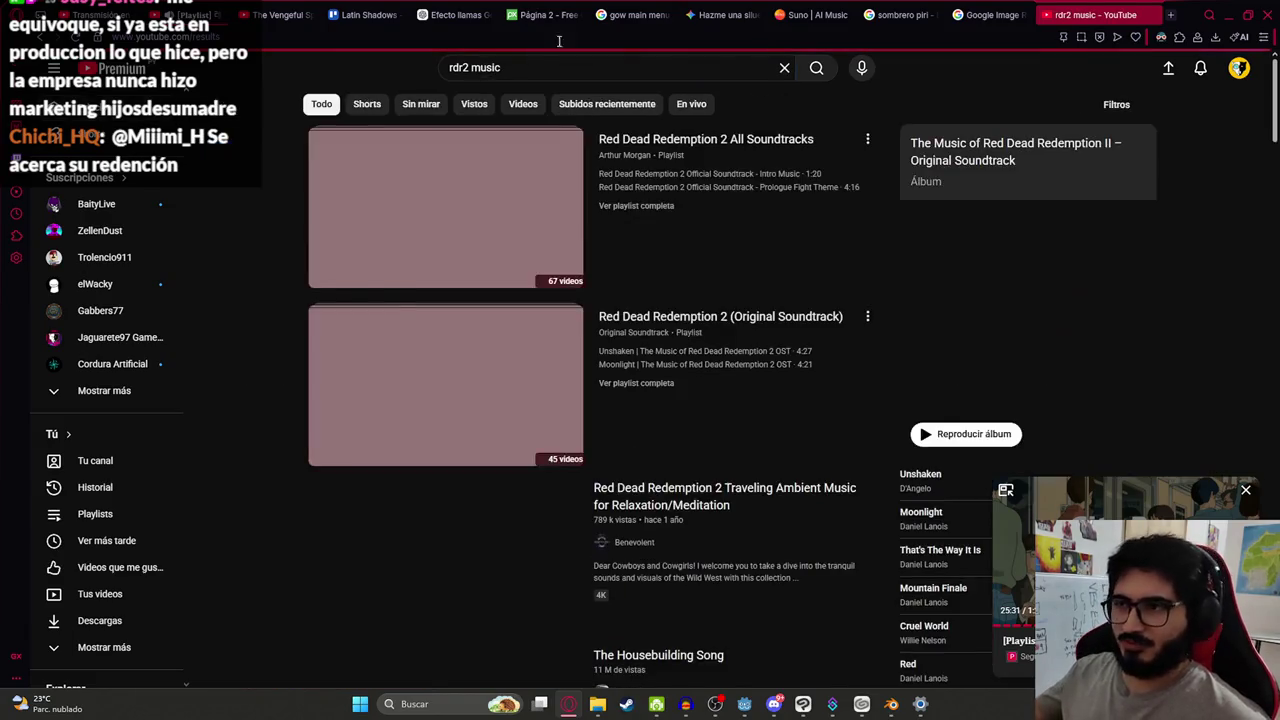
Open the Red Dead Redemption 2 soundtrack playlist and play the Train Heist Theme
click(459, 205)
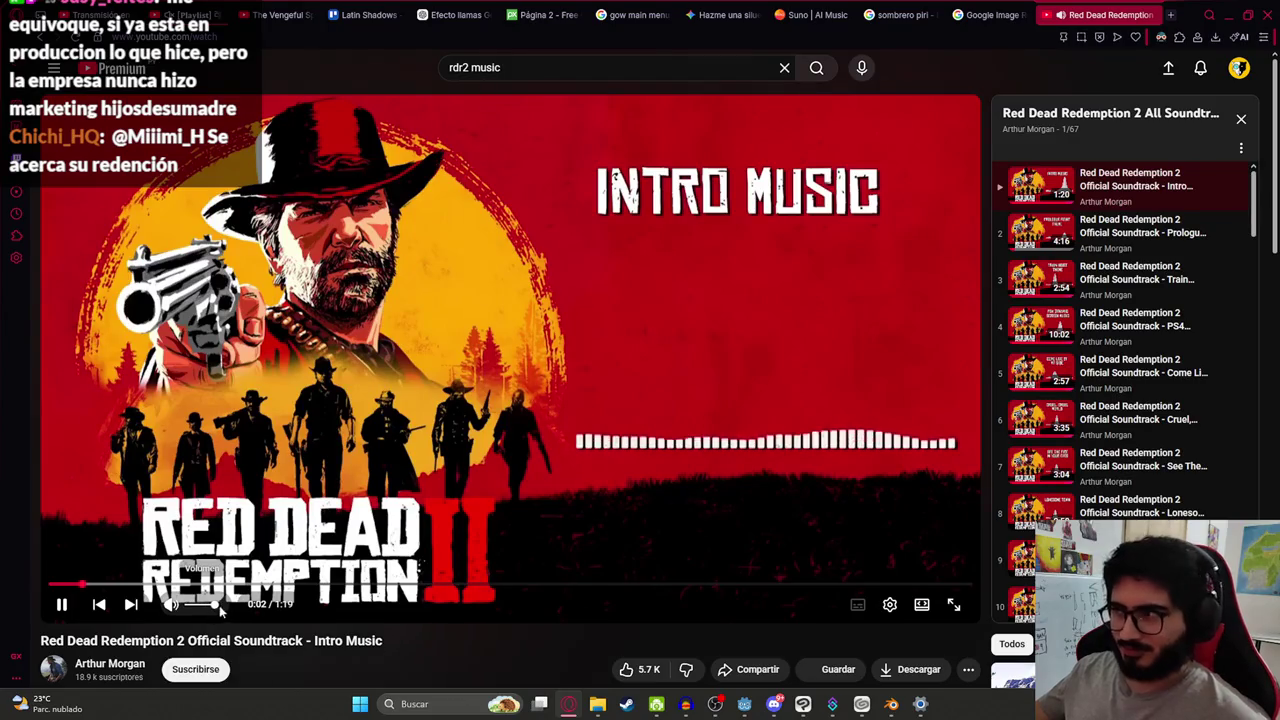
drag(243, 585, 245, 586)
click(1130, 232)
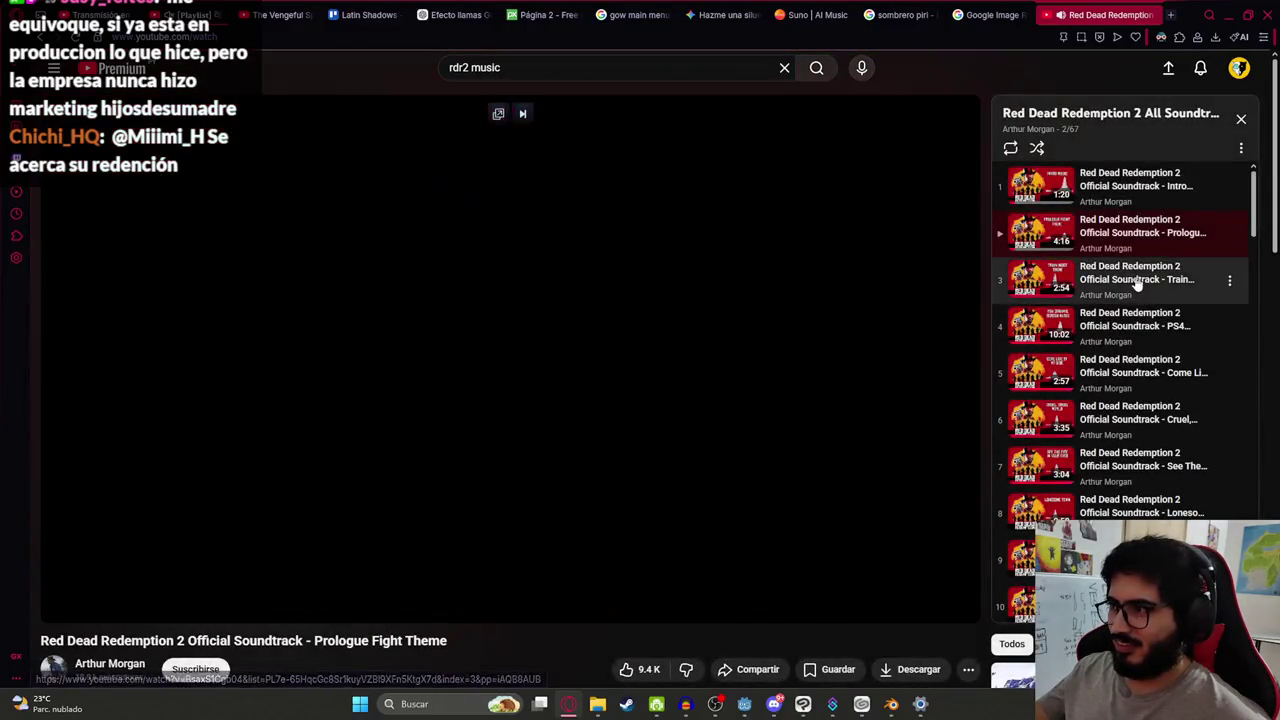
click(1137, 284)
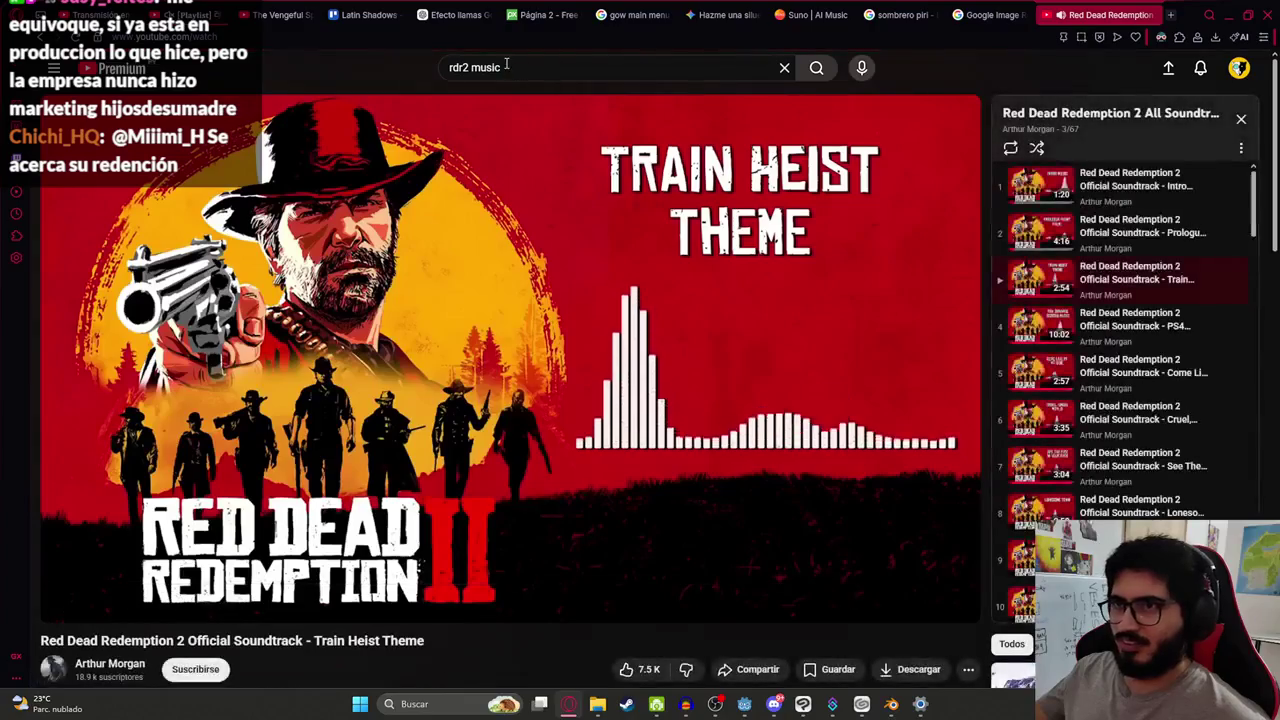
Edit the YouTube search query to remove the word 'music'
click(507, 67)
click(192, 608)
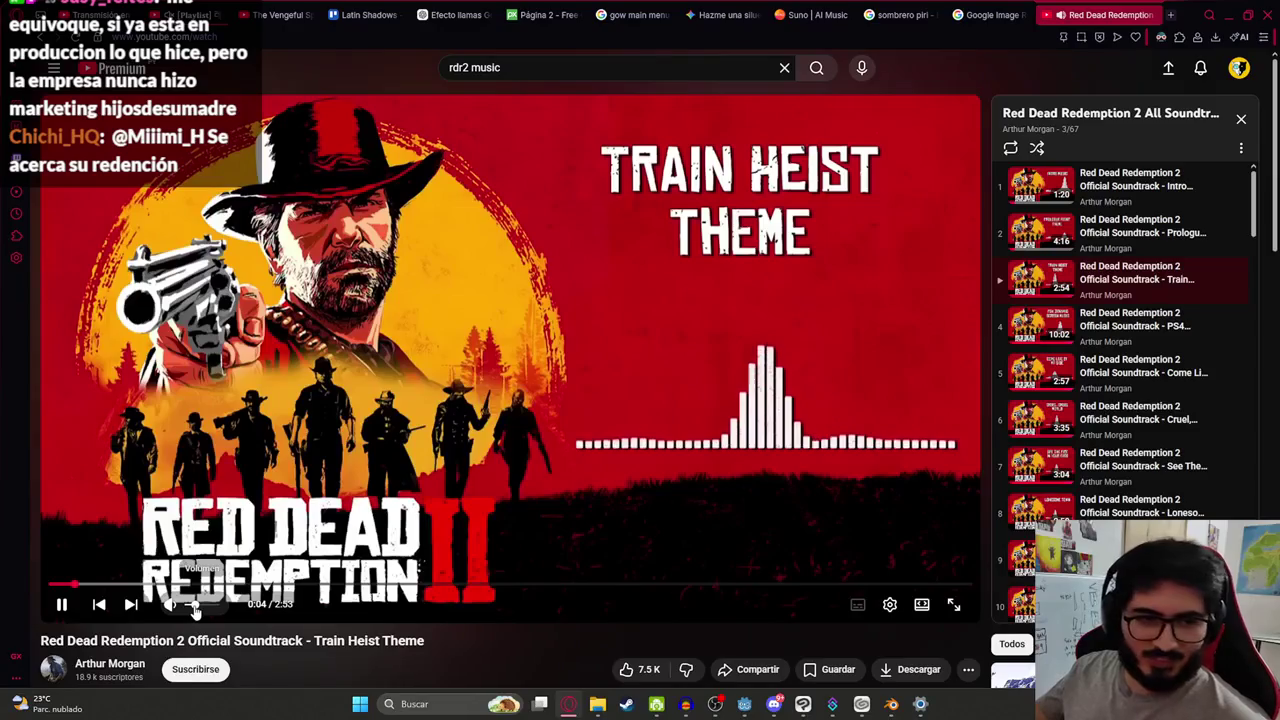
click(531, 67)
key(BackSpace)
key(BackSpace)
key(BackSpace)
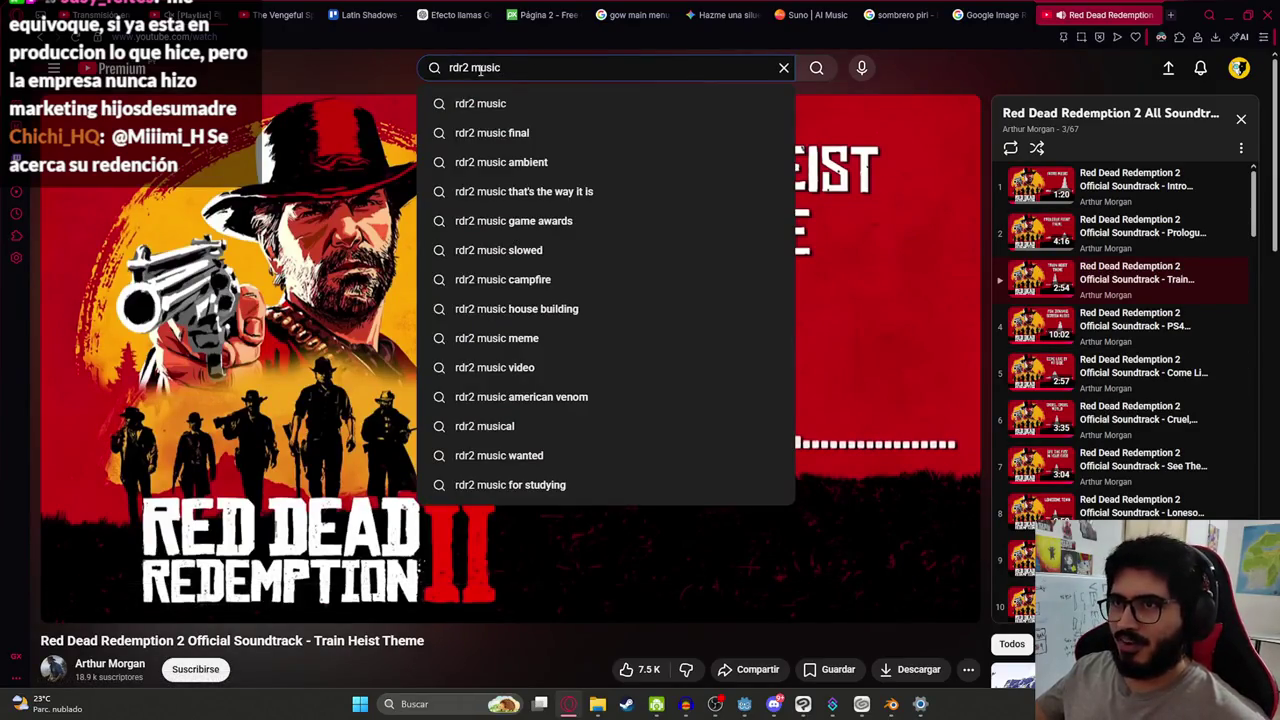
Browse the query suggestions, then search YouTube for 'rdr2 meme'
text(music)
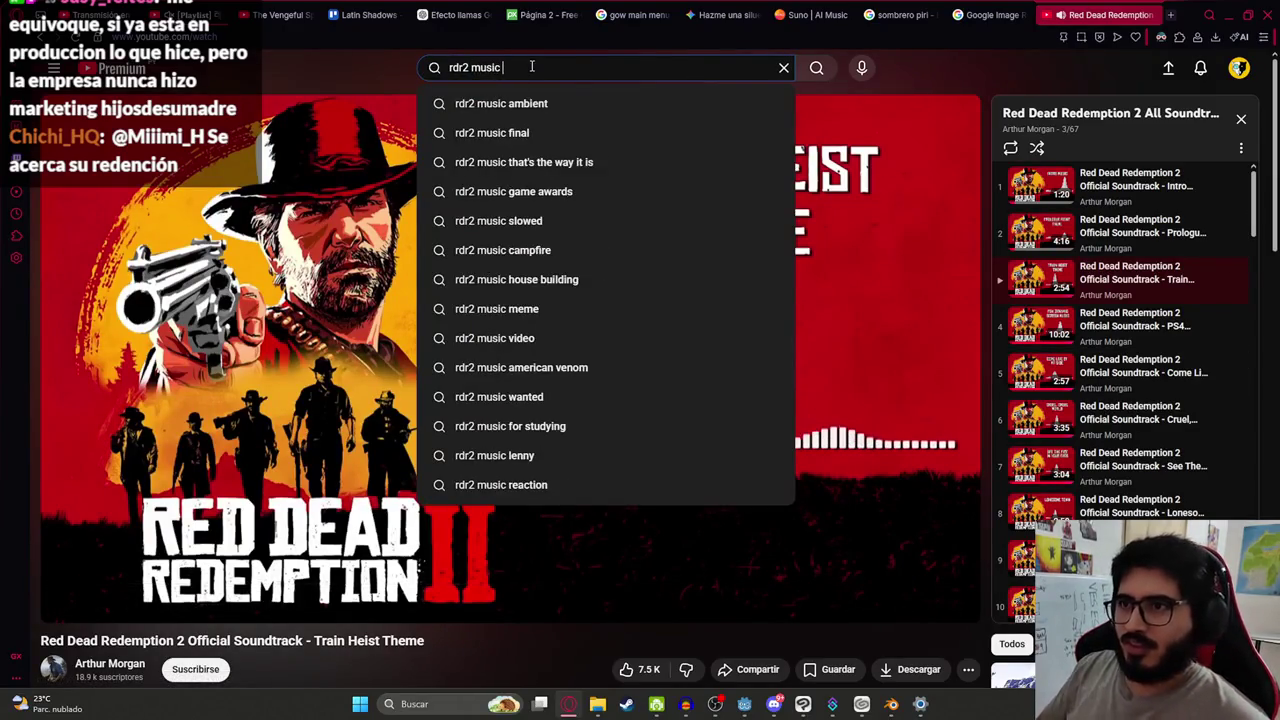
key(Down)
key(Down)
key(Down)
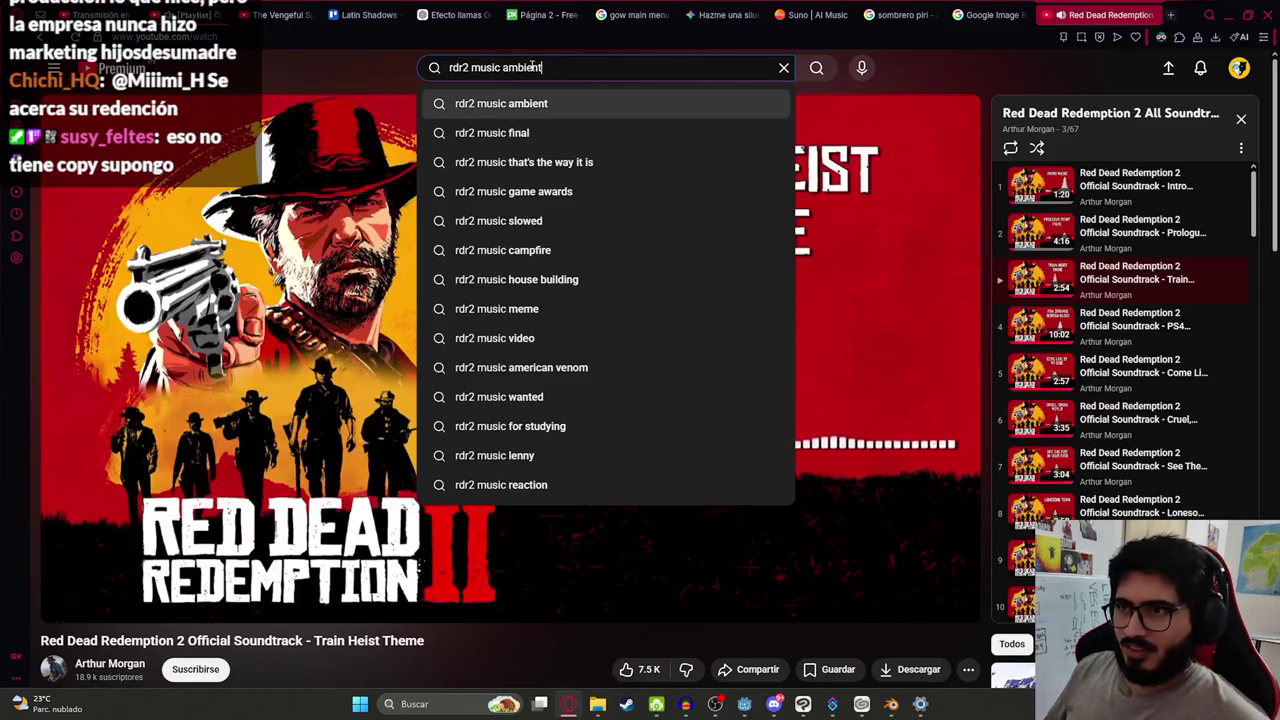
key(Down)
key(Down)
key(Down)
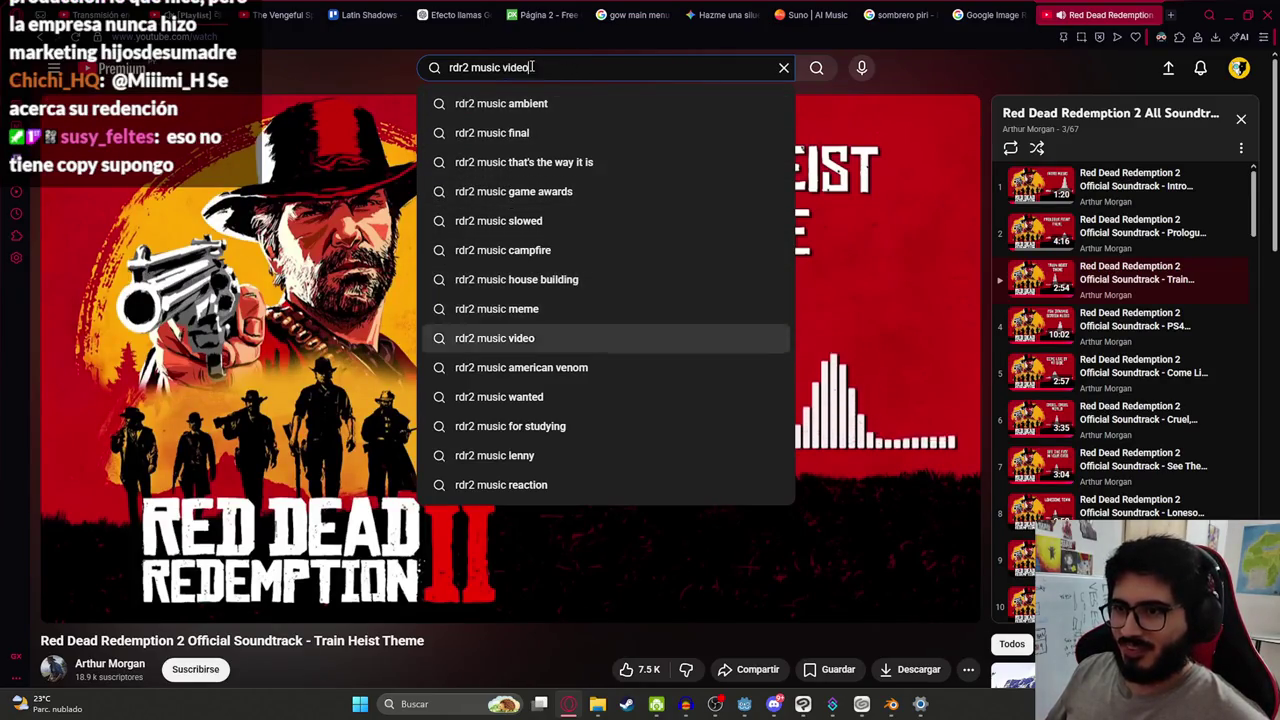
key(Down)
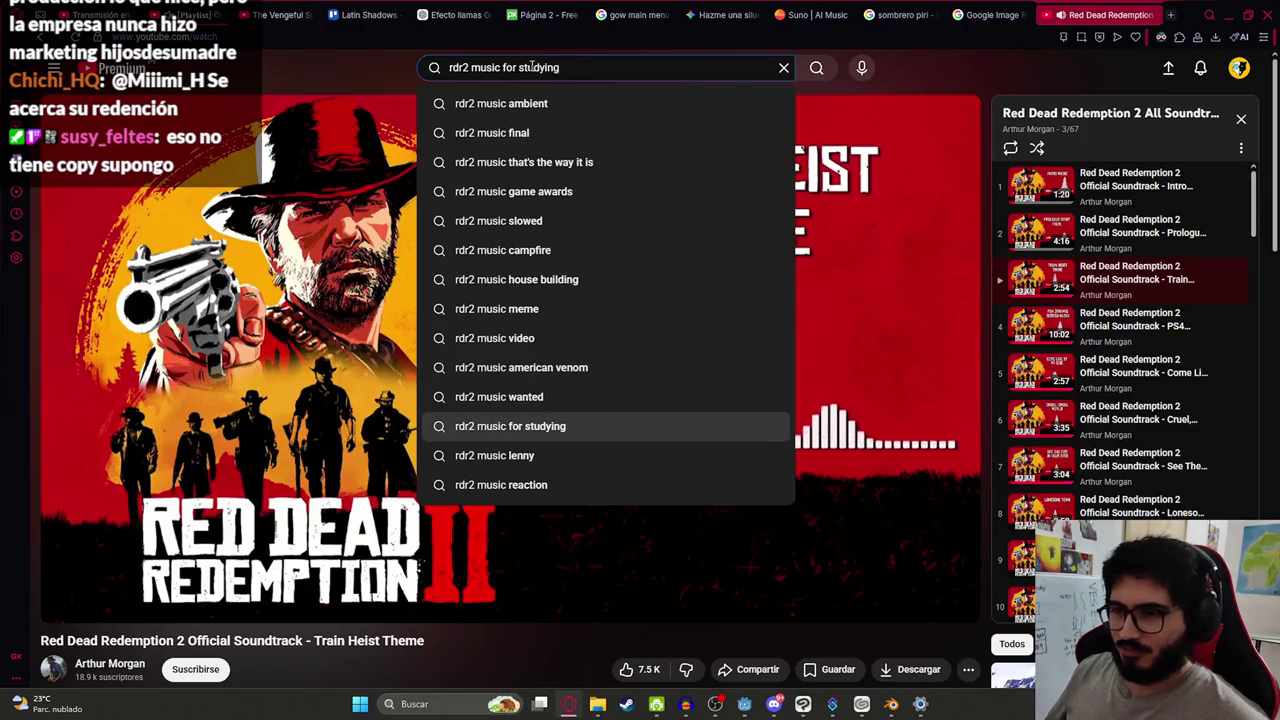
key(Up)
key(Up)
key(Up)
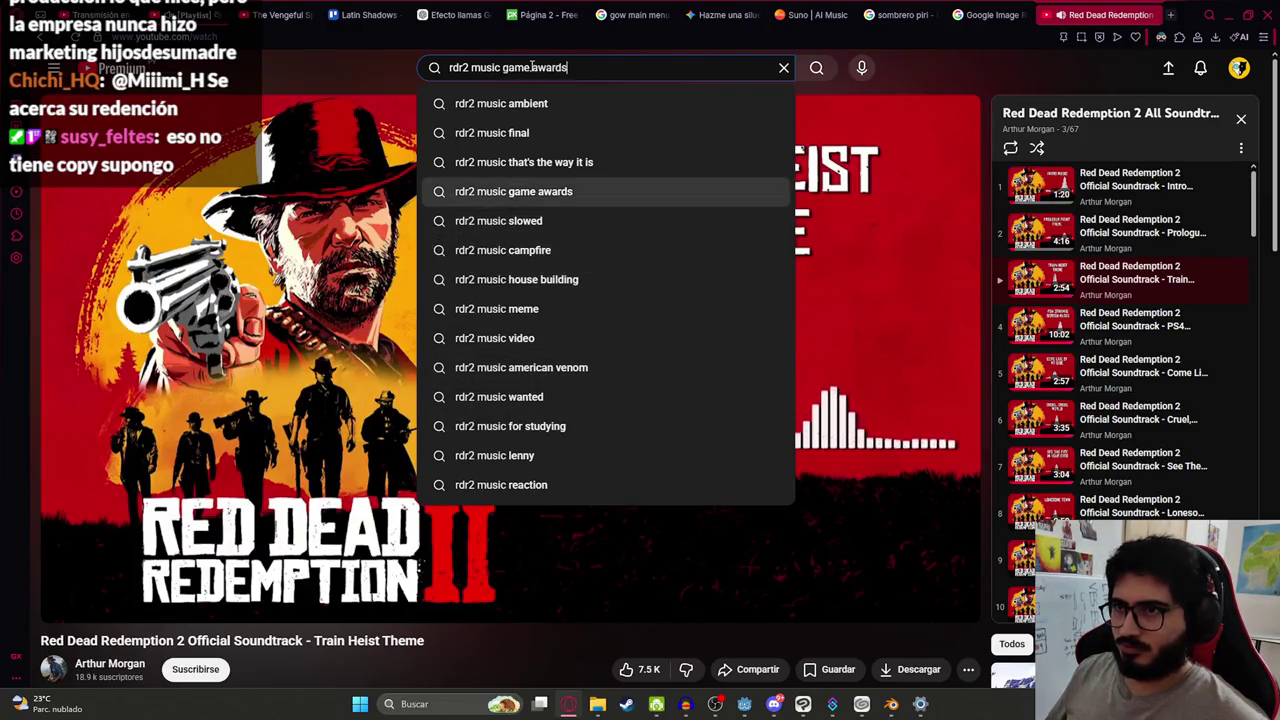
key(BackSpace)
key(BackSpace)
key(BackSpace)
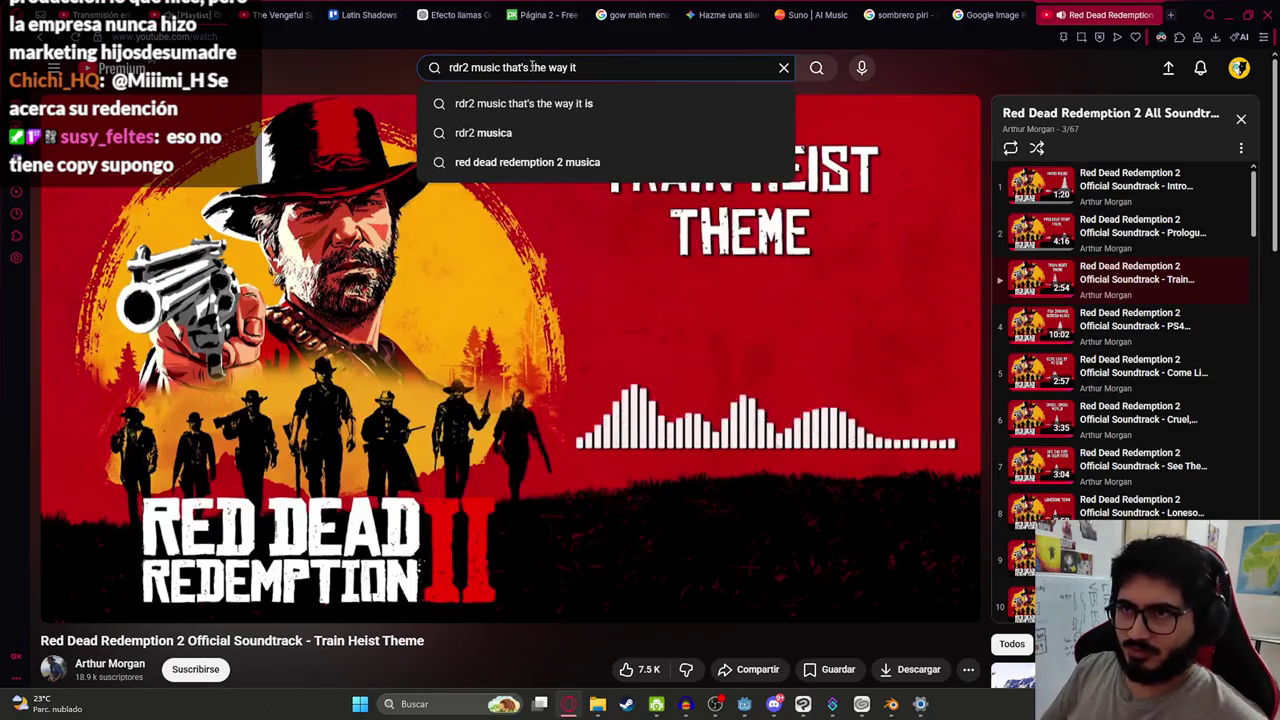
text(eme)
key(Return)
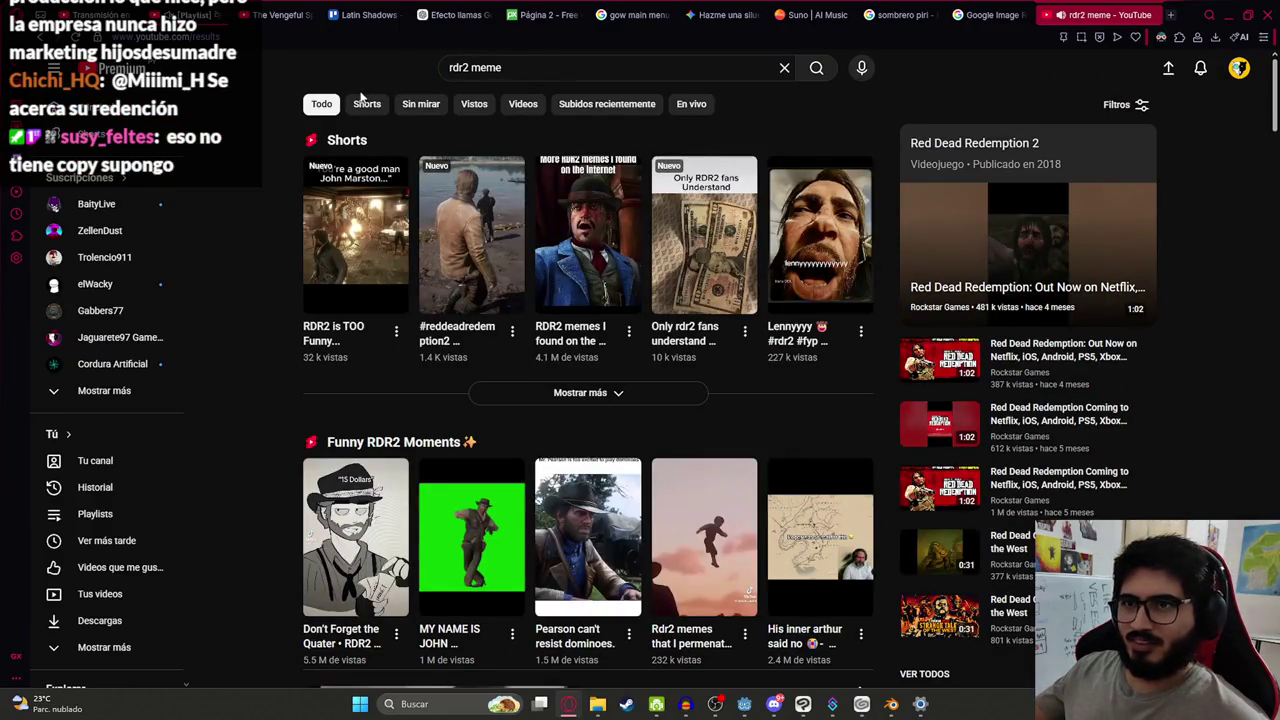
Refine the search to 'rdr2 meme tosiendo' and scroll through the results
click(510, 73)
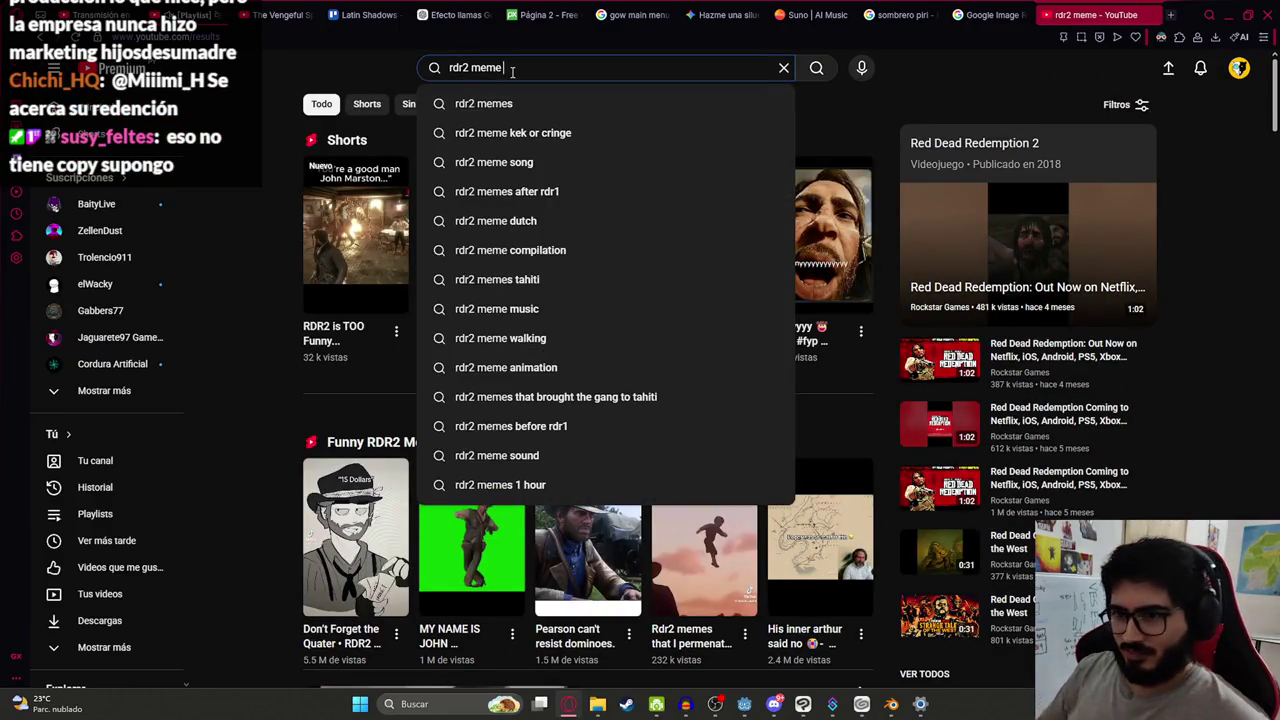
text(tosiendo)
key(Return)
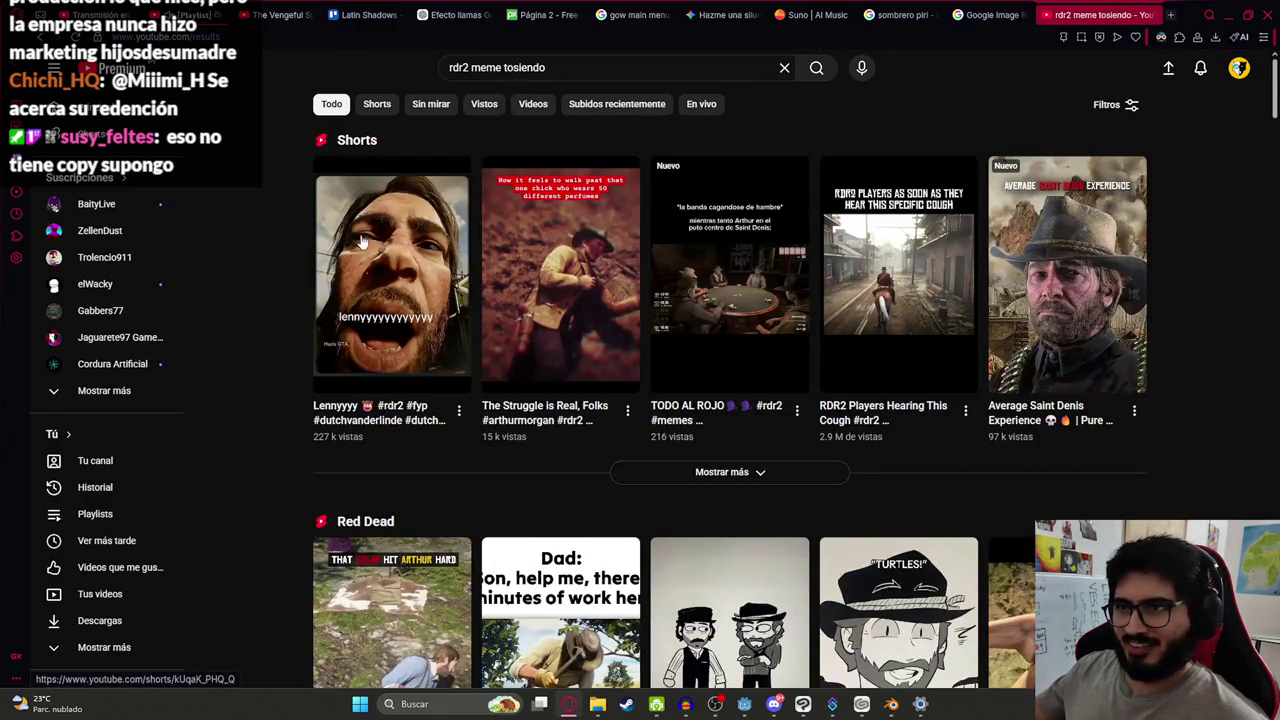
scroll(362, 242, down, 3)
scroll(286, 306, down, 2)
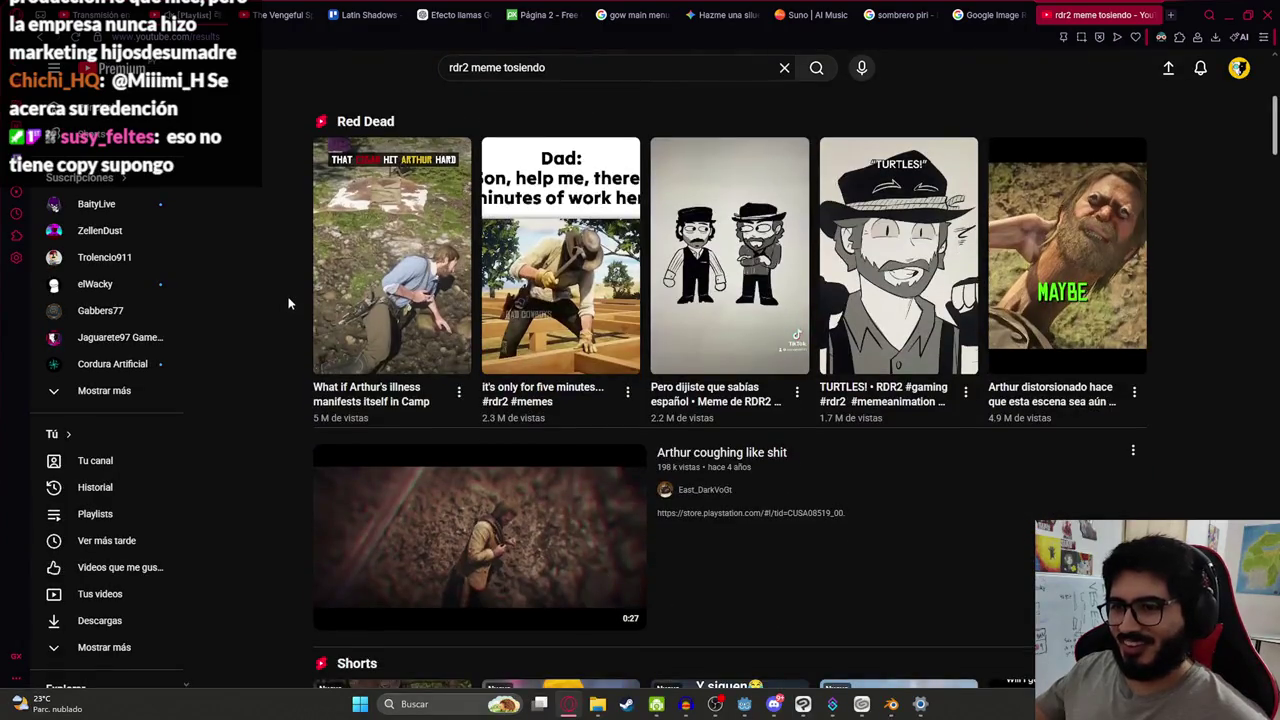
scroll(294, 305, down, 4)
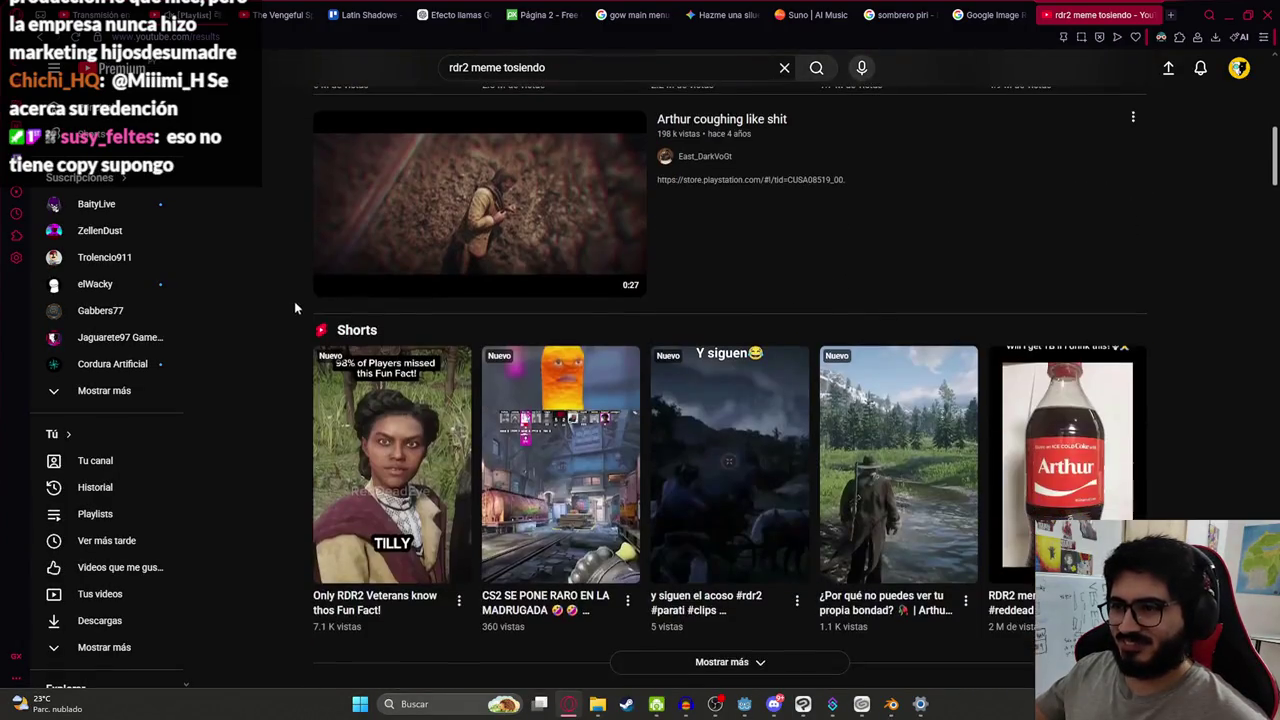
Search for 'empiezo a toser rdr2 meme' and look through the results
click(508, 67)
triple_click(514, 67)
text(empezo)
key(BackSpace)
key(BackSpace)
key(BackSpace)
text(iezo a toser rdr2)
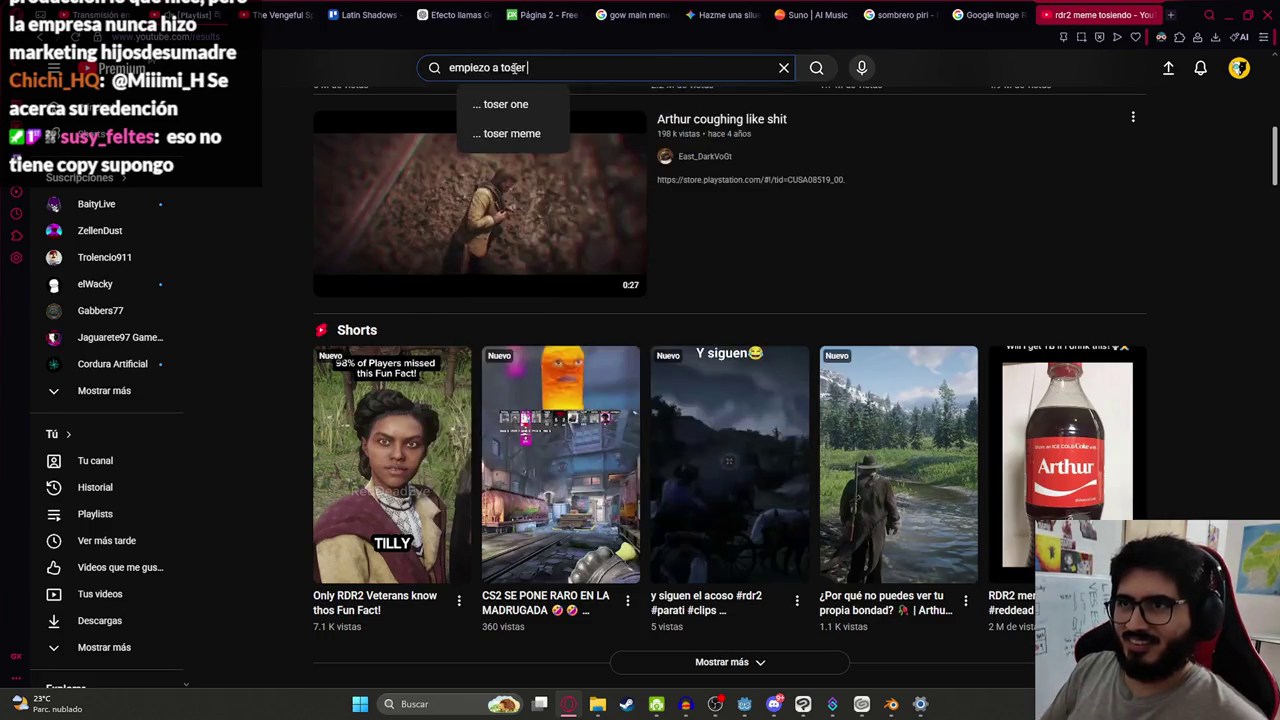
click(528, 104)
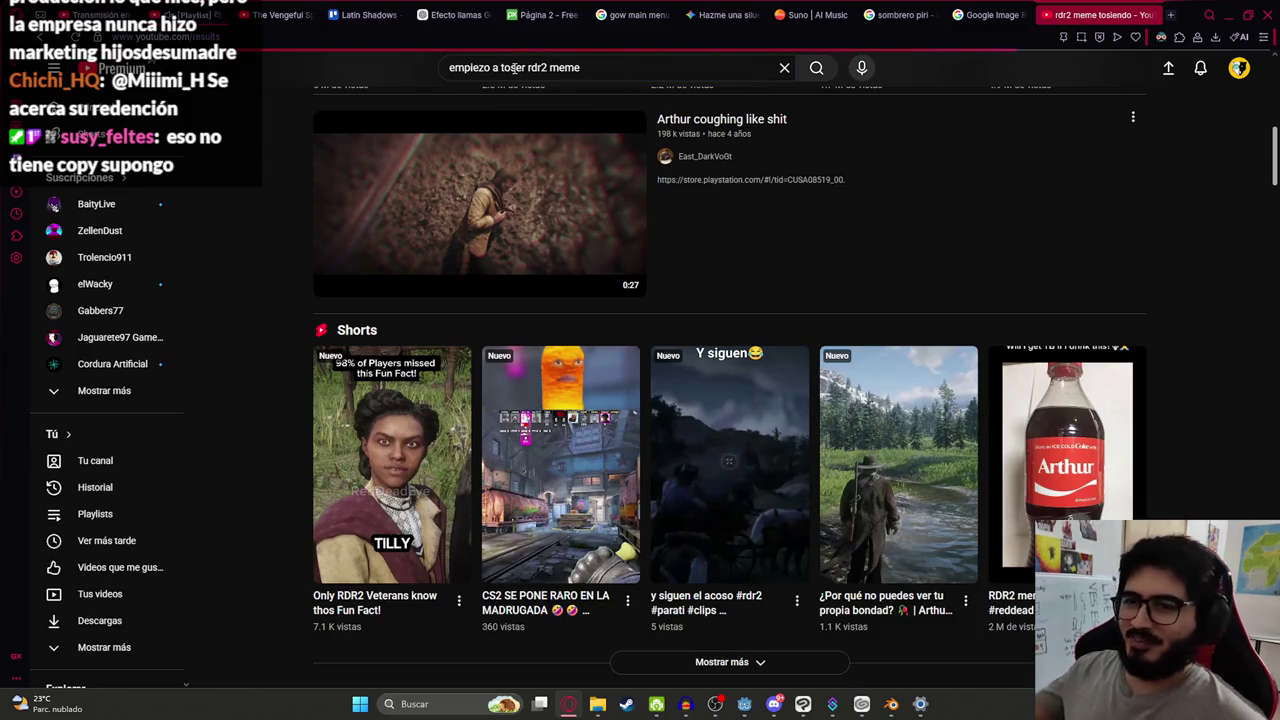
scroll(440, 280, down, 4)
scroll(460, 320, down, 1)
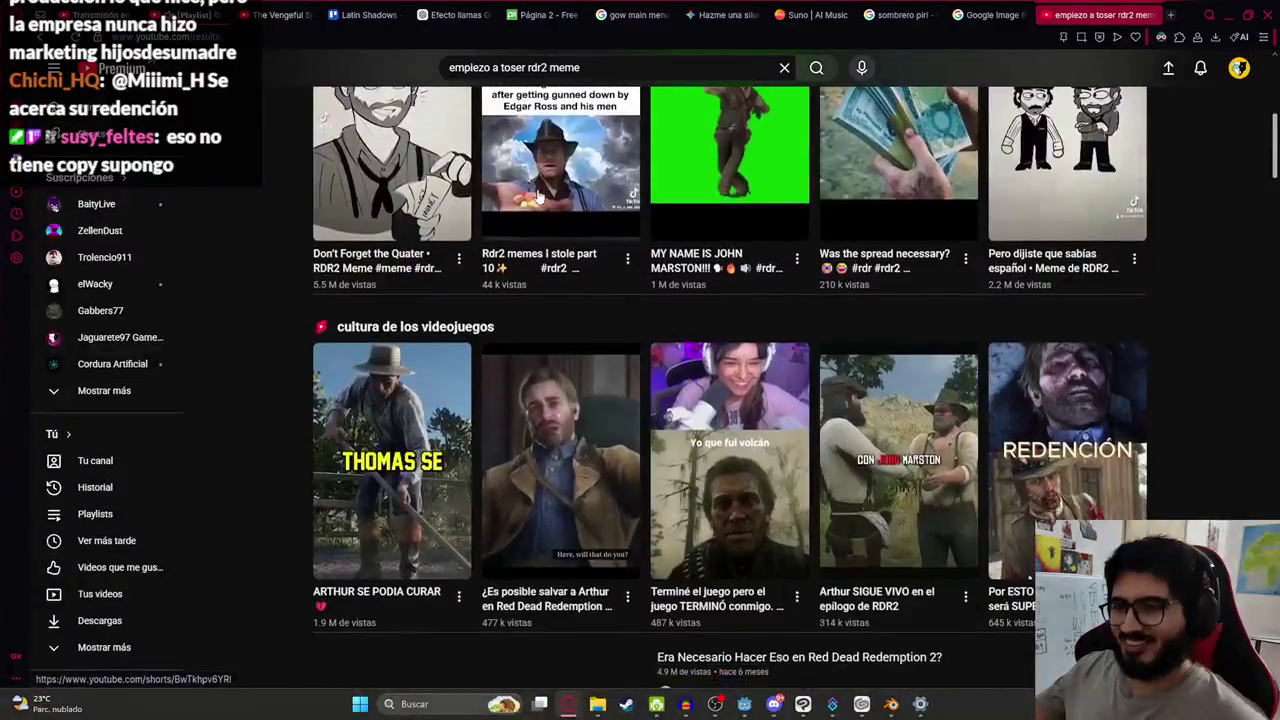
scroll(474, 346, up, 1)
Clear the YouTube search box
click(524, 67)
key(ctrl+a)
key(BackSpace)
Load the TikTok 'empiezo a toser' search from history and open the guitar cough meme
click(491, 31)
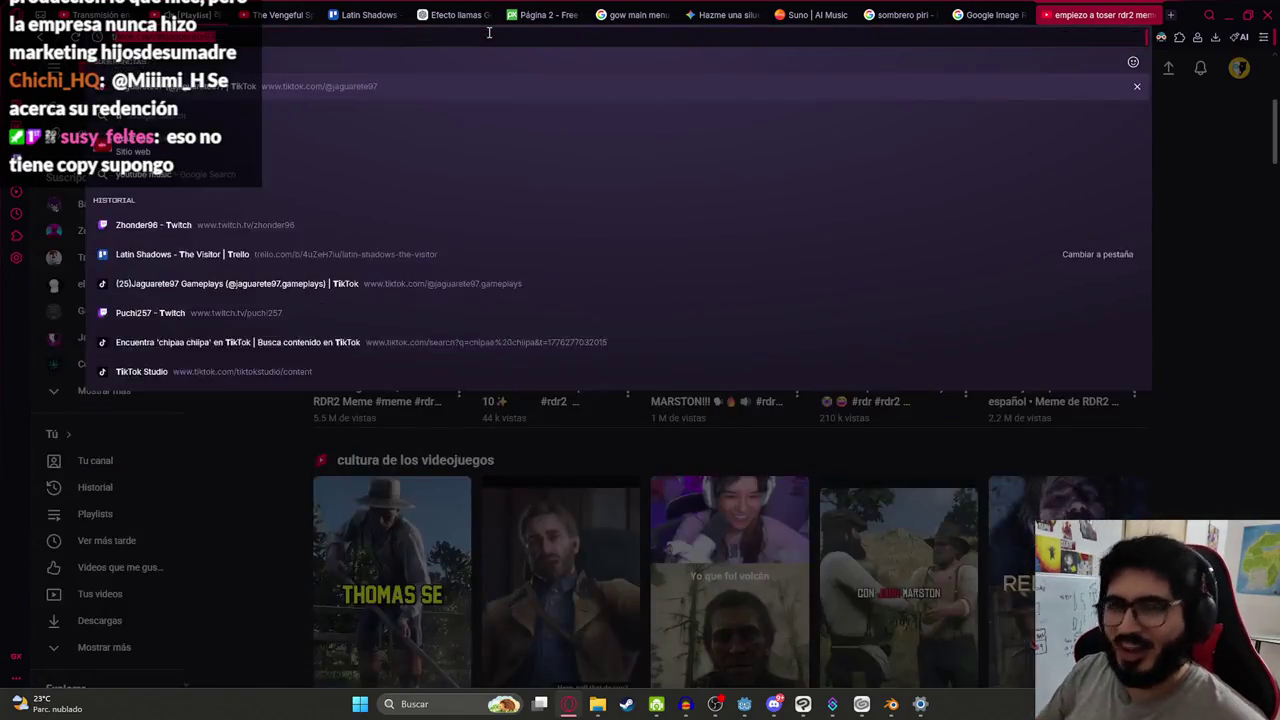
key(Escape)
key(Return)
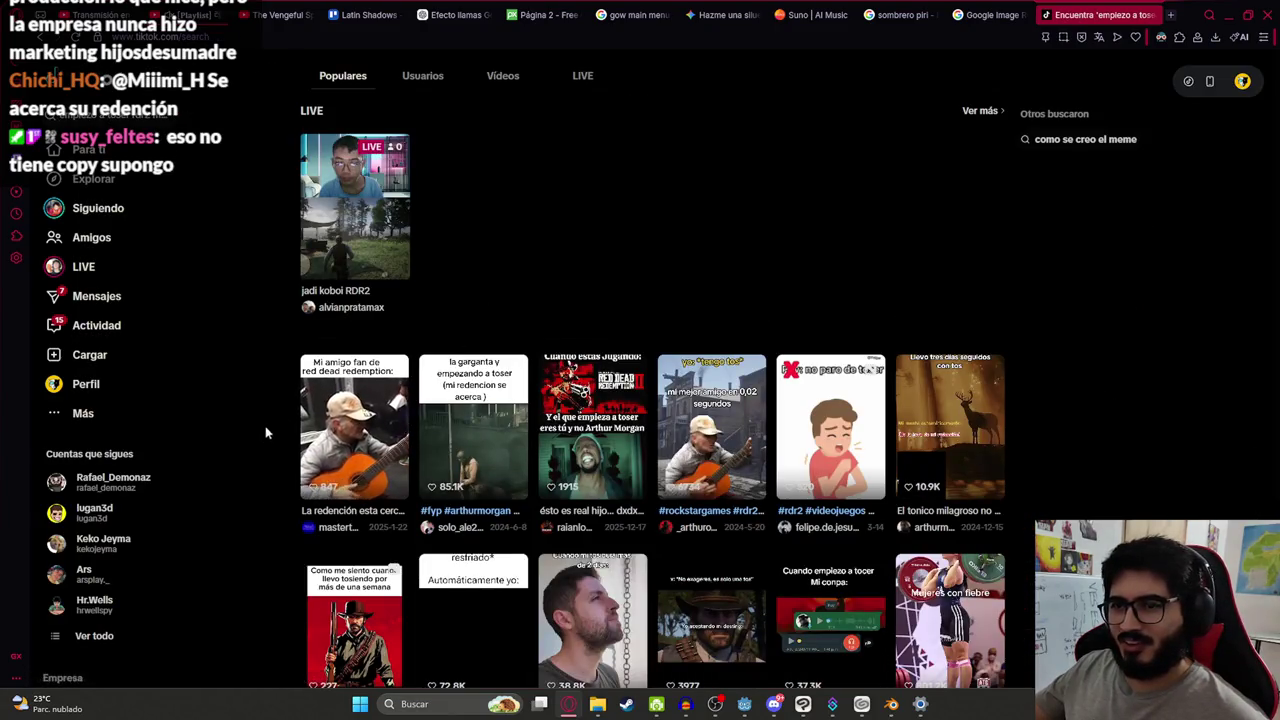
click(360, 404)
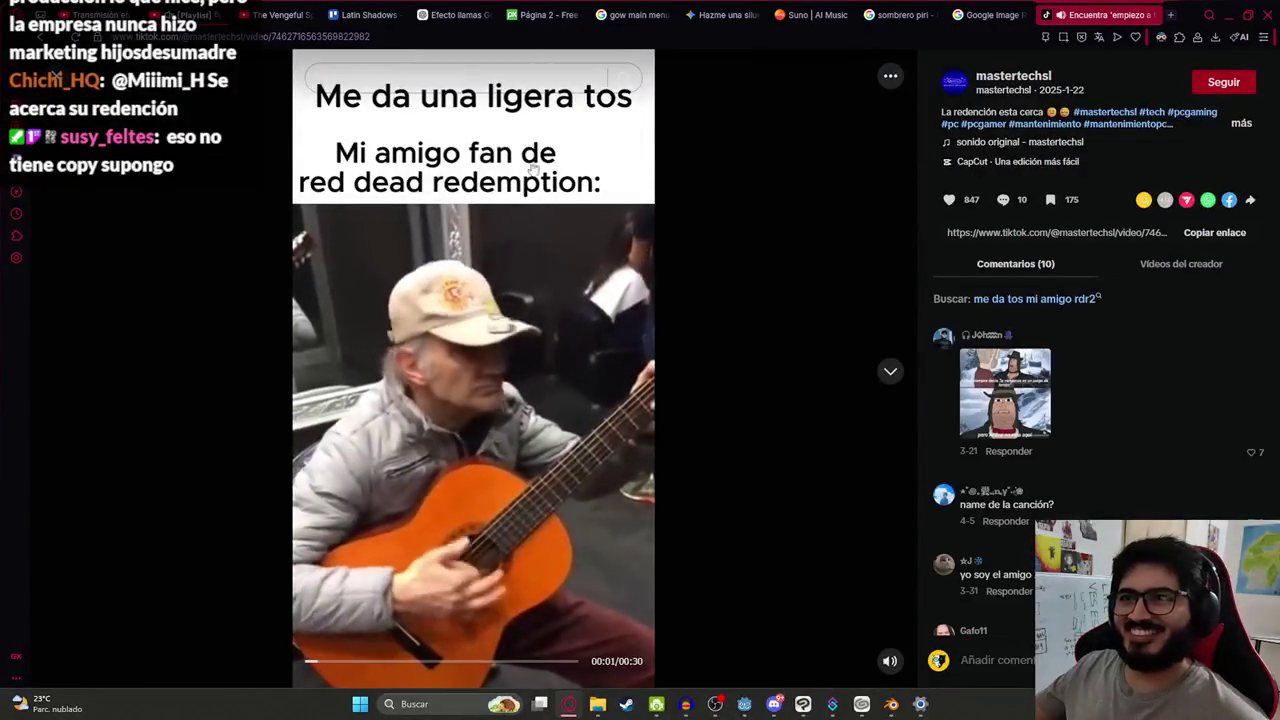